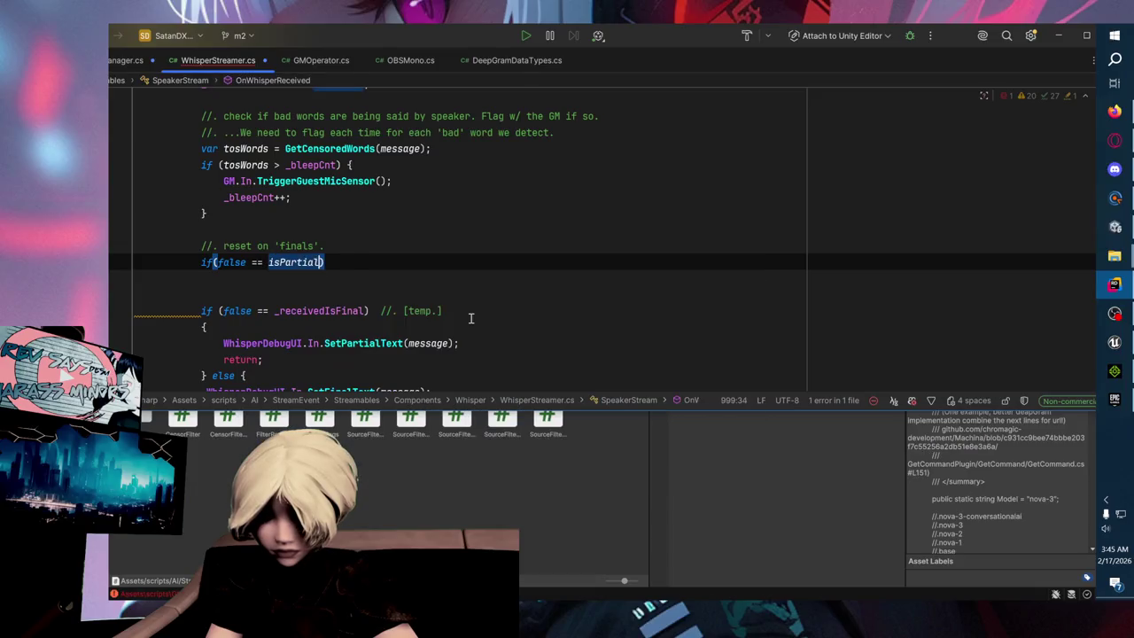
# Add an if (false == isPartial) block in OnWhisperReceived that sets _bleepCnt = 0.
pyautogui.write('{')
pyautogui.press('Return')
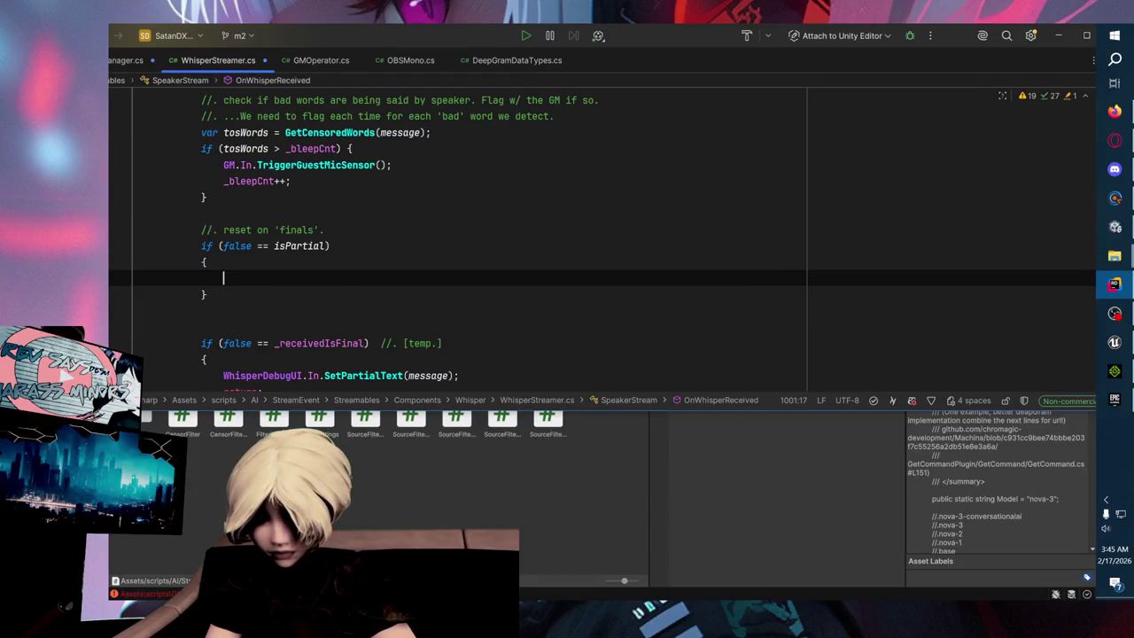
pyautogui.write('_b')
pyautogui.press('Return')
pyautogui.write('= 0;')
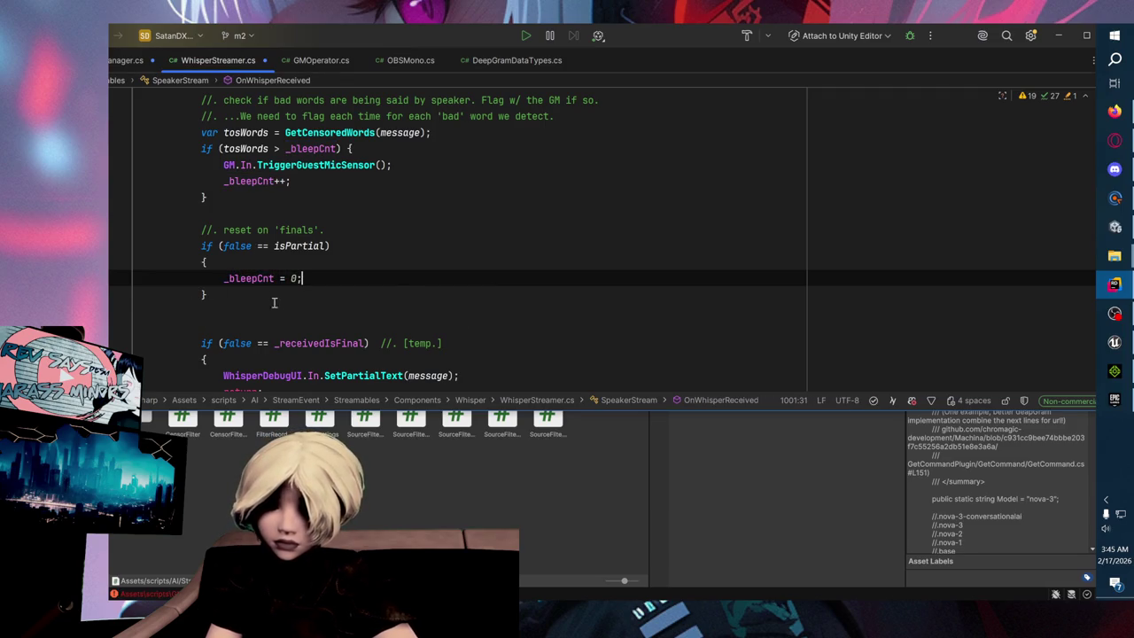
pyautogui.scroll(4, 293, 370)
pyautogui.hotkey('ctrl', 'w')
pyautogui.hotkey('ctrl', 'w')
pyautogui.hotkey('ctrl', 'w')
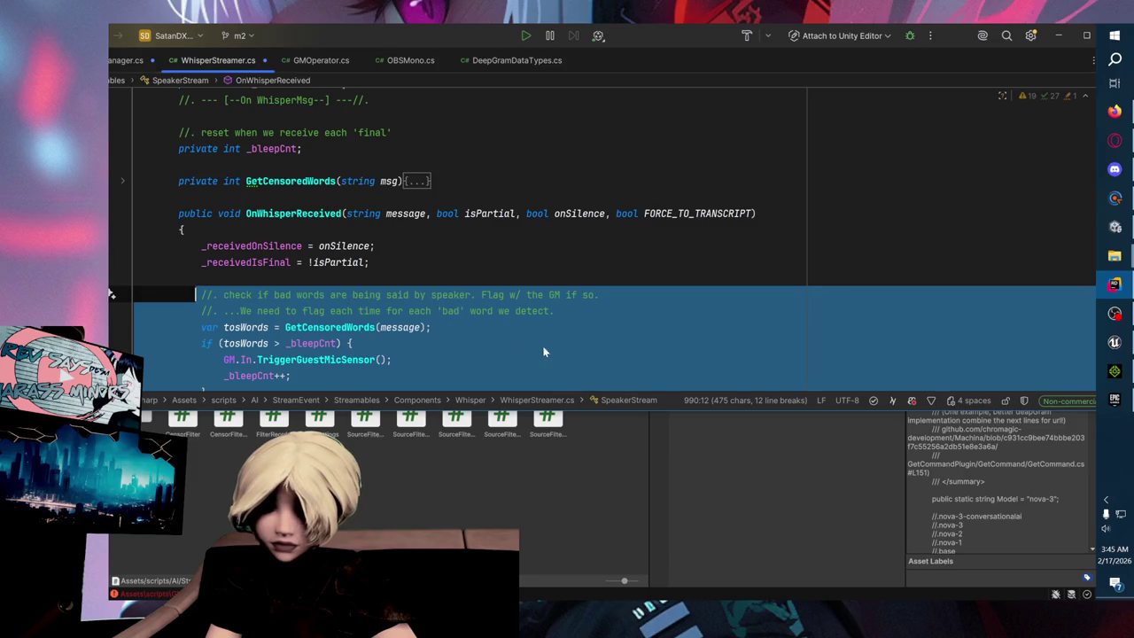
# Cut the bad-words check and open a #region named 'TOS Words from guest Check' there.
pyautogui.hotkey('ctrl', 'x')
pyautogui.write('#regf')
pyautogui.press('BackSpace')
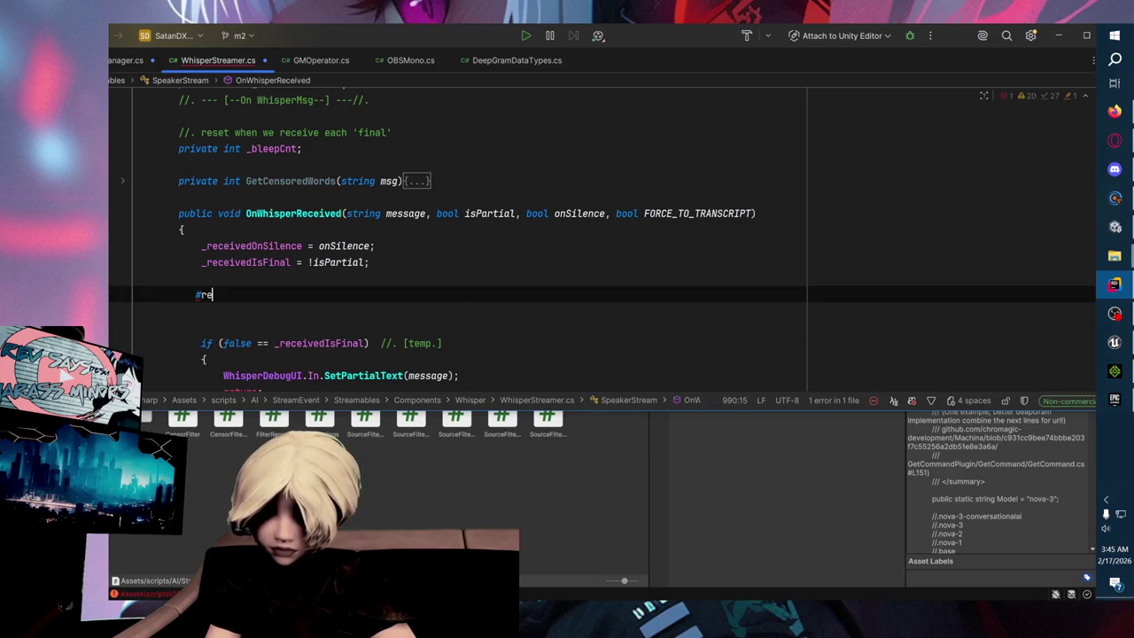
pyautogui.press('Return')
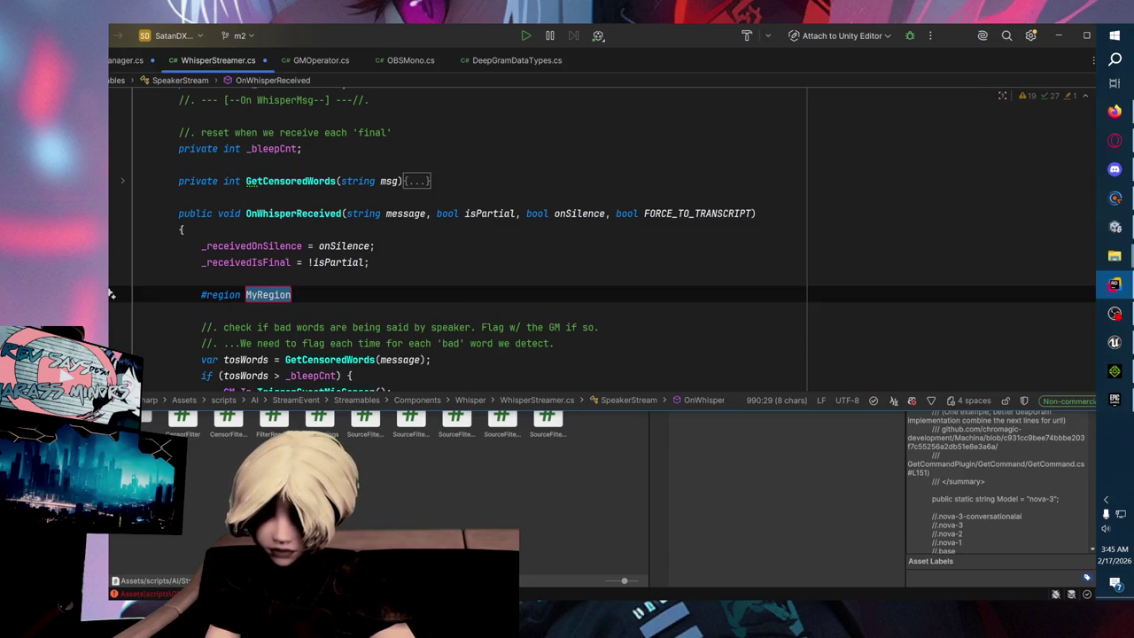
pyautogui.write('TOS Words')
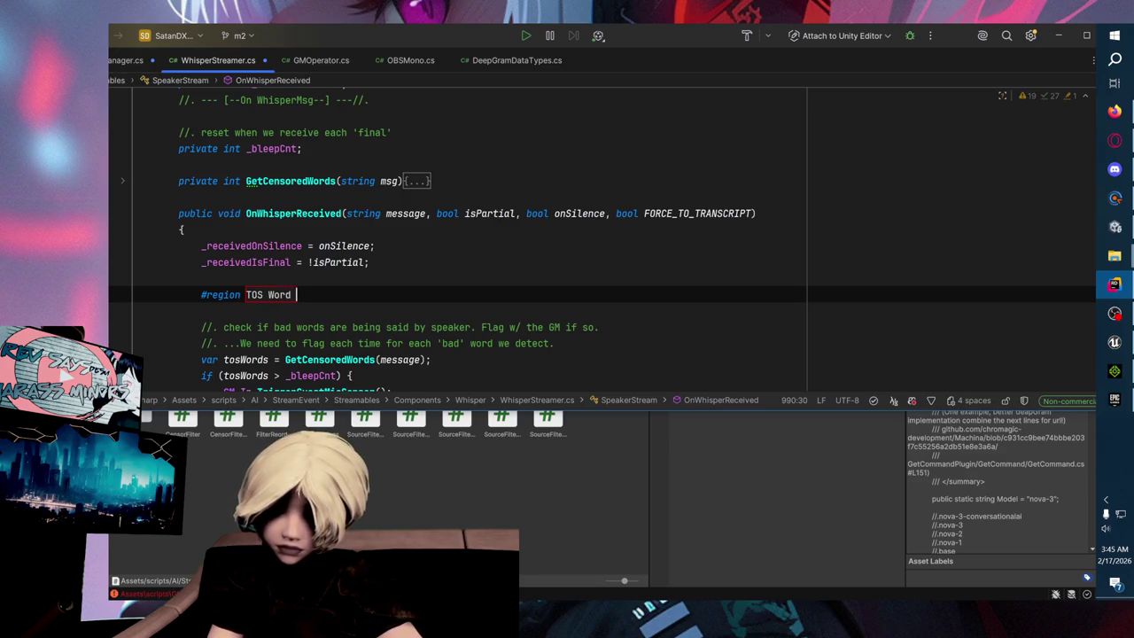
pyautogui.write('s from')
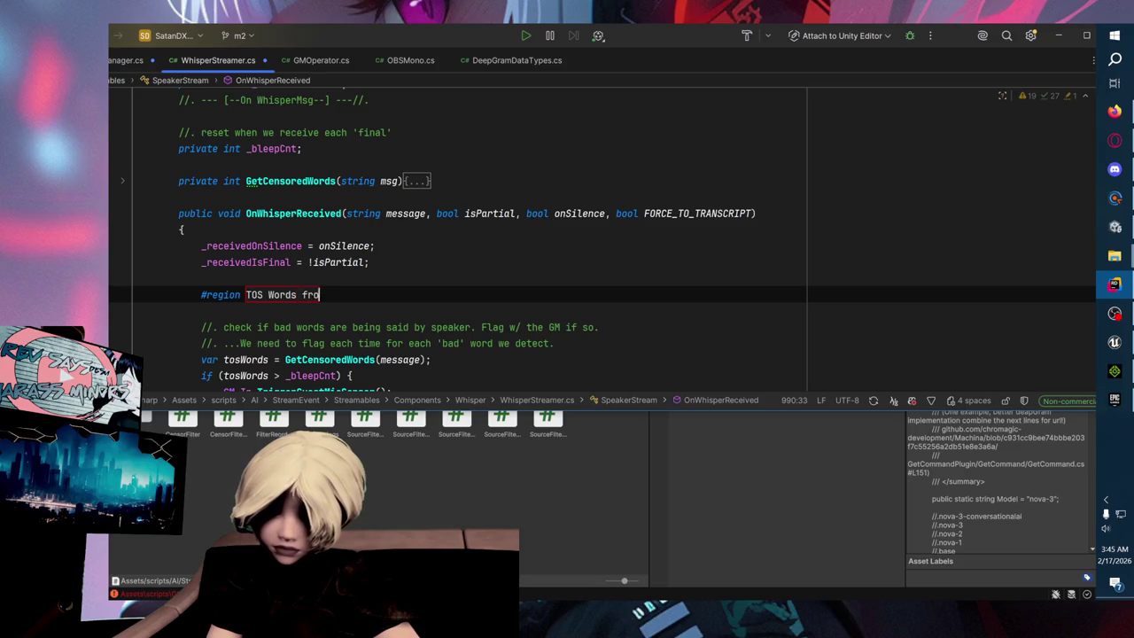
pyautogui.write('guest ()')
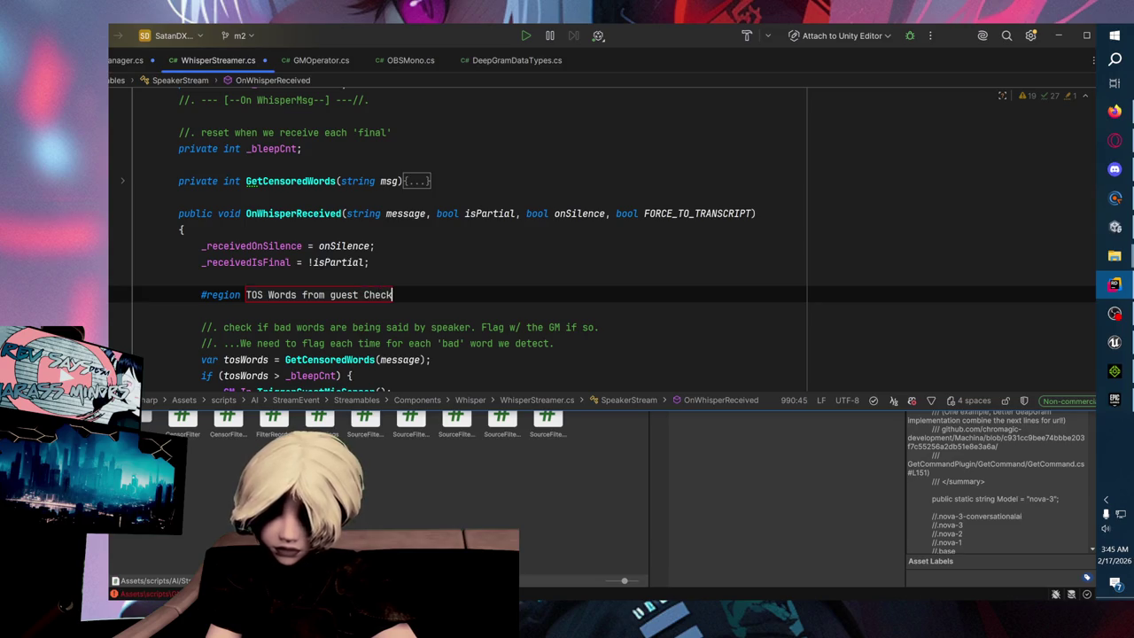
pyautogui.scroll(-5, 456, 239)
# Close the region with #endregion below the bleep-count reset block.
pyautogui.click(205, 196)
pyautogui.write('#')
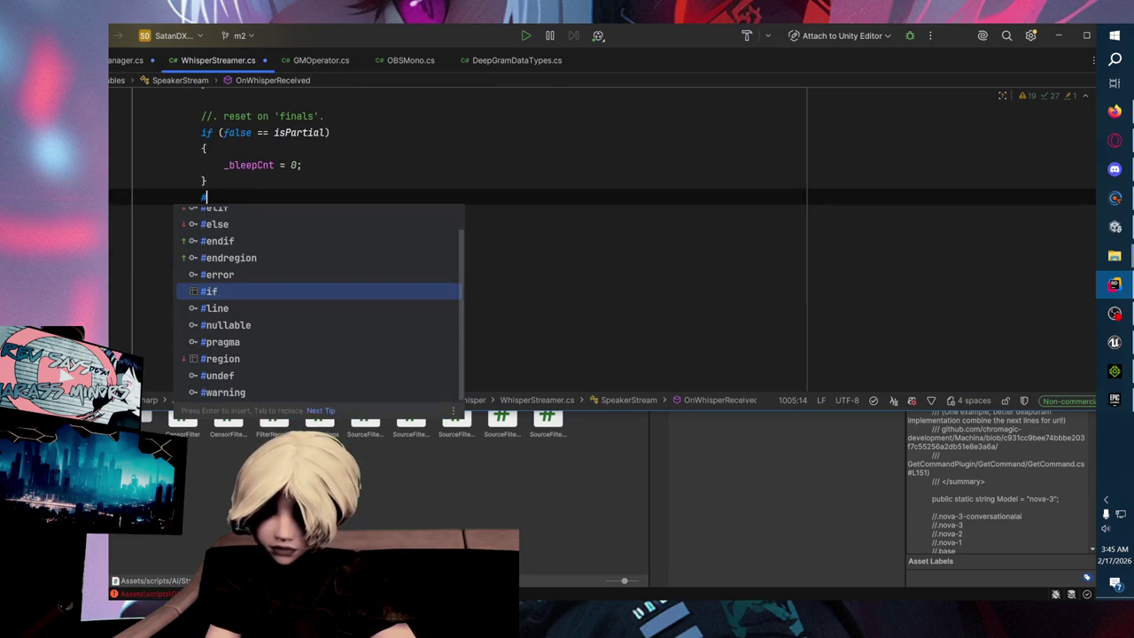
pyautogui.press('Escape')
pyautogui.scroll(4, 336, 294)
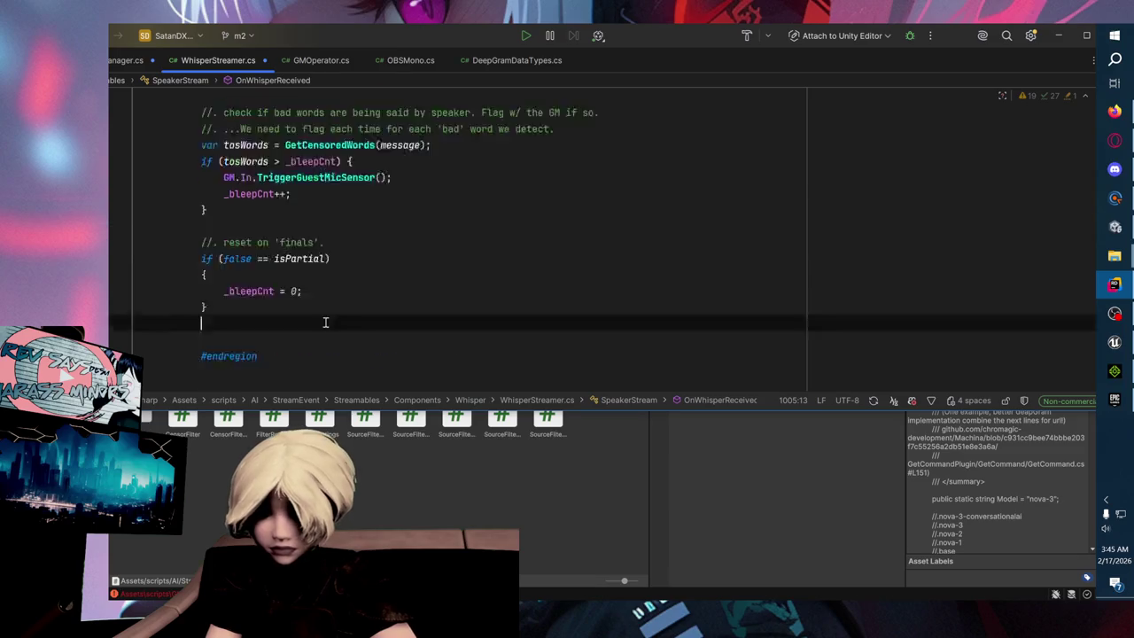
pyautogui.press('Return')
pyautogui.press('Return')
pyautogui.write('#endregion')
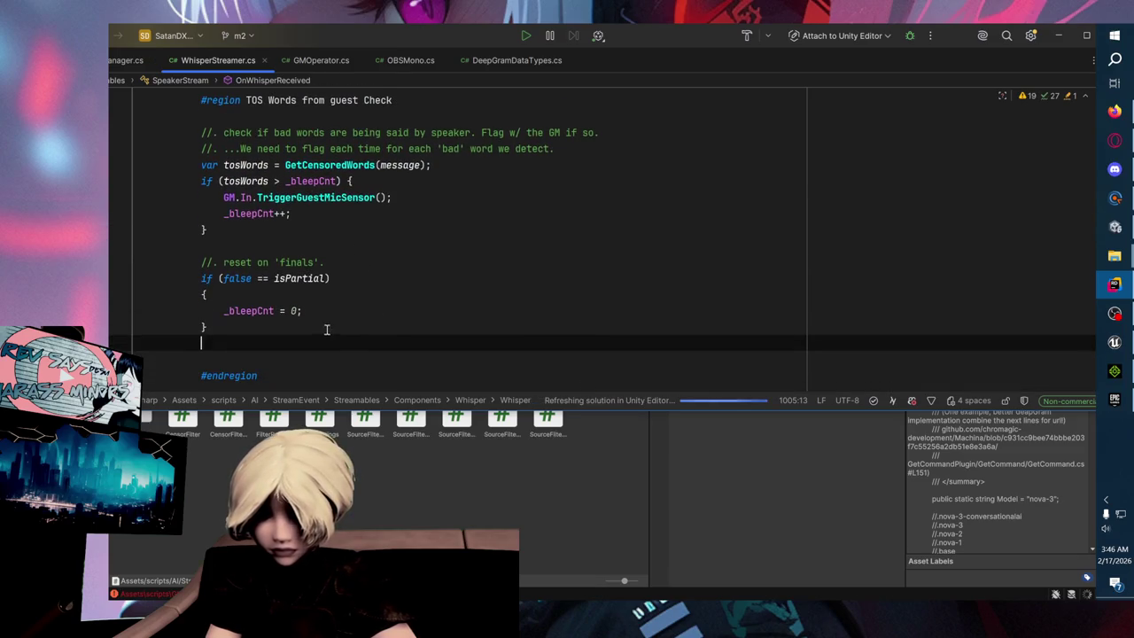
pyautogui.press('Up')
pyautogui.press('Up')
pyautogui.press('Up')
# Collapse the TOS Words from guest Check region and add a blank line beside it.
pyautogui.scroll(2, 330, 297)
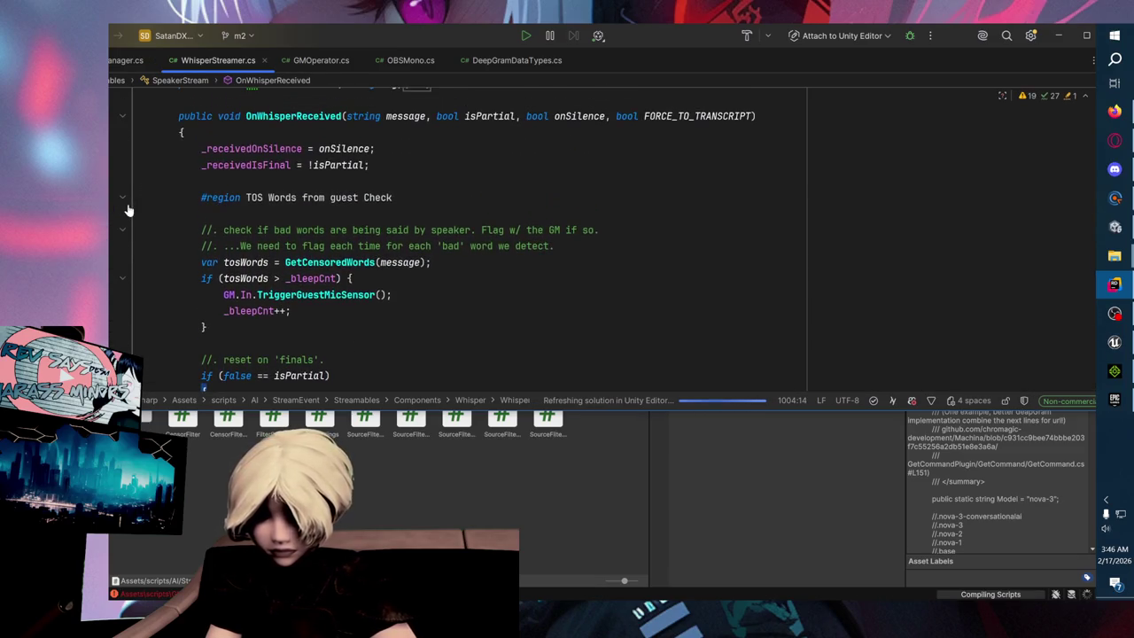
pyautogui.click(458, 199)
pyautogui.hotkey('ctrl', '-')
pyautogui.press('Down')
pyautogui.press('Down')
pyautogui.press('Up')
pyautogui.press('Up')
pyautogui.press('Up')
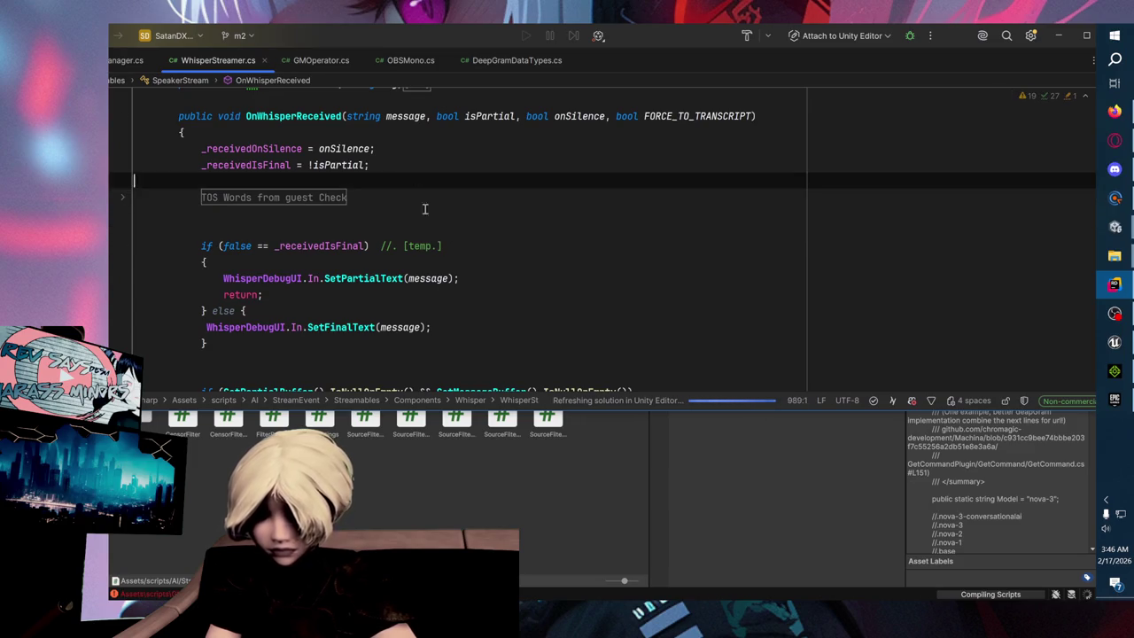
pyautogui.press('Return')
pyautogui.press('Down')
pyautogui.press('Down')
pyautogui.press('Down')
# Leave Rider and switch to the YouTube lecture playing in the browser.
pyautogui.click(261, 362)
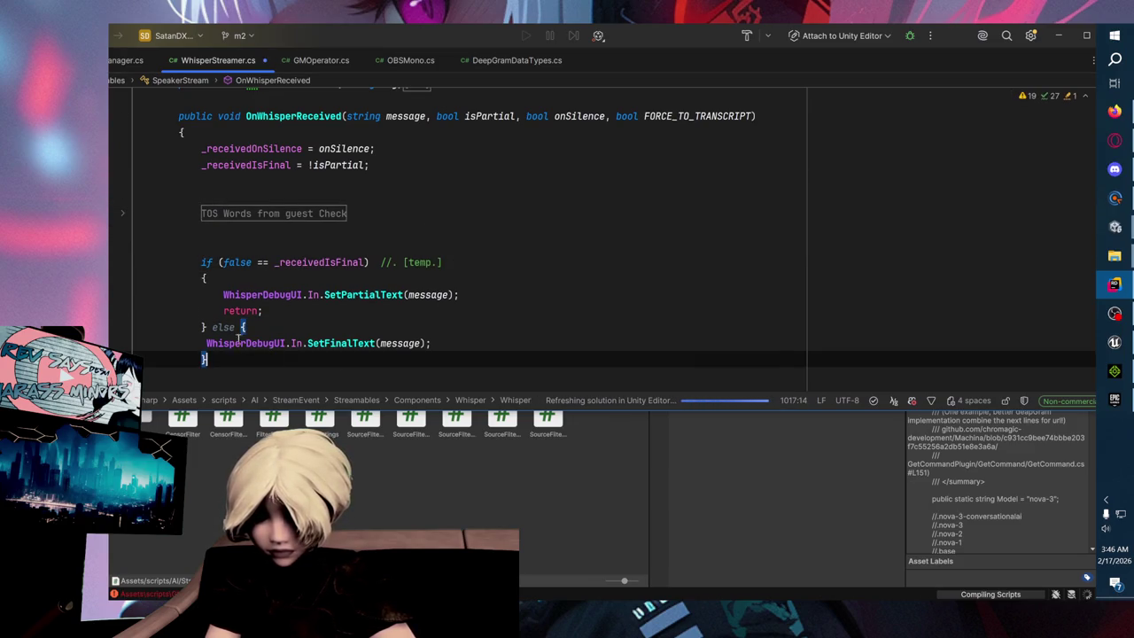
pyautogui.press('Up')
pyautogui.press('Up')
pyautogui.scroll(-2, 325, 254)
pyautogui.click(317, 265)
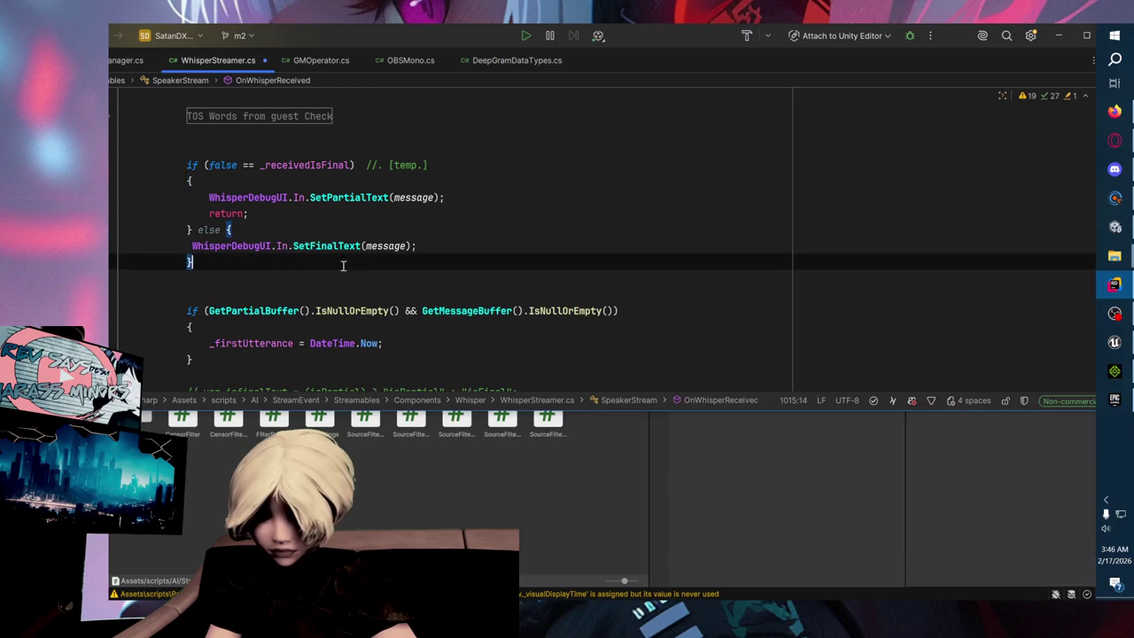
pyautogui.scroll(1, 475, 265)
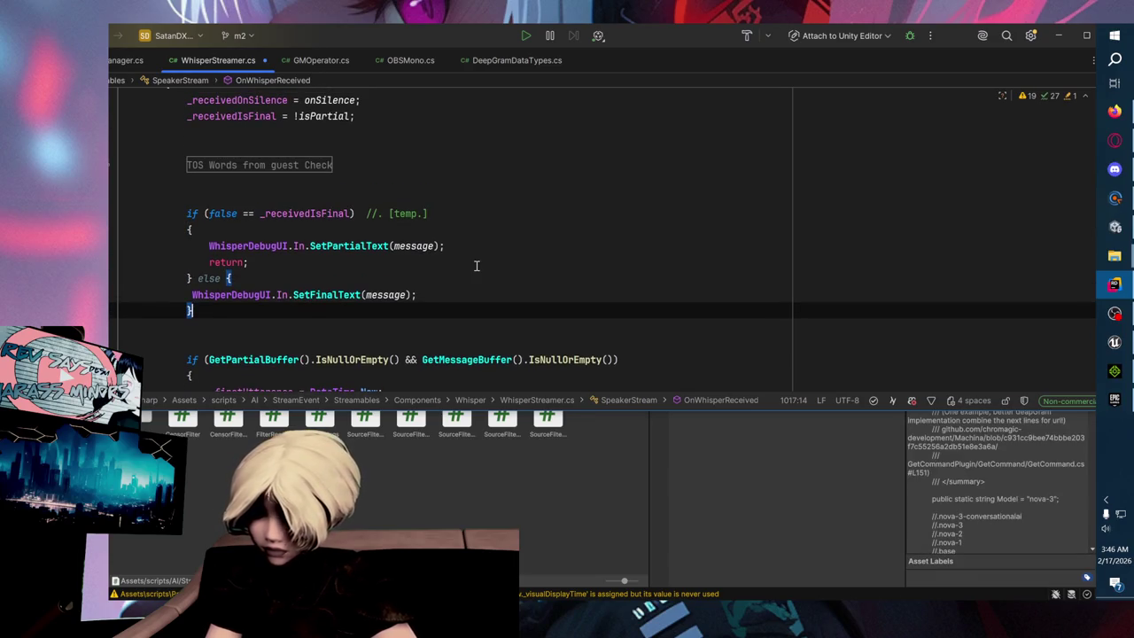
pyautogui.click(1114, 140)
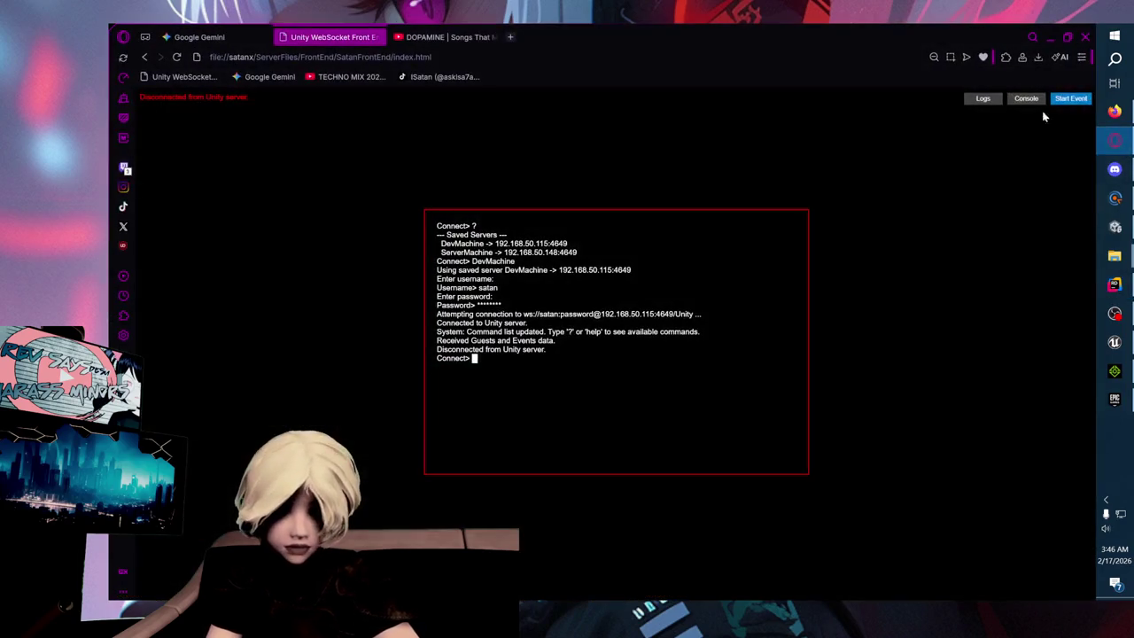
pyautogui.click(1115, 111)
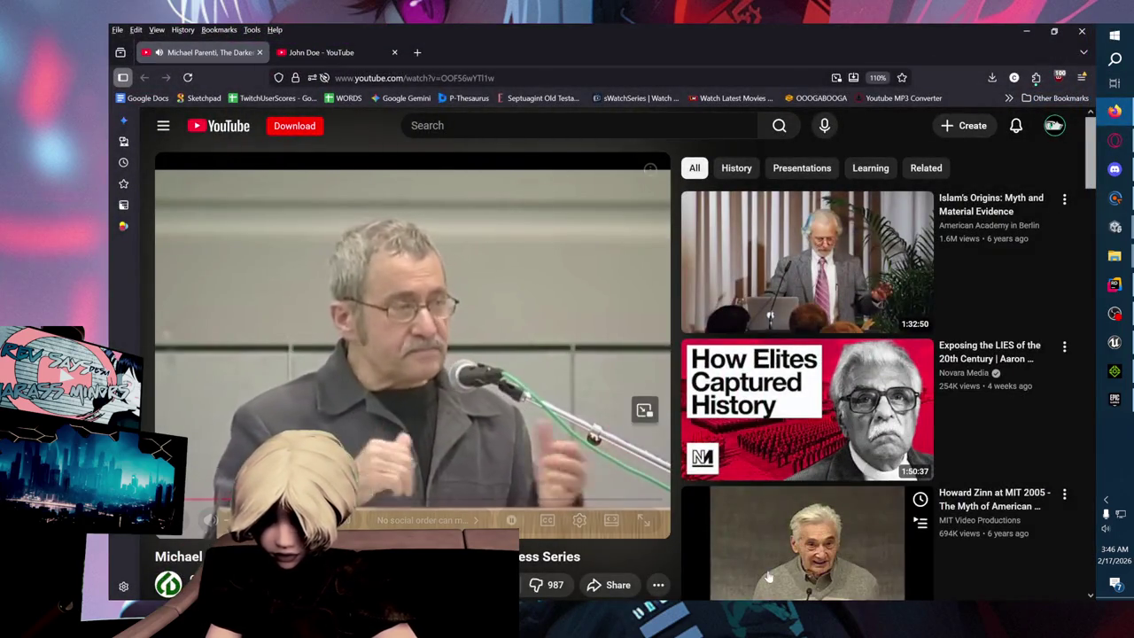
# Nudge the system volume up, pause and resume the lecture, and open the player settings.
pyautogui.scroll(5, 1105, 528)
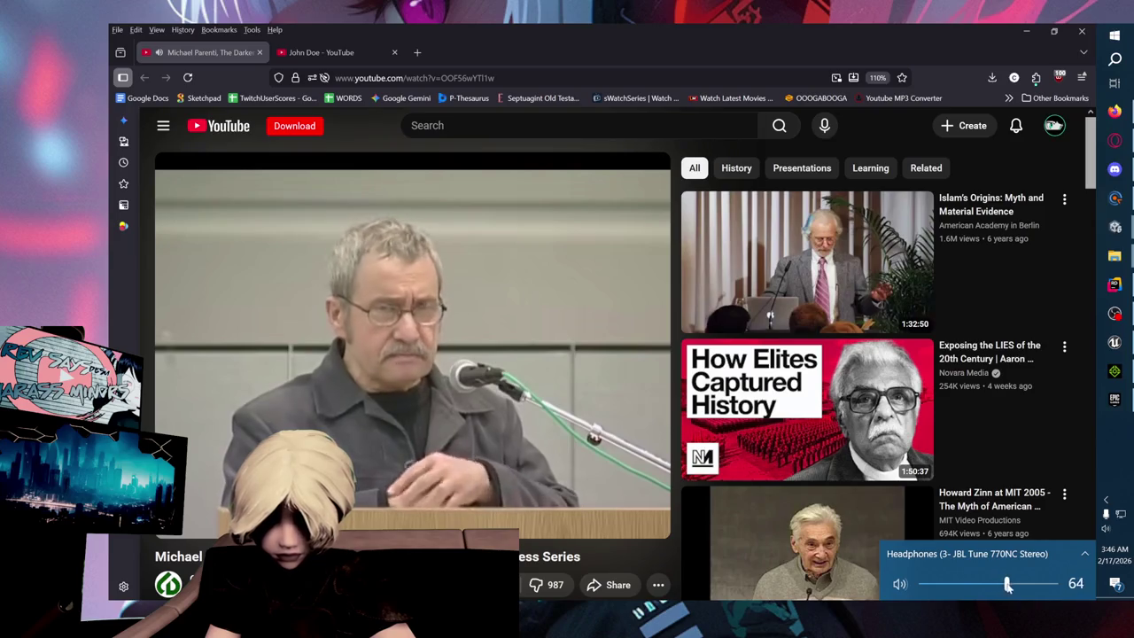
pyautogui.click(429, 312)
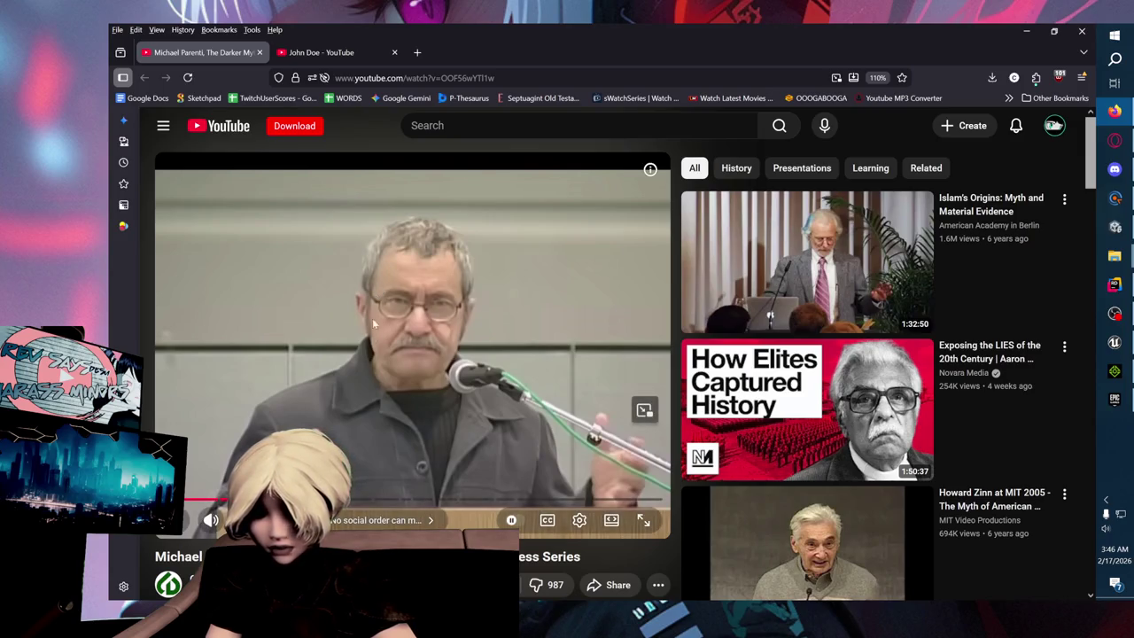
pyautogui.click(298, 377)
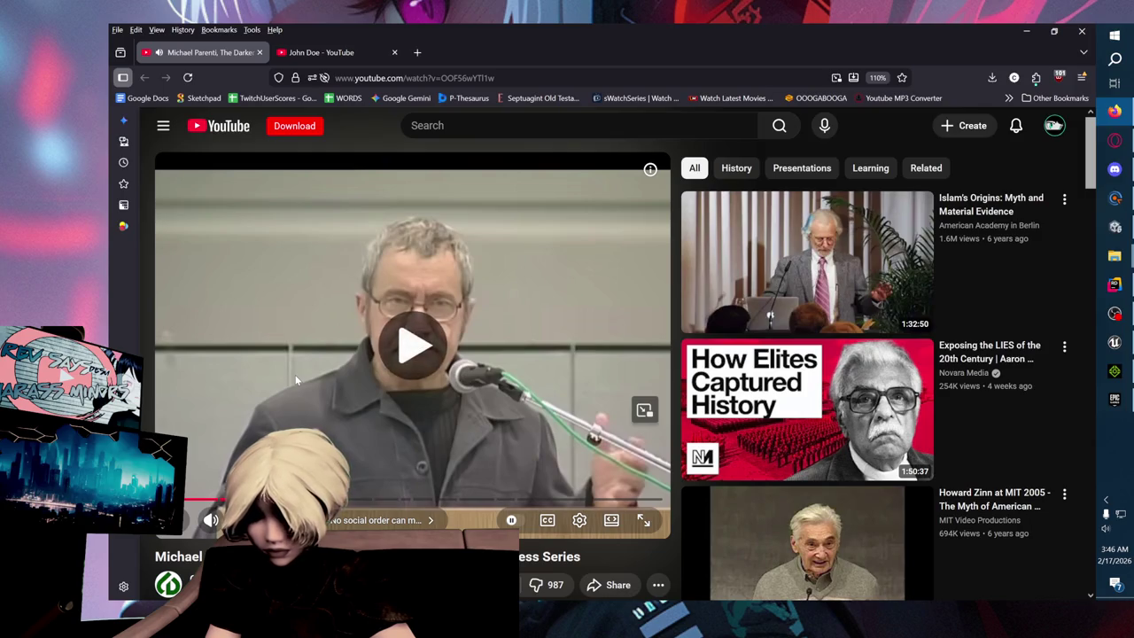
pyautogui.click(300, 372)
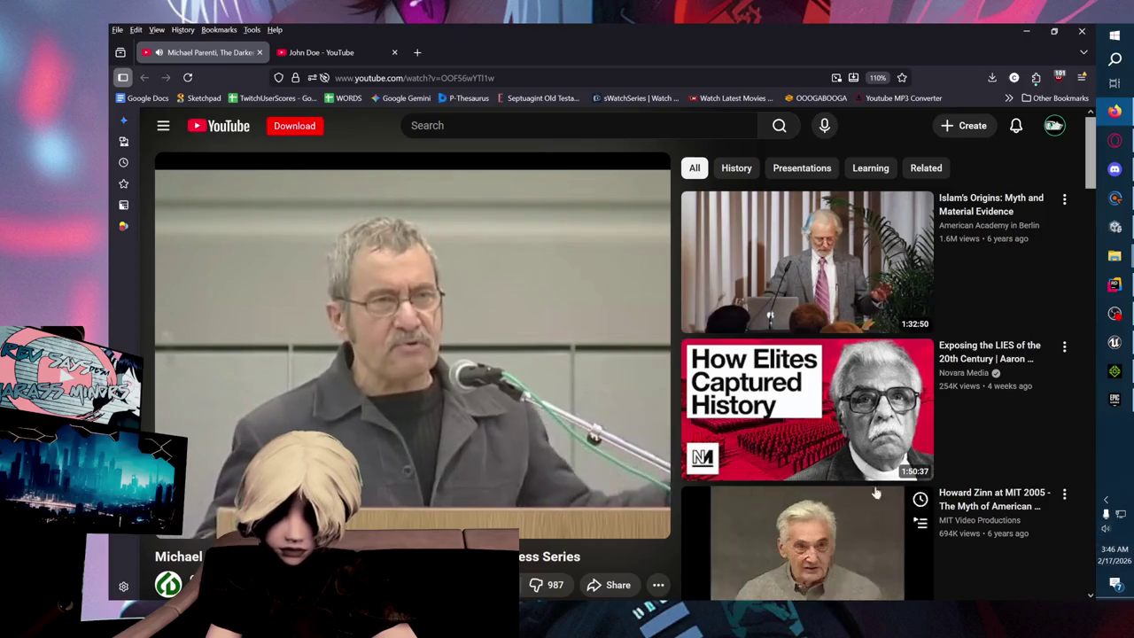
pyautogui.click(579, 520)
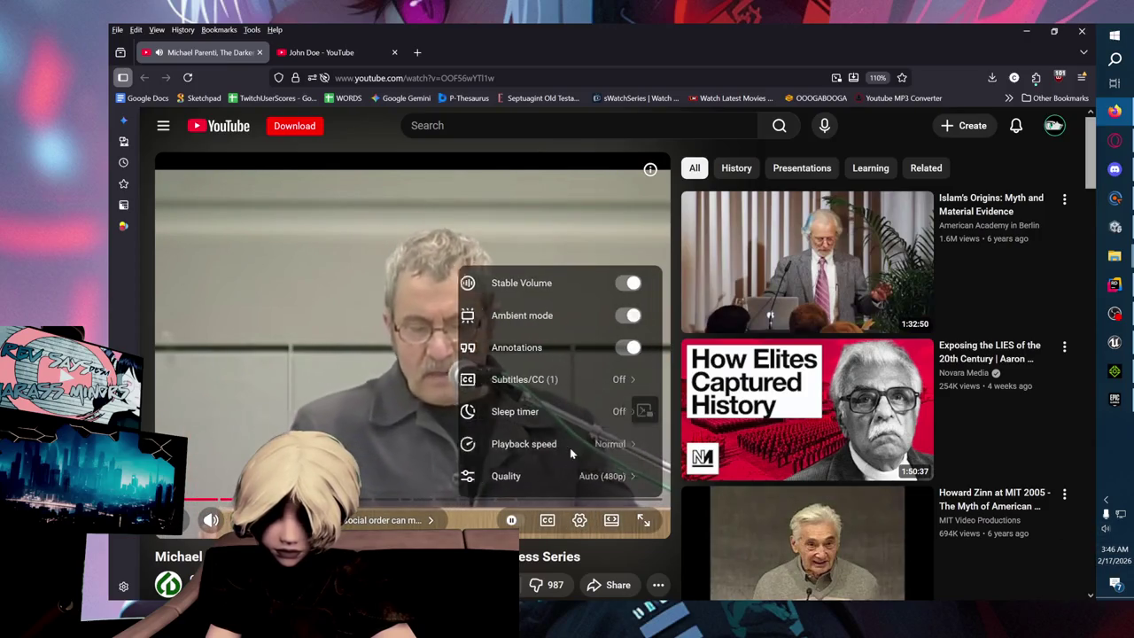
# Set the lecture's playback speed to 1.25x and raise the headphone volume to 70.
pyautogui.click(564, 443)
pyautogui.moveTo(544, 427); pyautogui.dragTo(562, 430)
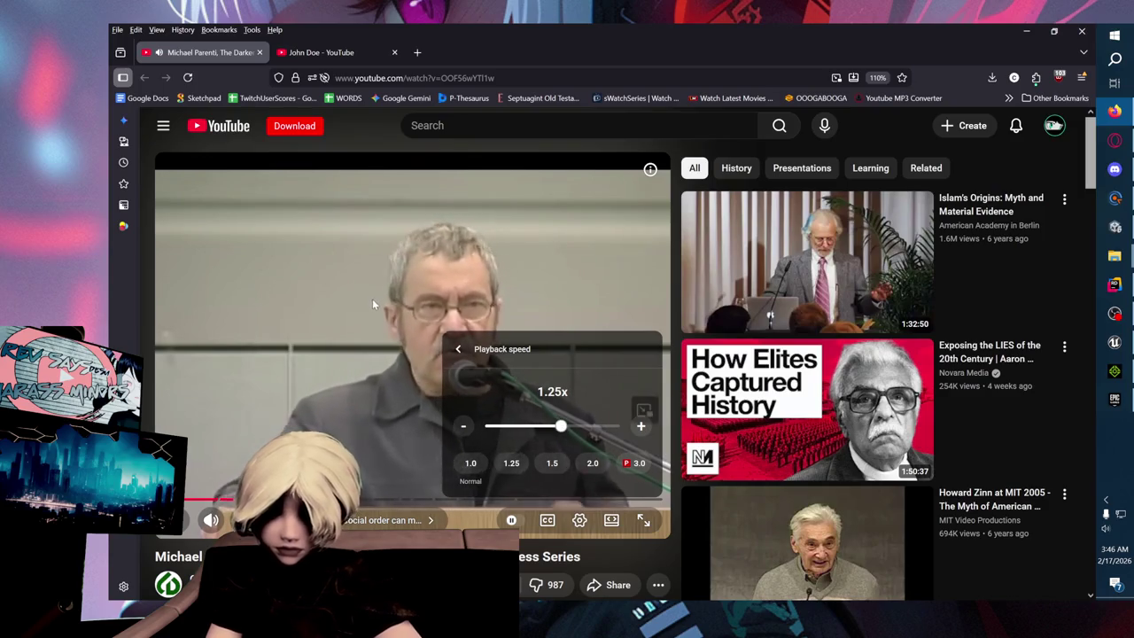
pyautogui.rightClick(1106, 528)
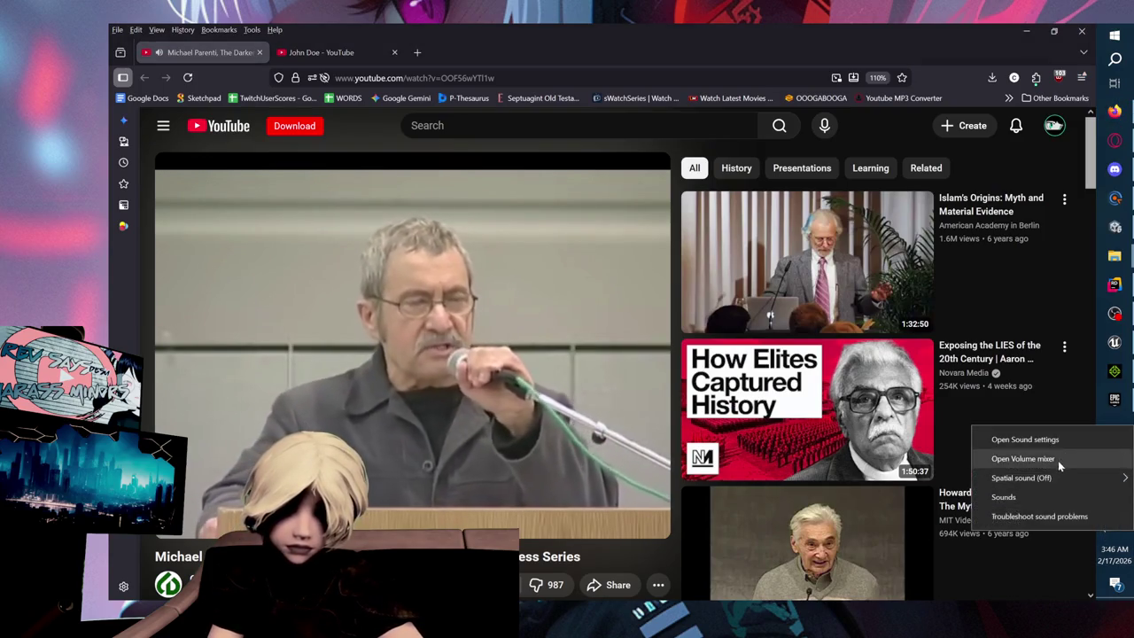
pyautogui.click(1058, 460)
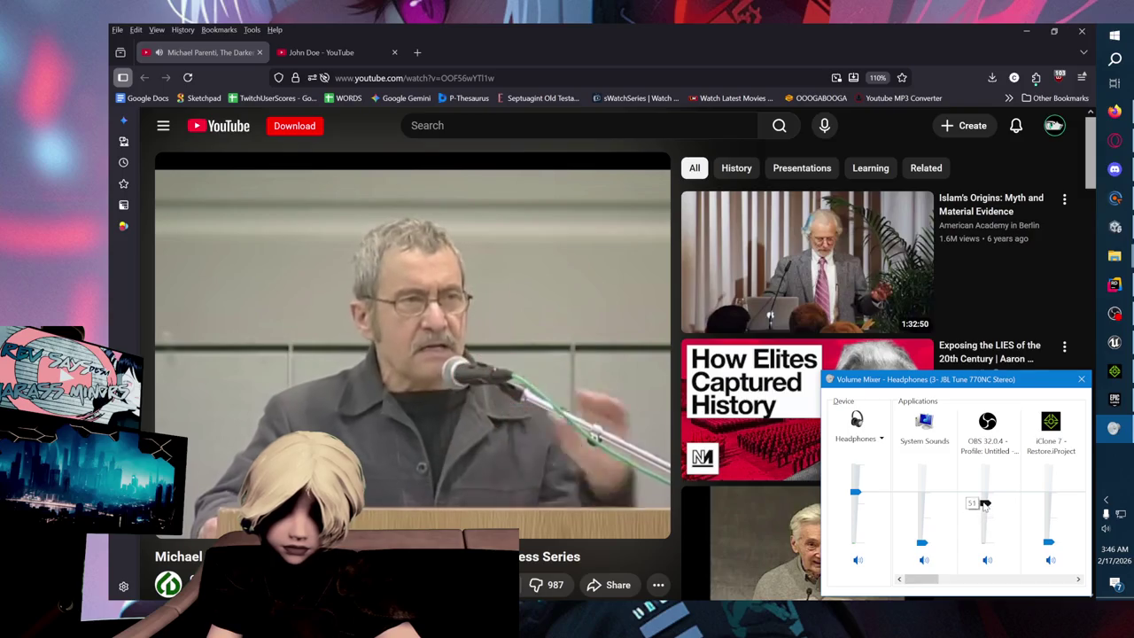
pyautogui.click(1080, 379)
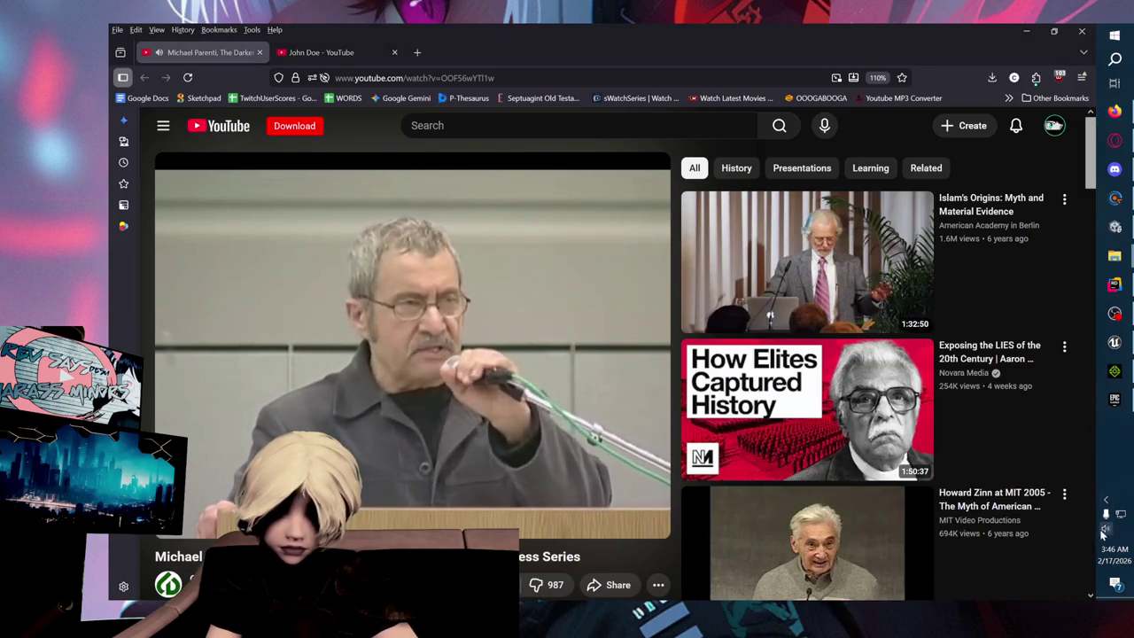
pyautogui.click(1106, 529)
pyautogui.click(1016, 584)
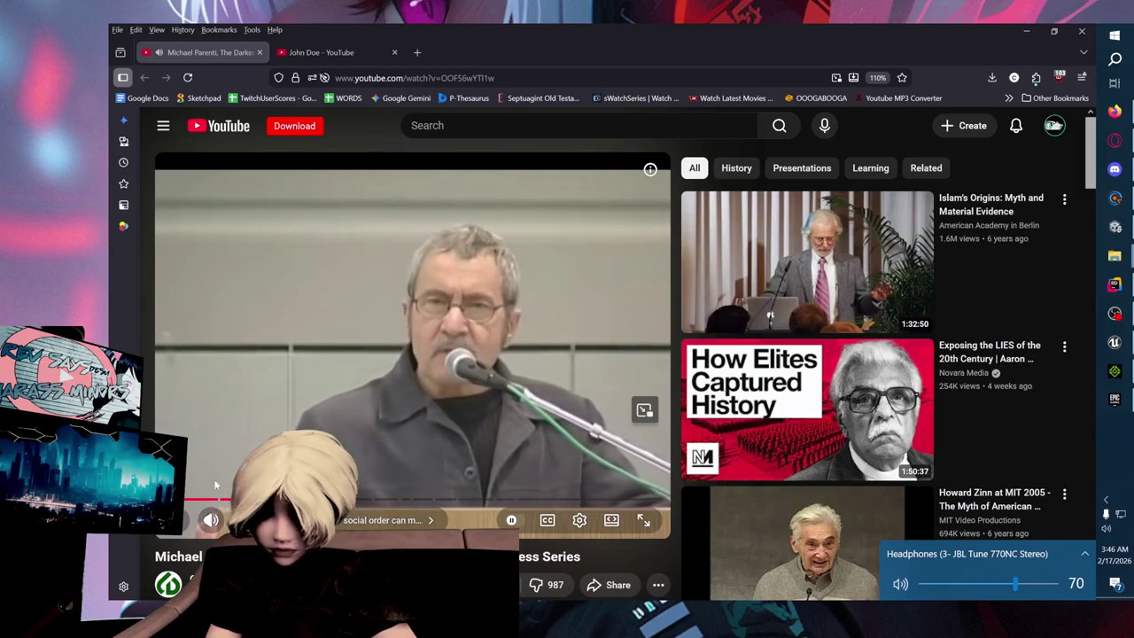
pyautogui.click(213, 500)
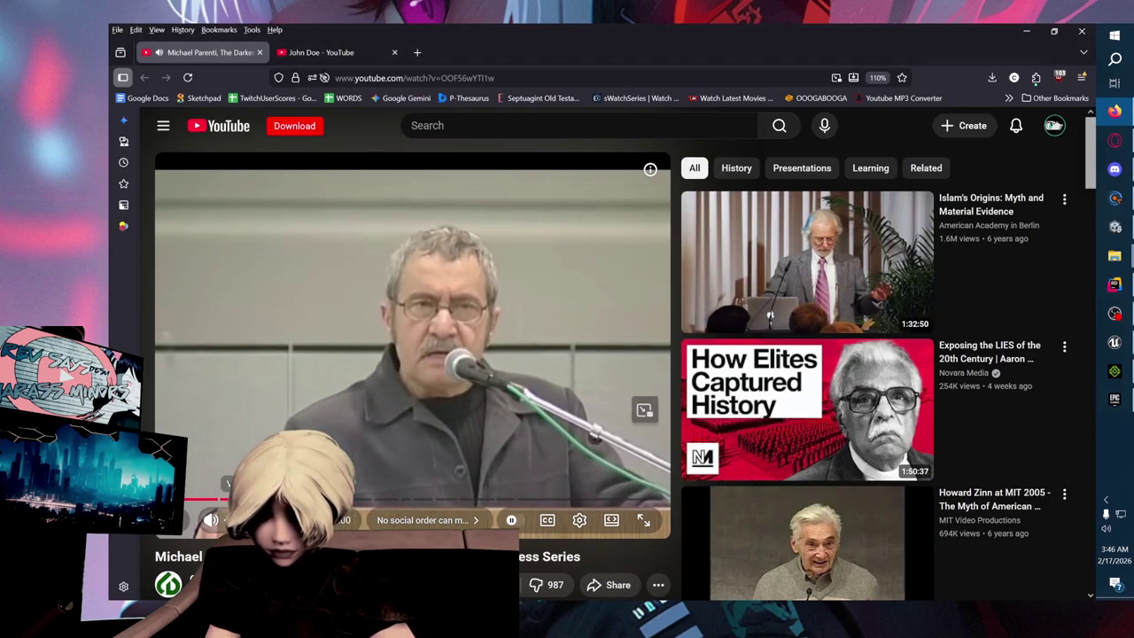
pyautogui.click(1057, 31)
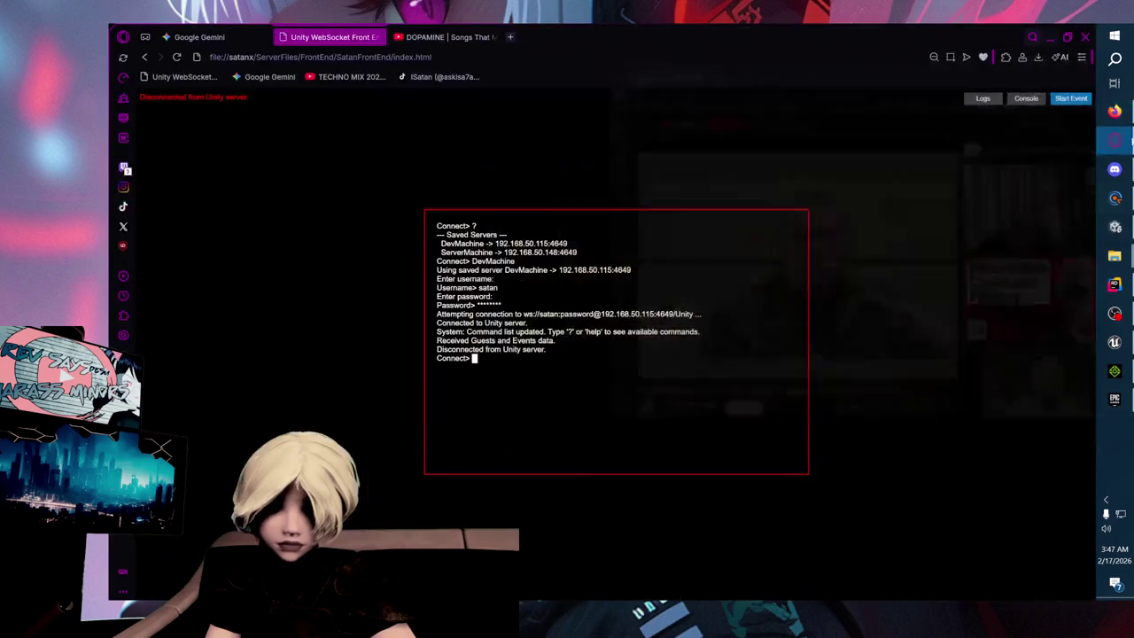
# Bring the Rider window with WhisperStreamer.cs back to the front.
pyautogui.click(1114, 284)
pyautogui.click(523, 246)
pyautogui.click(260, 309)
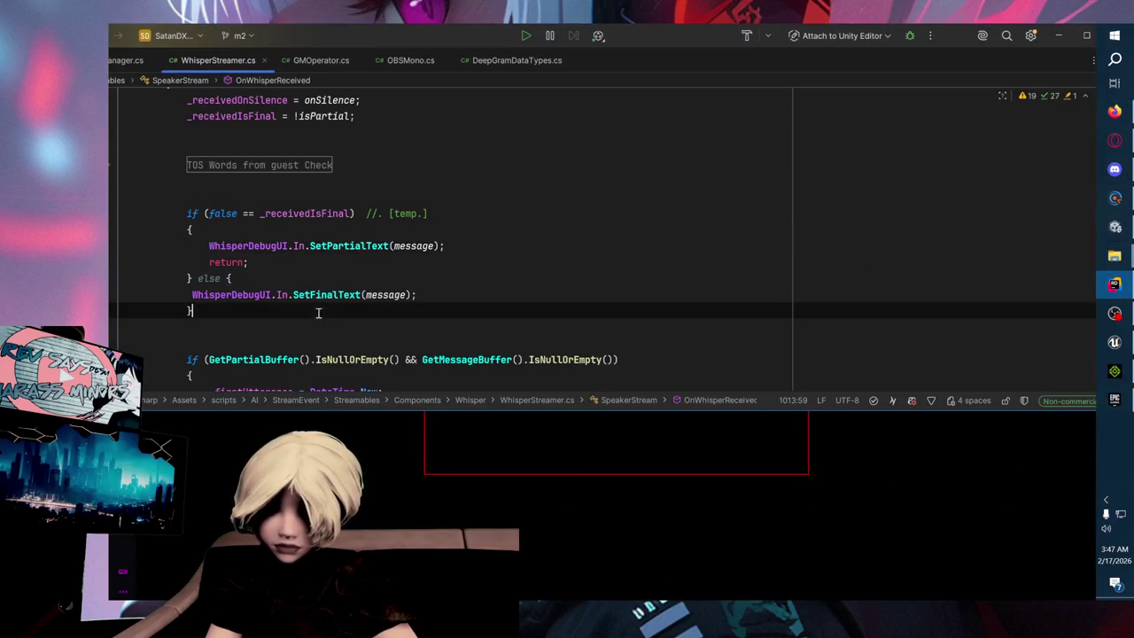
pyautogui.scroll(2, 367, 260)
pyautogui.click(366, 260)
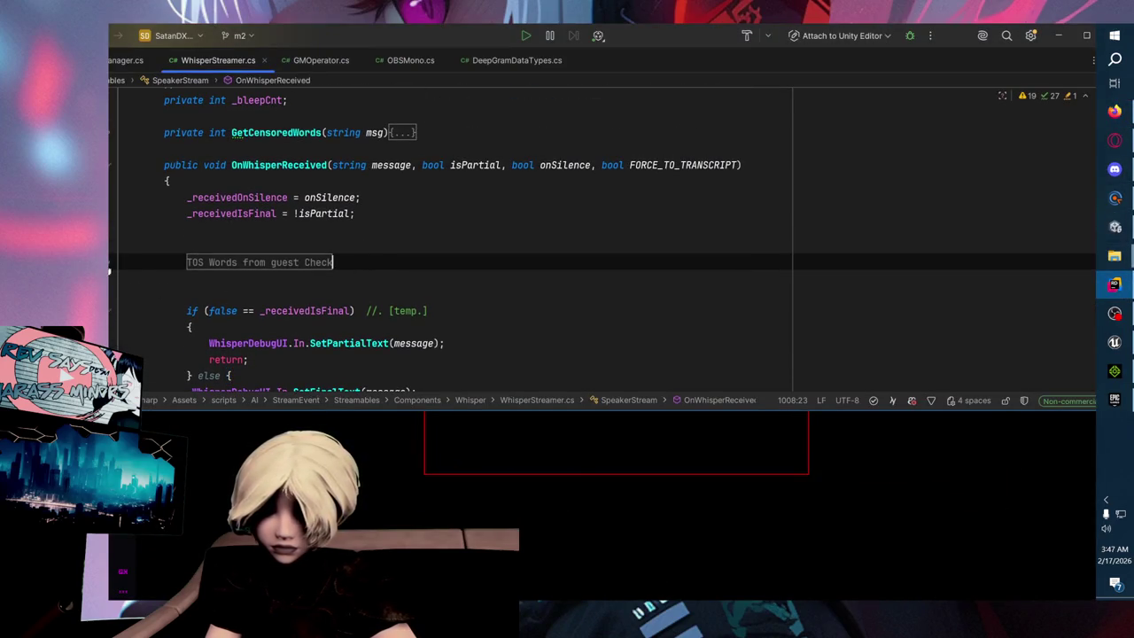
# Maximize Rider and unfold the TOS Words from guest Check region to show tosWords and GetCensoredWords.
pyautogui.click(1086, 36)
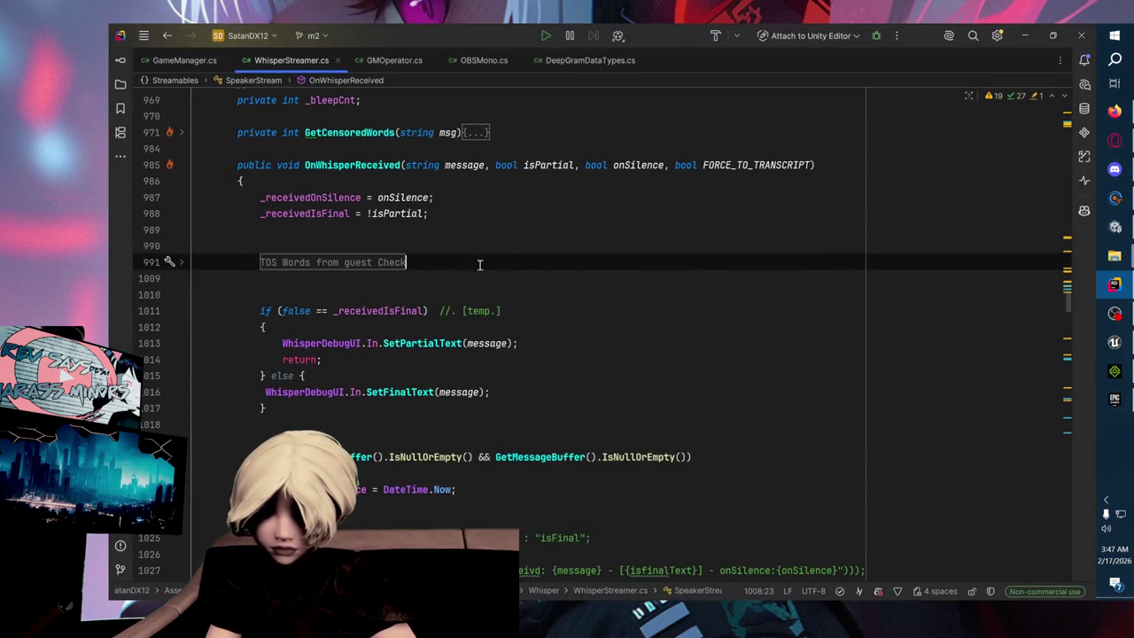
pyautogui.click(186, 263)
pyautogui.click(522, 261)
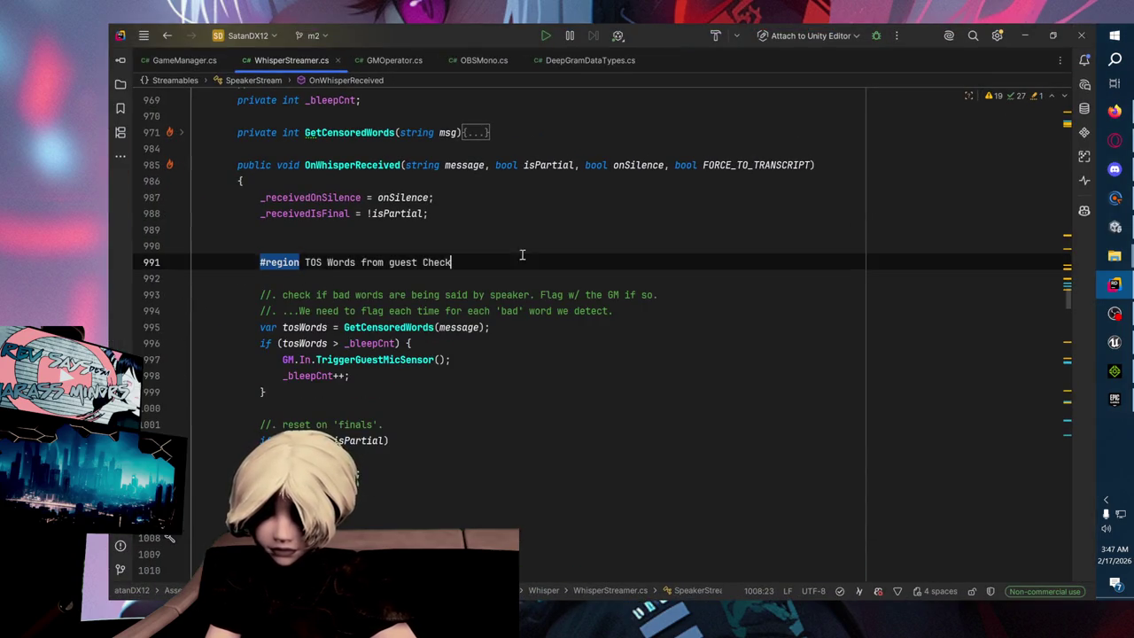
pyautogui.click(328, 327)
pyautogui.click(383, 326)
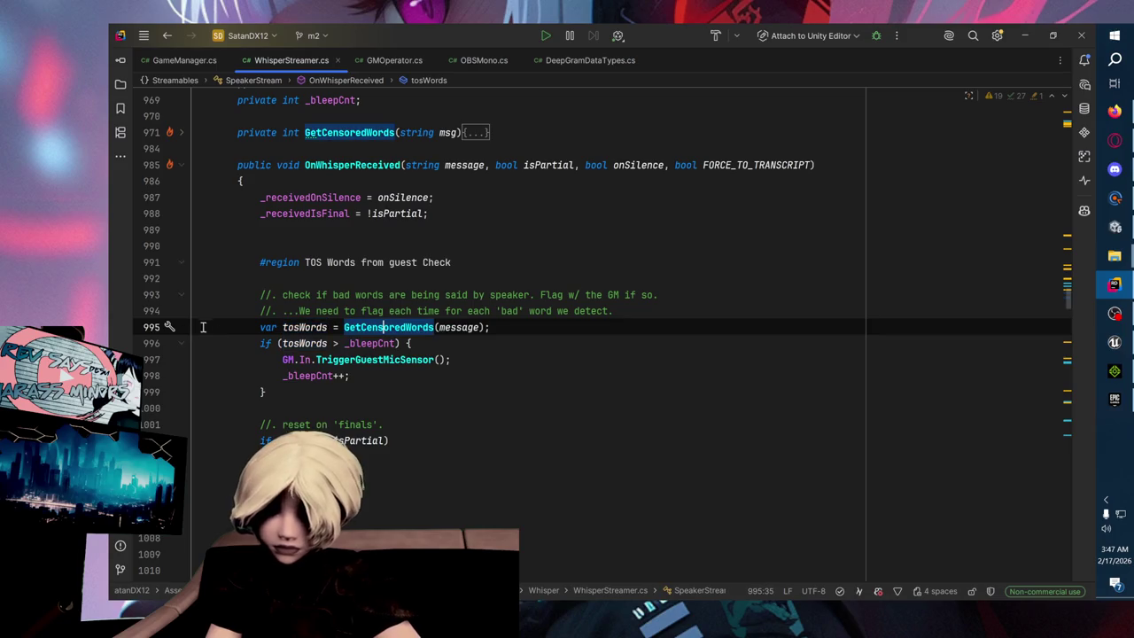
pyautogui.click(181, 132)
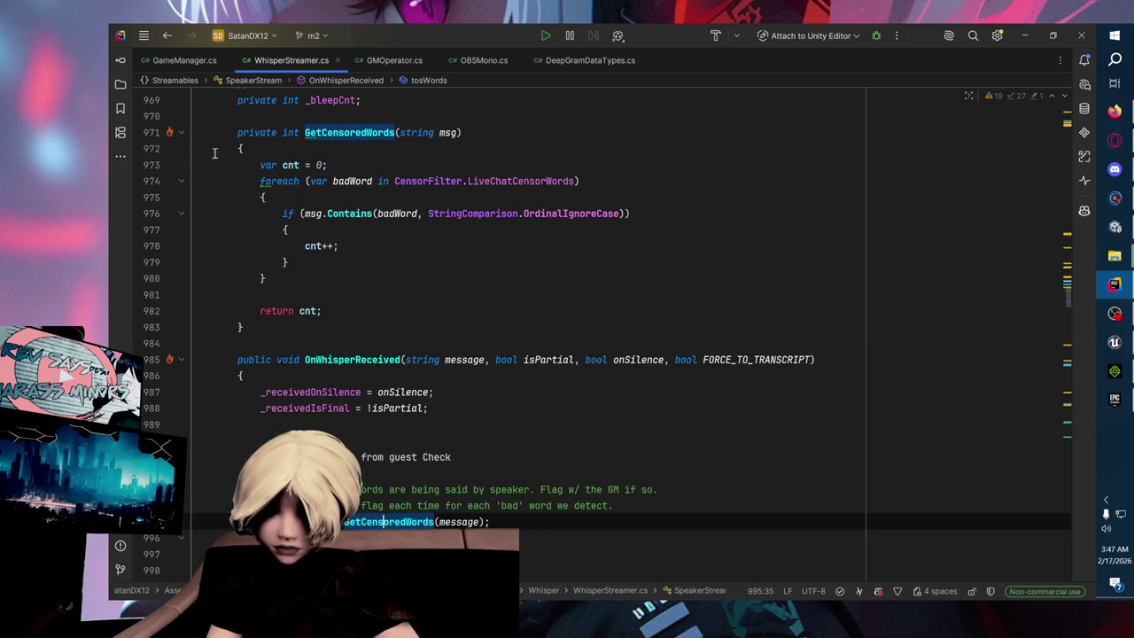
pyautogui.click(291, 165)
pyautogui.click(271, 181)
pyautogui.click(358, 181)
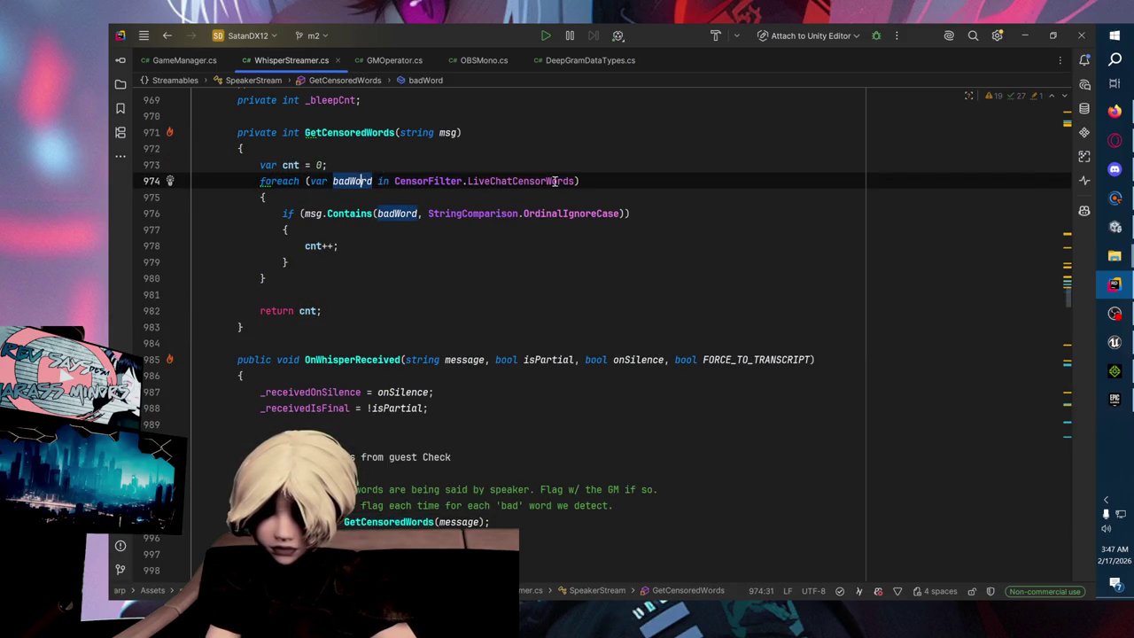
pyautogui.click(650, 183)
pyautogui.click(642, 214)
pyautogui.click(350, 181)
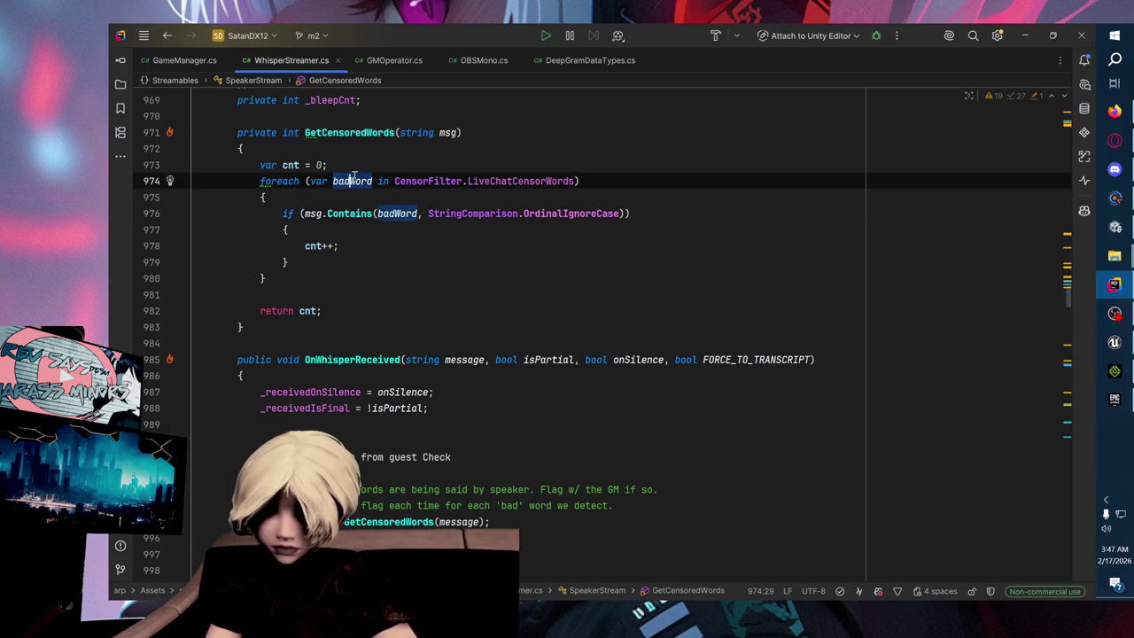
pyautogui.click(436, 181)
pyautogui.click(528, 180)
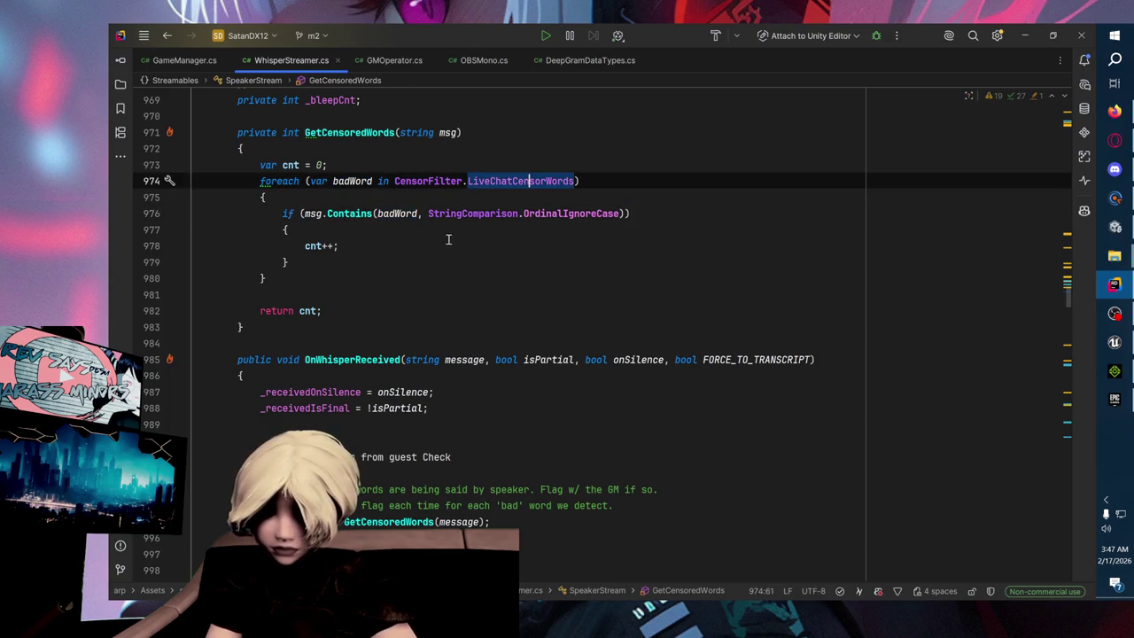
pyautogui.click(361, 213)
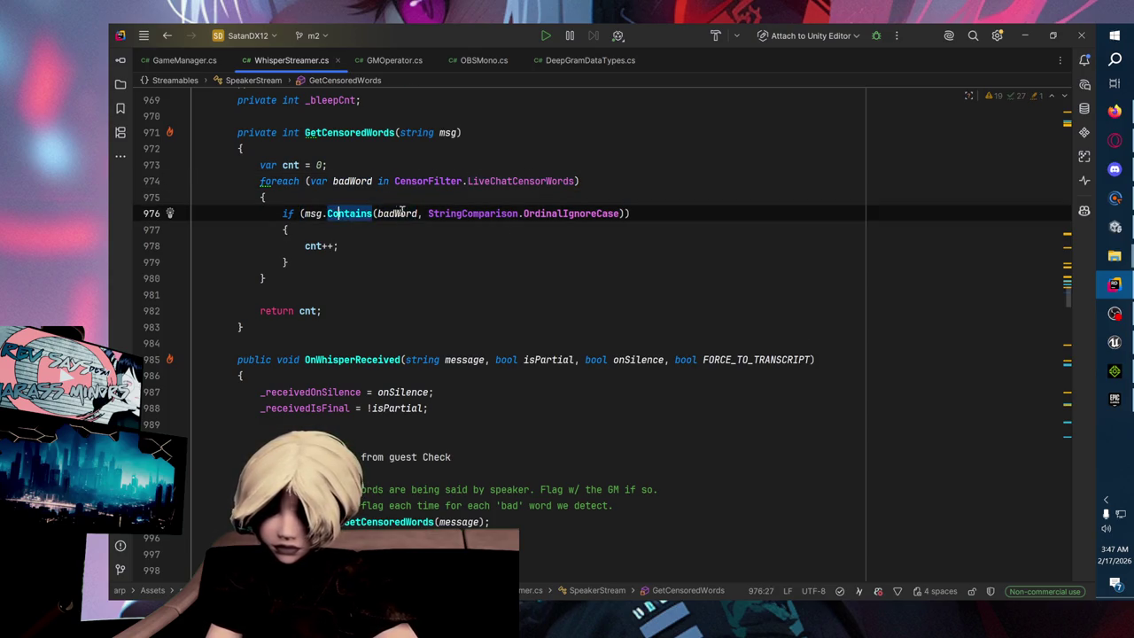
pyautogui.click(406, 214)
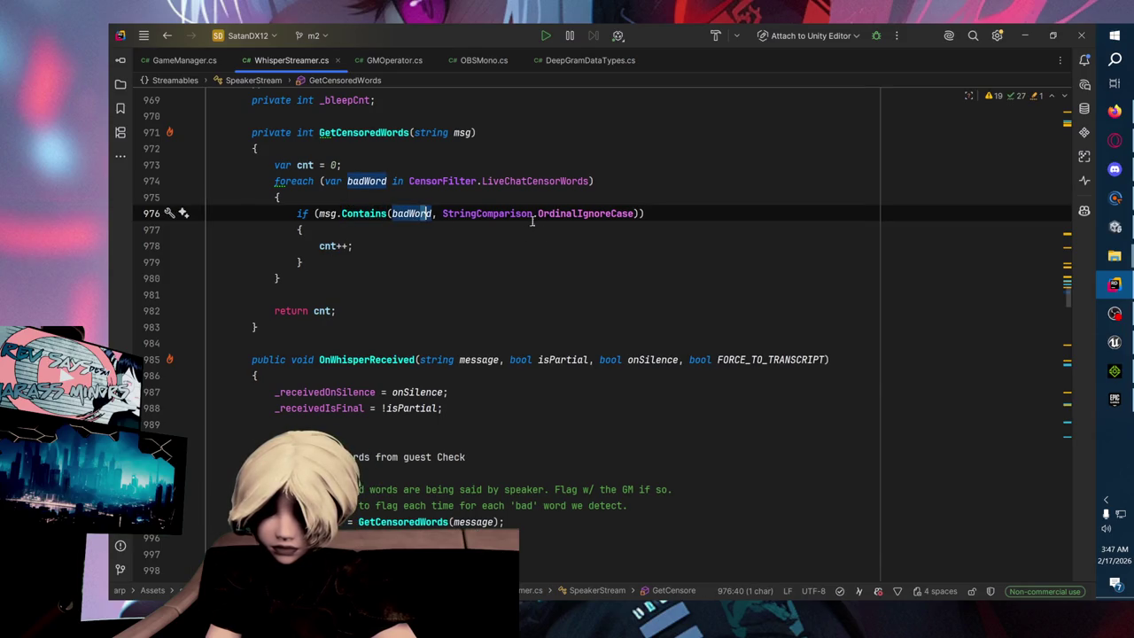
pyautogui.click(523, 214)
pyautogui.click(592, 214)
pyautogui.click(695, 213)
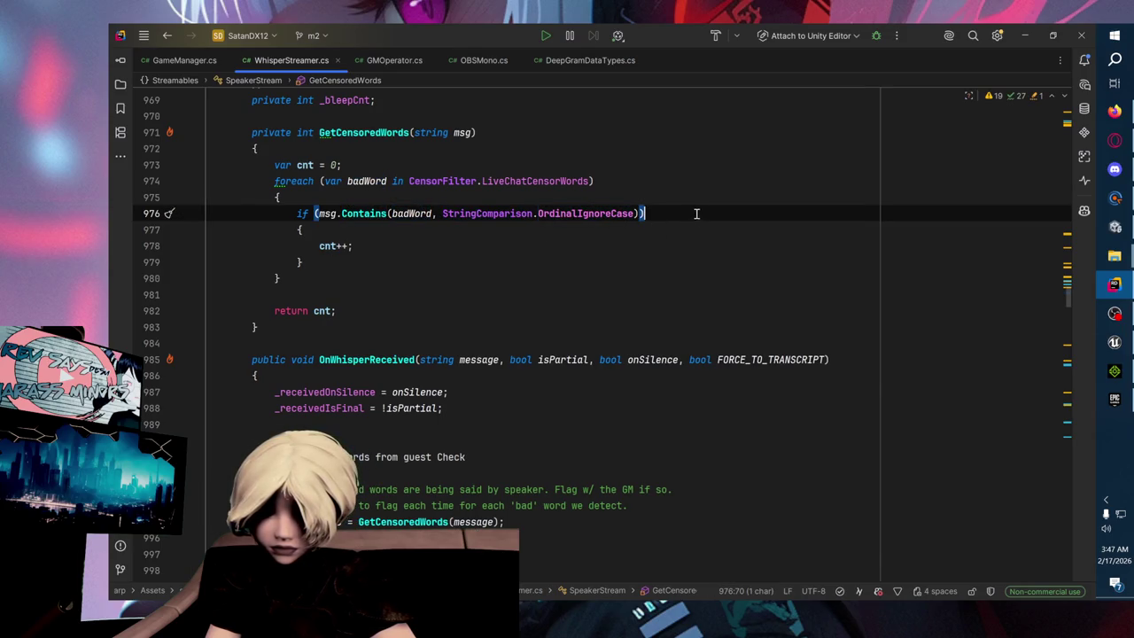
pyautogui.click(466, 245)
pyautogui.click(399, 263)
pyautogui.click(355, 278)
pyautogui.click(293, 326)
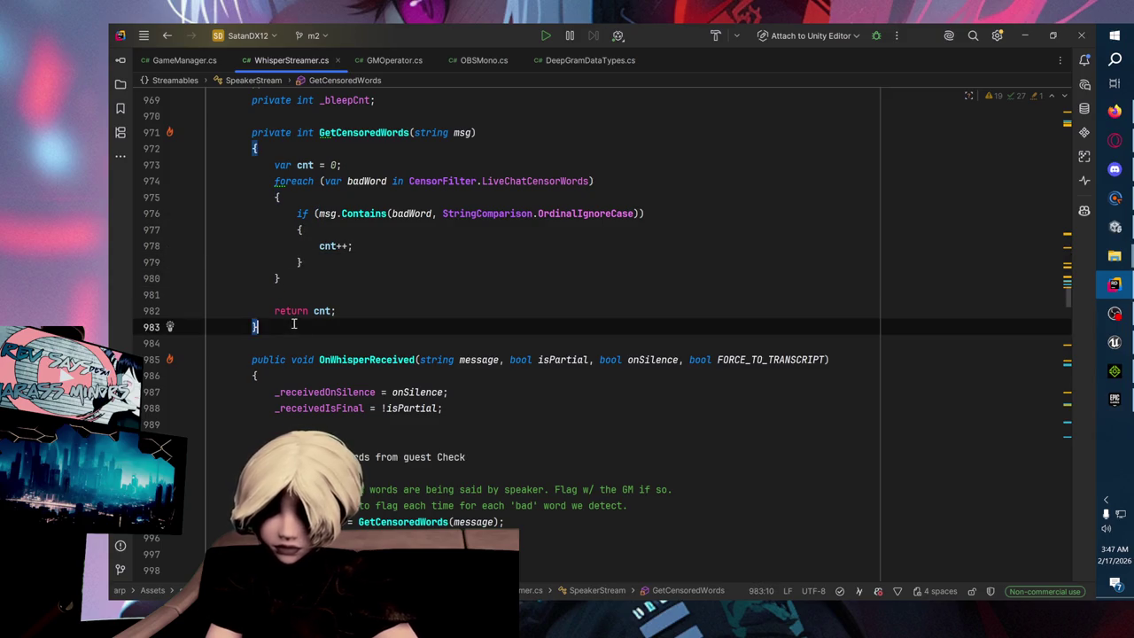
pyautogui.click(194, 133)
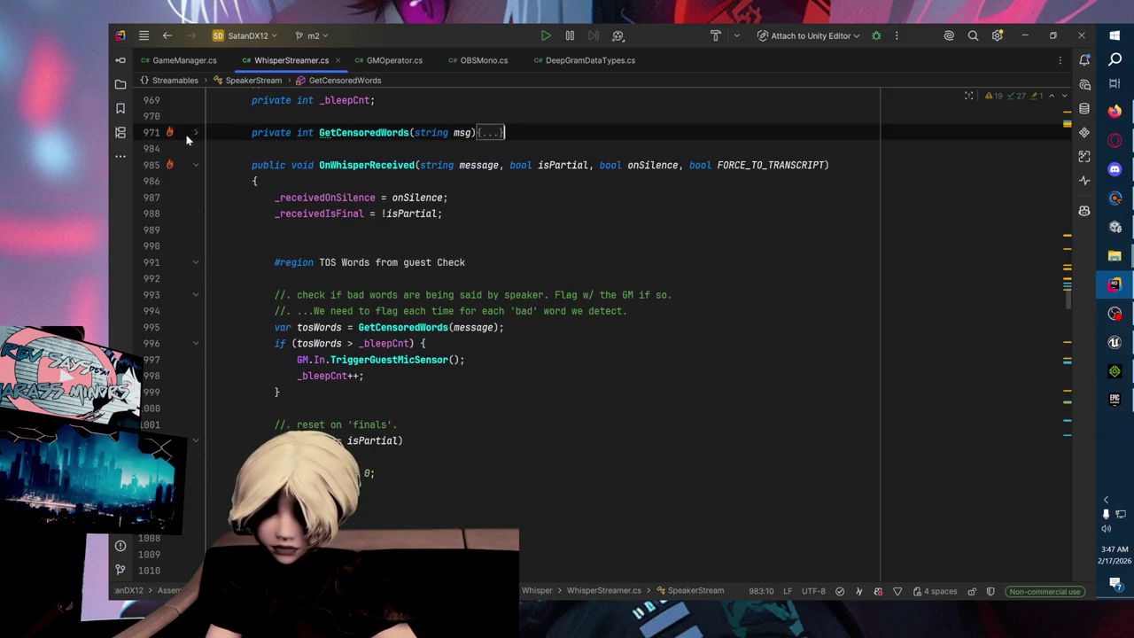
pyautogui.click(299, 327)
pyautogui.press('Down')
pyautogui.click(519, 371)
pyautogui.click(319, 343)
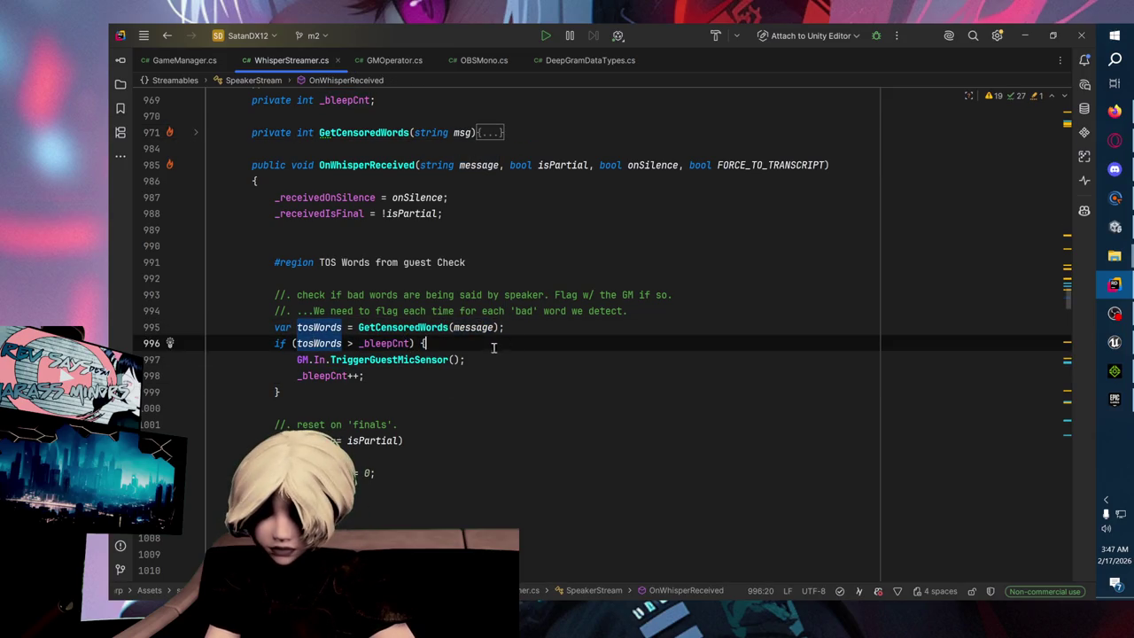
pyautogui.click(493, 345)
pyautogui.click(391, 343)
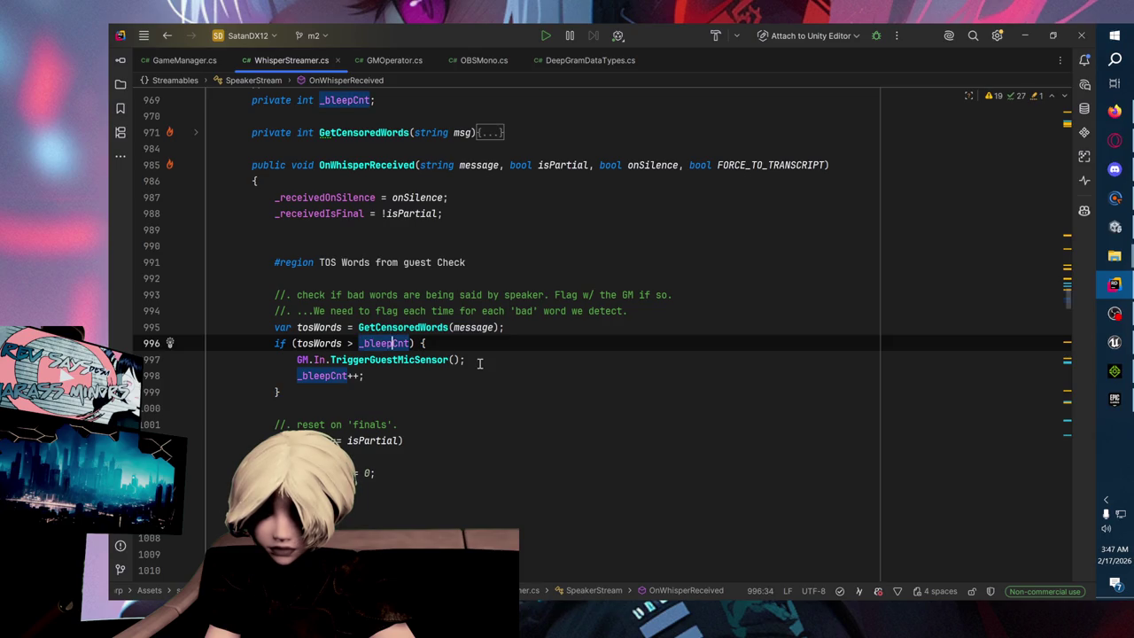
pyautogui.scroll(-2, 480, 363)
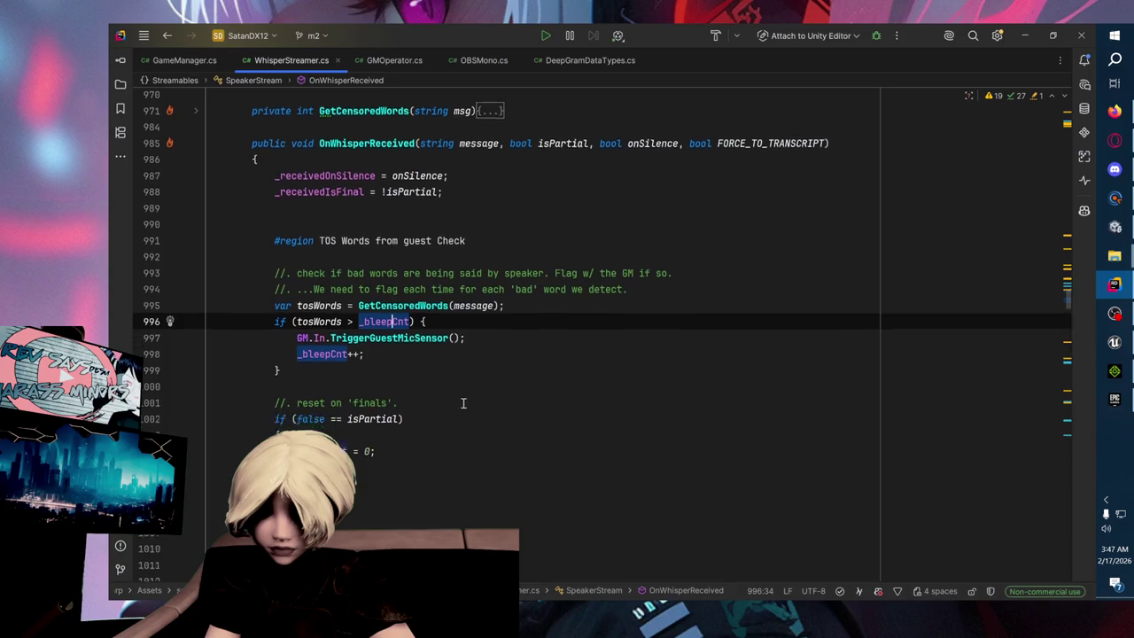
pyautogui.press('Down')
pyautogui.press('Down')
pyautogui.press('Down')
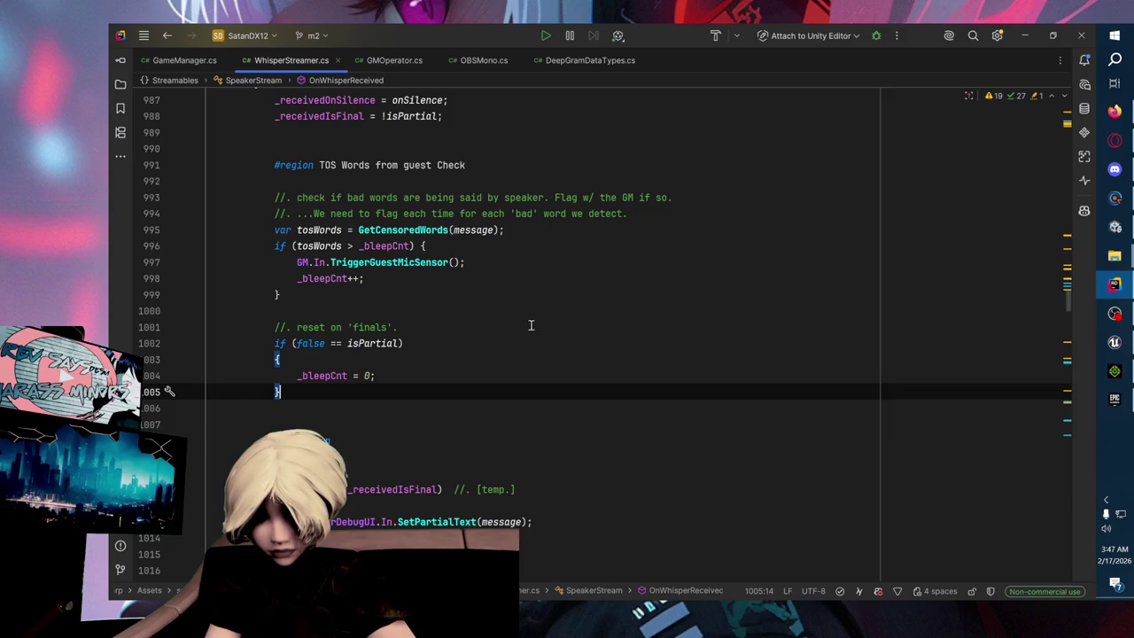
# Review the isPartial reset-on-finals block, then fold the TOS Words from guest Check region.
pyautogui.click(492, 343)
pyautogui.click(440, 390)
pyautogui.click(438, 343)
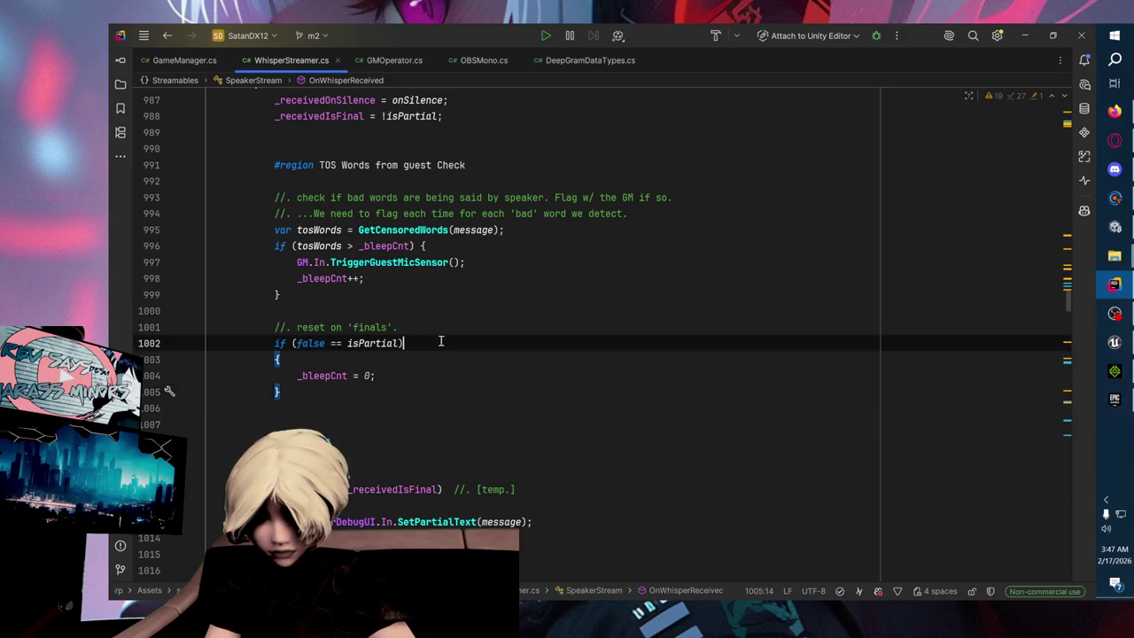
pyautogui.scroll(2, 354, 327)
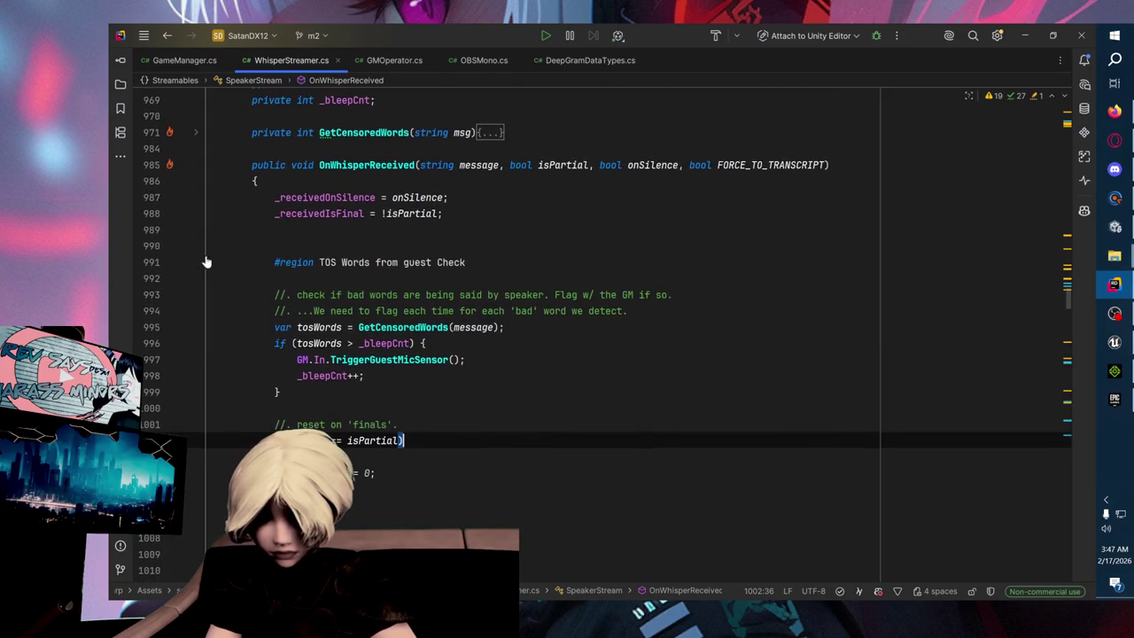
pyautogui.click(196, 263)
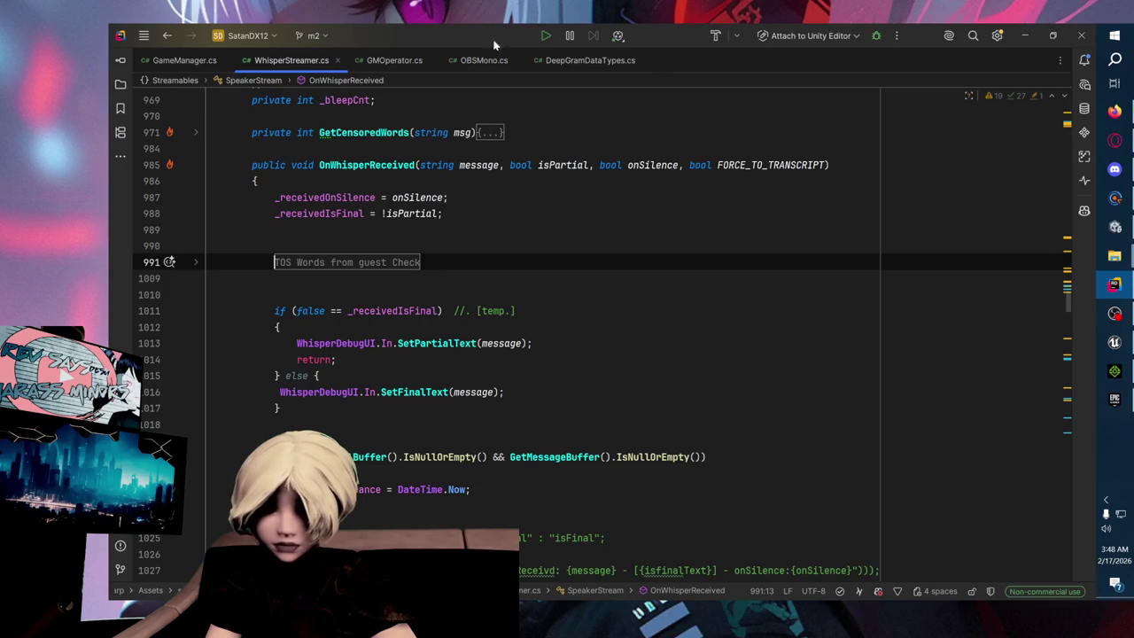
pyautogui.click(404, 60)
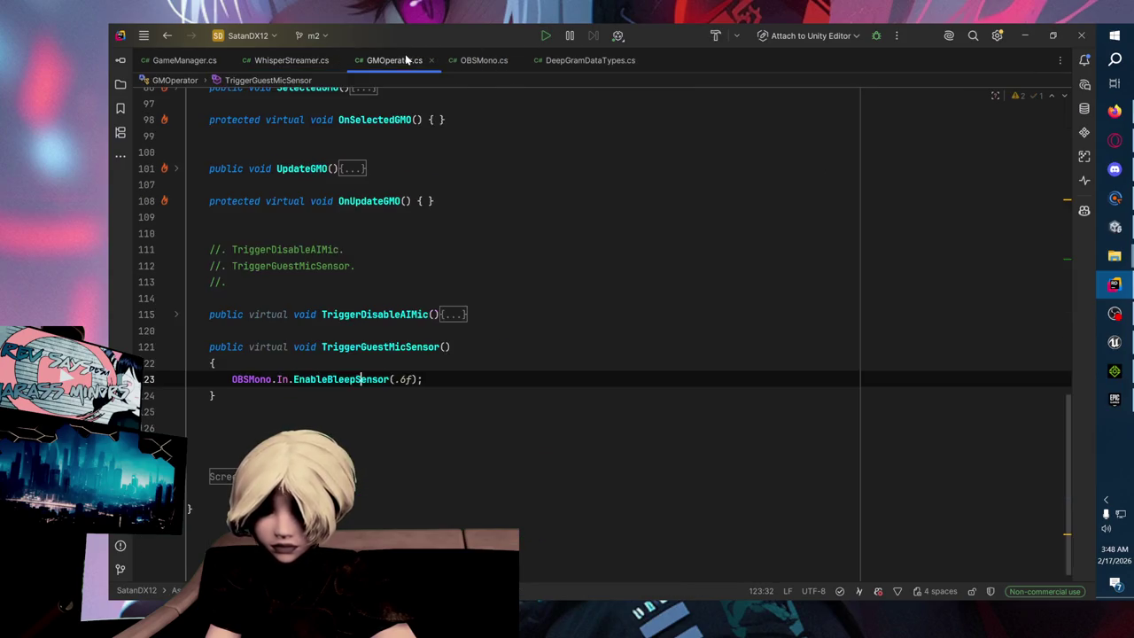
# Inspect TriggerGuestMicSensor in GMOperator.cs and its OBSMono.In.EnableBleepSensor(.6f) call.
pyautogui.click(358, 395)
pyautogui.click(380, 348)
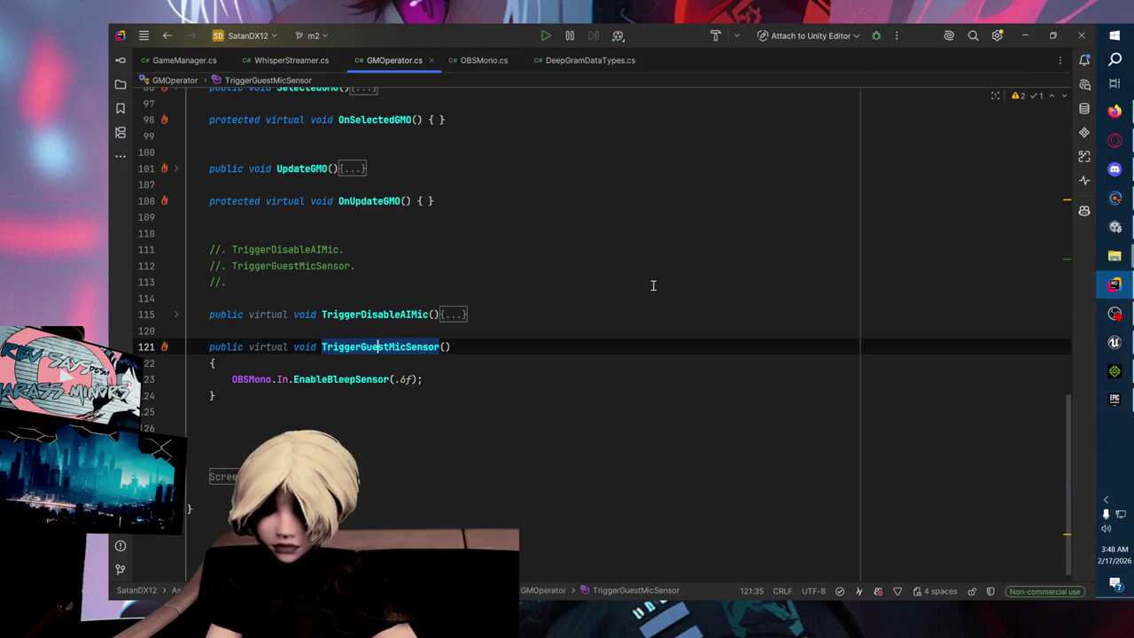
pyautogui.click(500, 352)
pyautogui.click(460, 385)
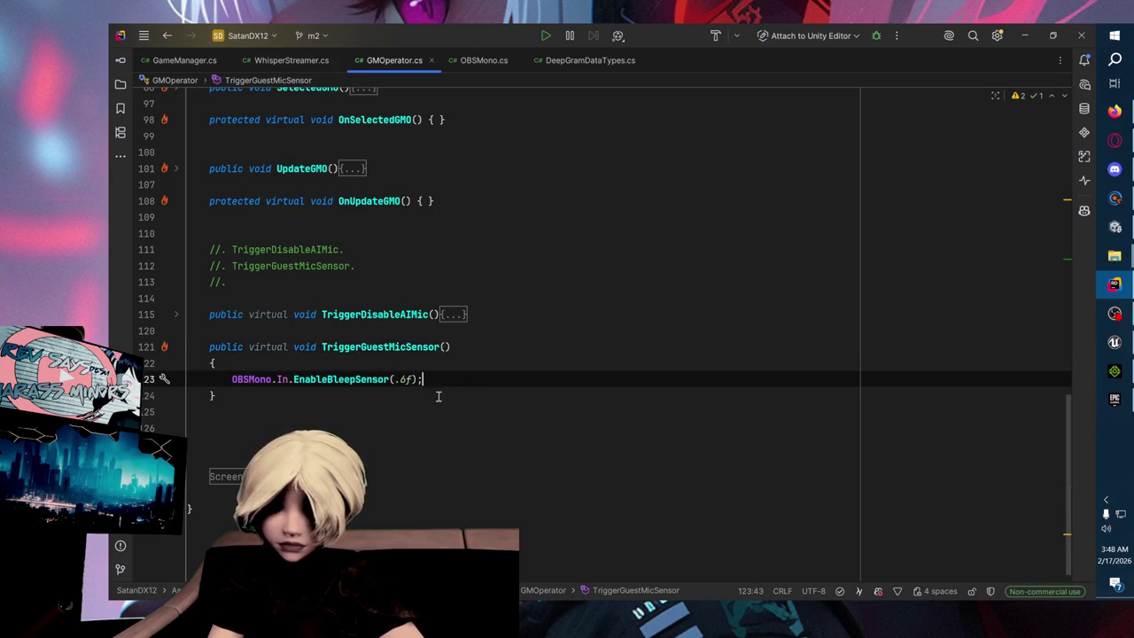
pyautogui.click(434, 403)
pyautogui.click(474, 346)
pyautogui.click(407, 394)
pyautogui.scroll(1, 406, 395)
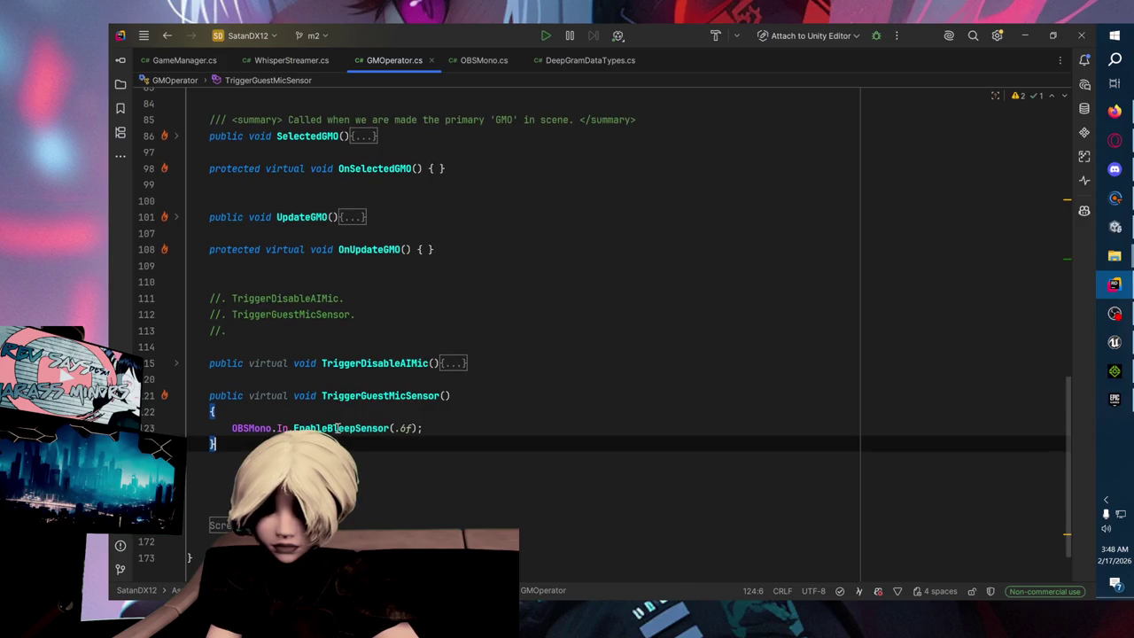
pyautogui.click(337, 428)
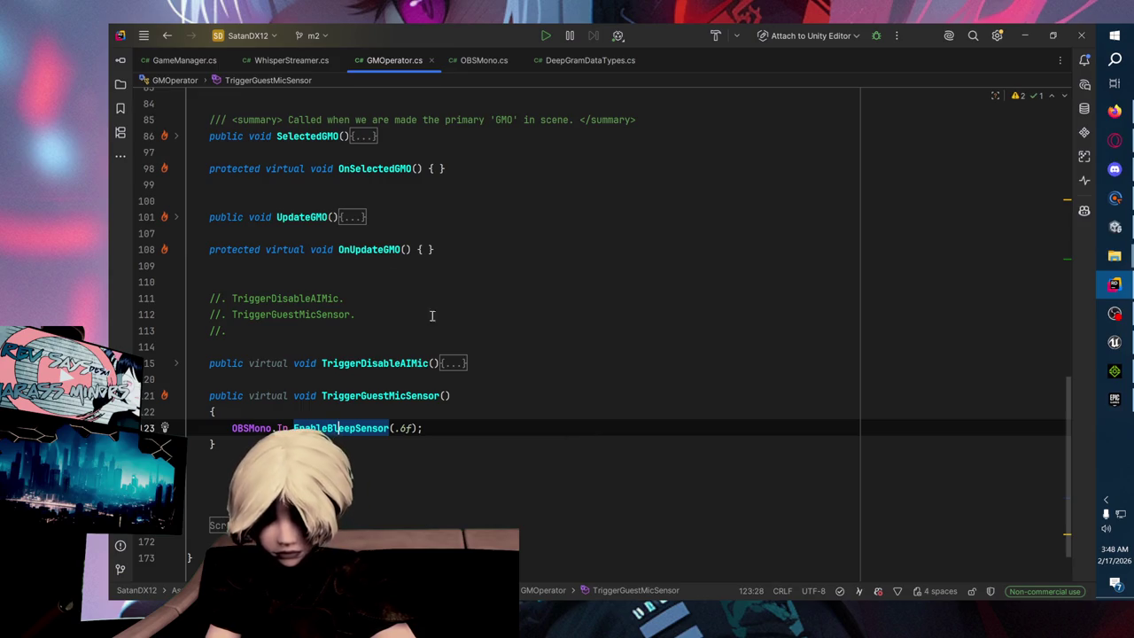
# Look over OBSMono.cs, then open DeepGramDataTypes.cs at the Settings class.
pyautogui.click(477, 62)
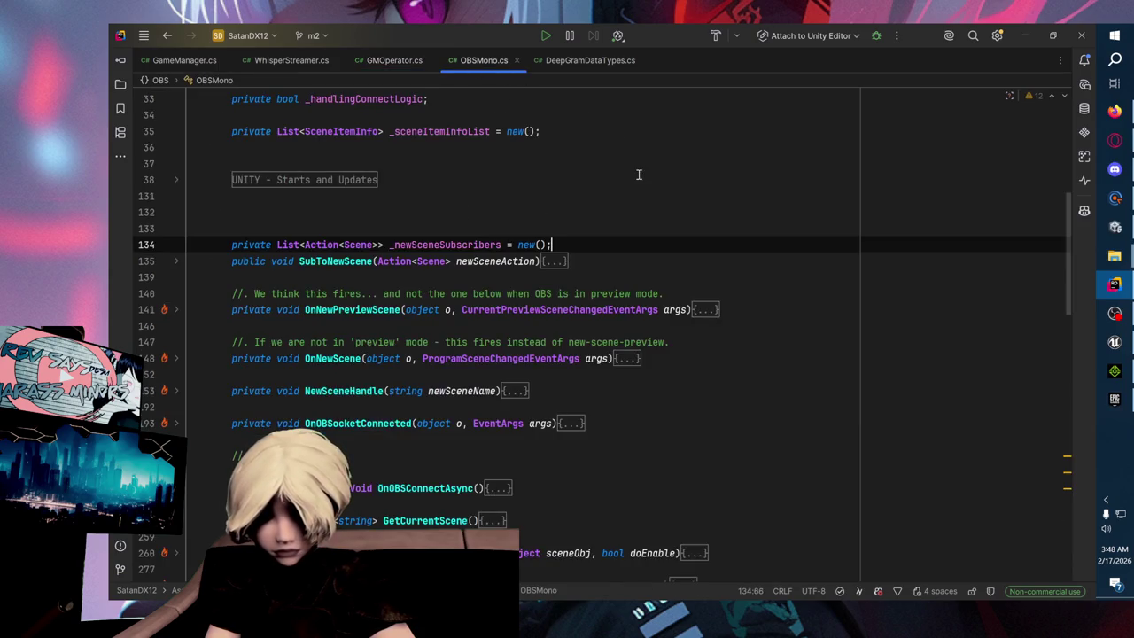
pyautogui.click(624, 256)
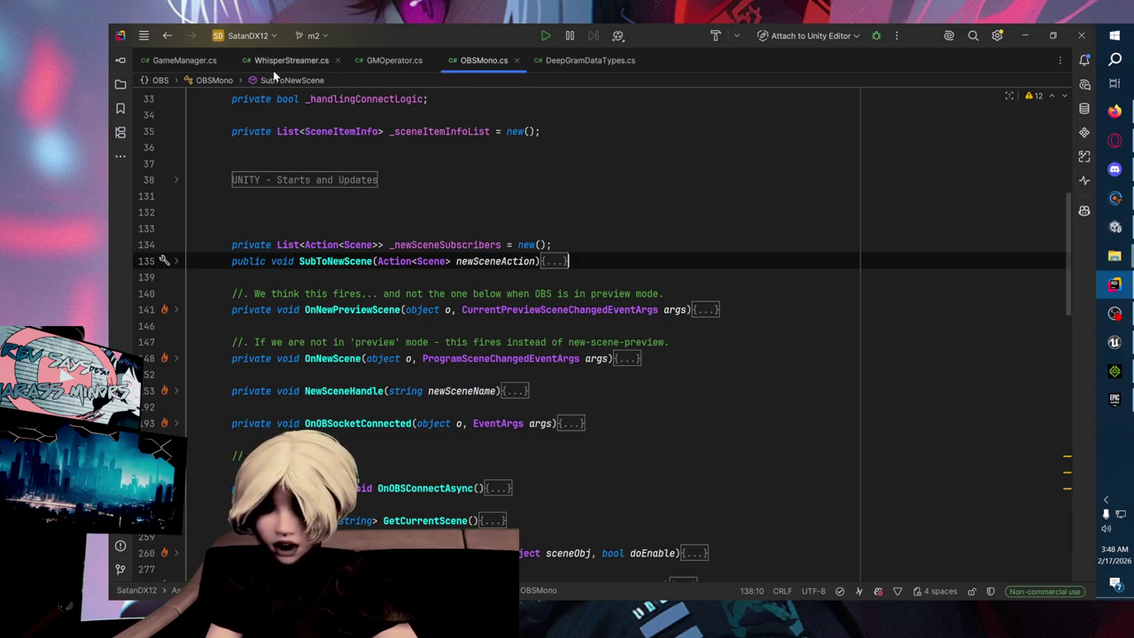
pyautogui.click(588, 62)
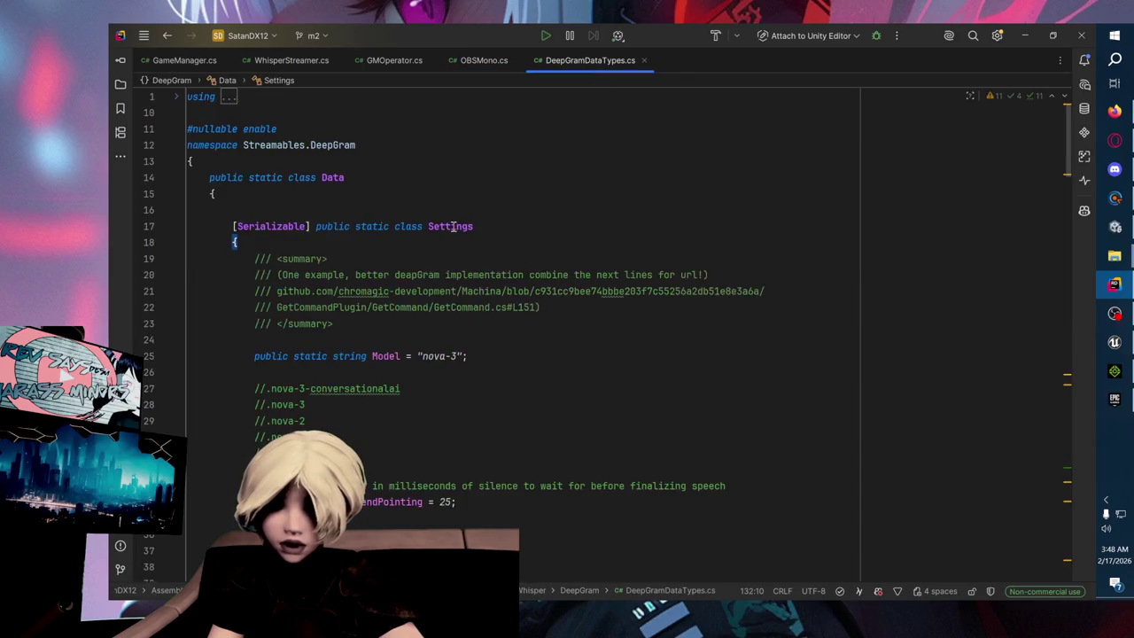
# Append a trial ninja term after "coomer" on line 44 and wrap it in quotes.
pyautogui.scroll(-10, 503, 262)
pyautogui.click(547, 270)
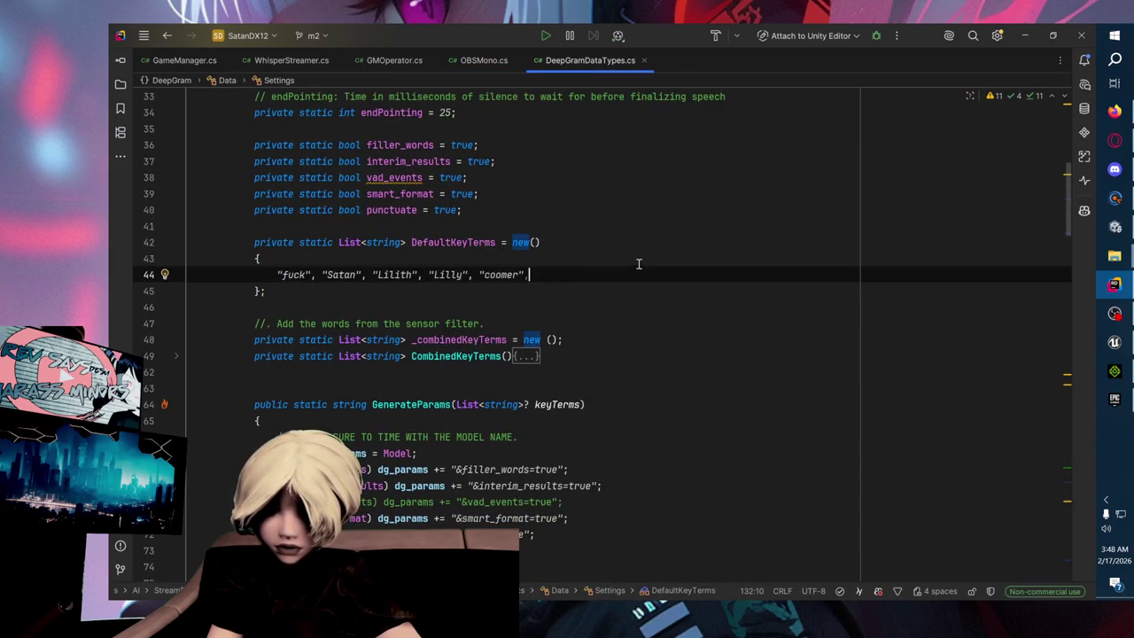
pyautogui.write('nn')
pyautogui.press('BackSpace')
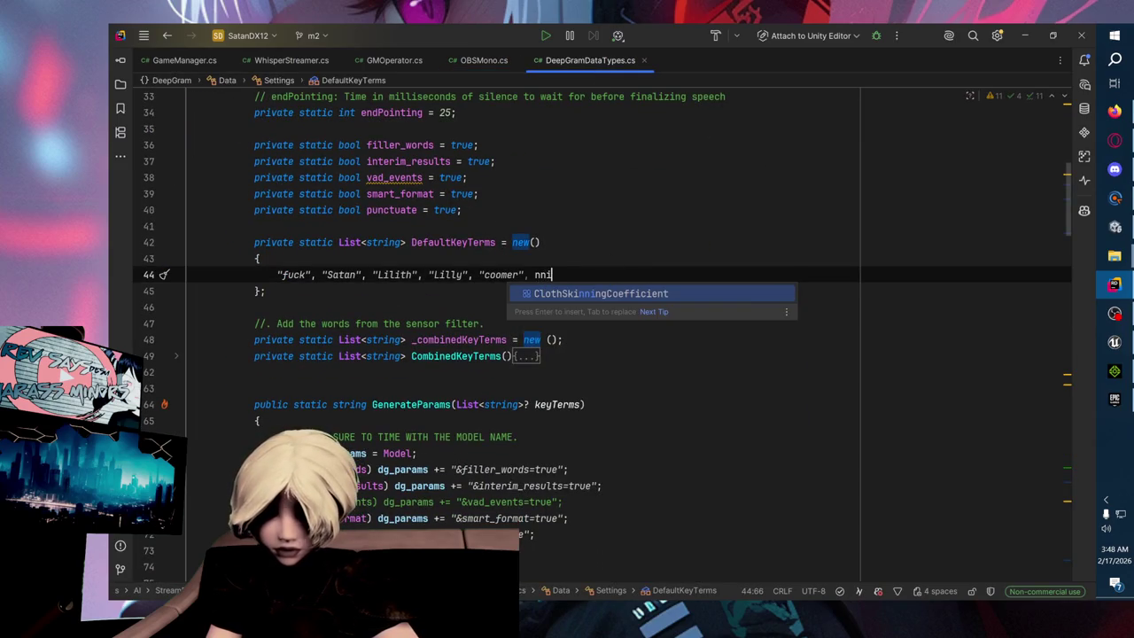
pyautogui.write('ib')
pyautogui.press('BackSpace')
pyautogui.write('nja')
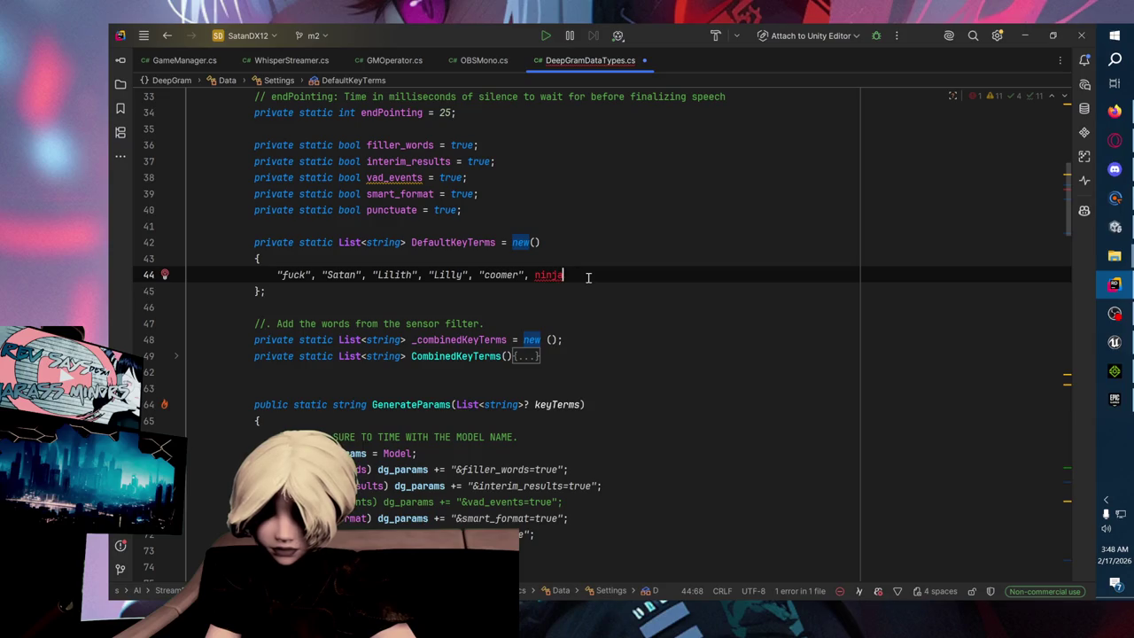
pyautogui.doubleClick(557, 275)
pyautogui.write('"')
# Delete the quoted ninja entry so DefaultKeyTerms ends at coomer again.
pyautogui.click(598, 297)
pyautogui.moveTo(547, 275); pyautogui.dragTo(653, 269)
pyautogui.press('BackSpace')
pyautogui.click(619, 267)
pyautogui.click(597, 276)
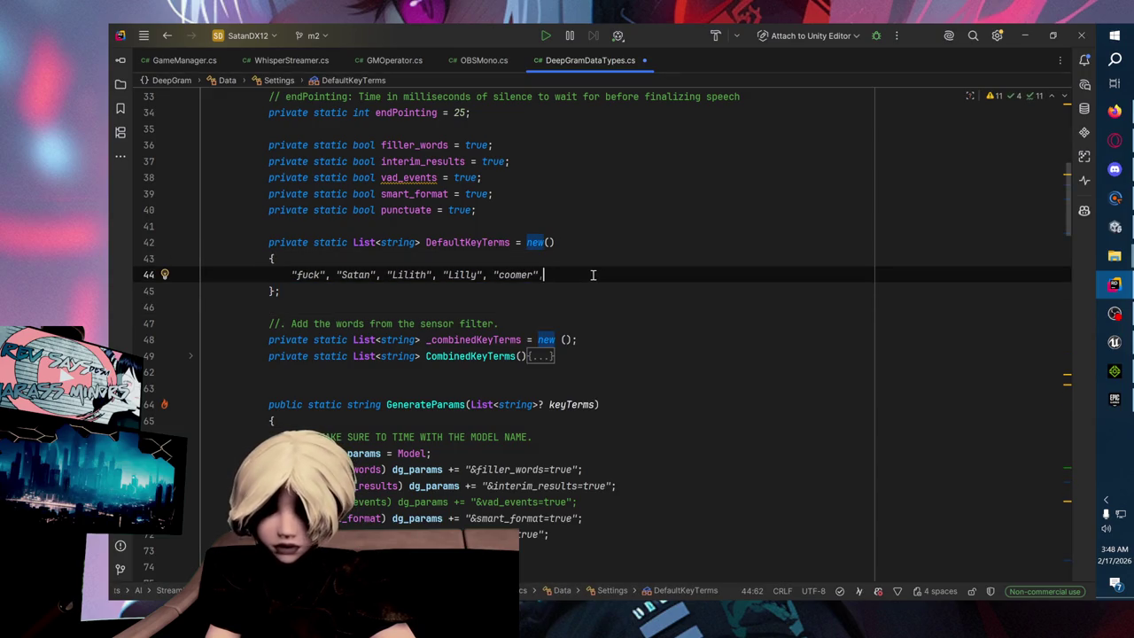
pyautogui.click(573, 274)
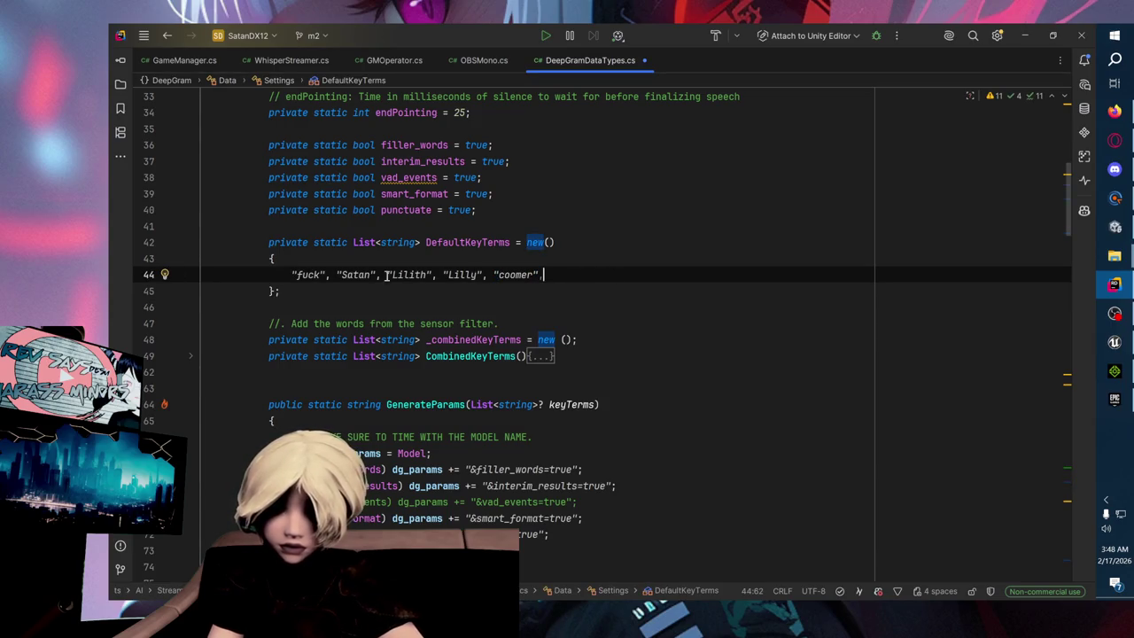
pyautogui.moveTo(376, 274); pyautogui.dragTo(295, 274)
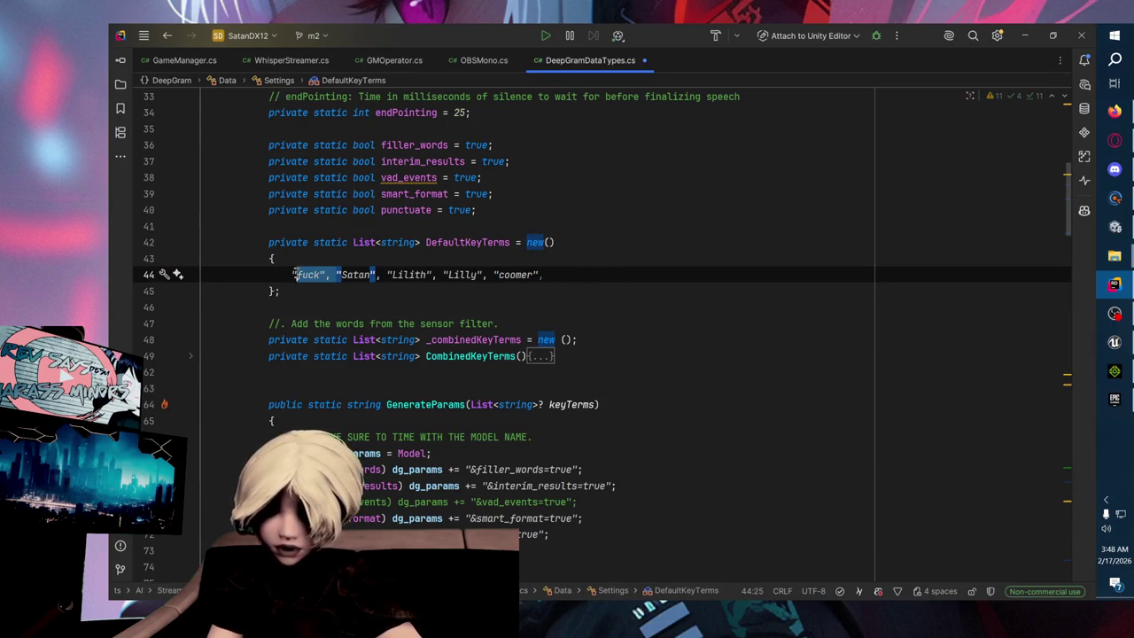
pyautogui.click(567, 288)
pyautogui.click(576, 276)
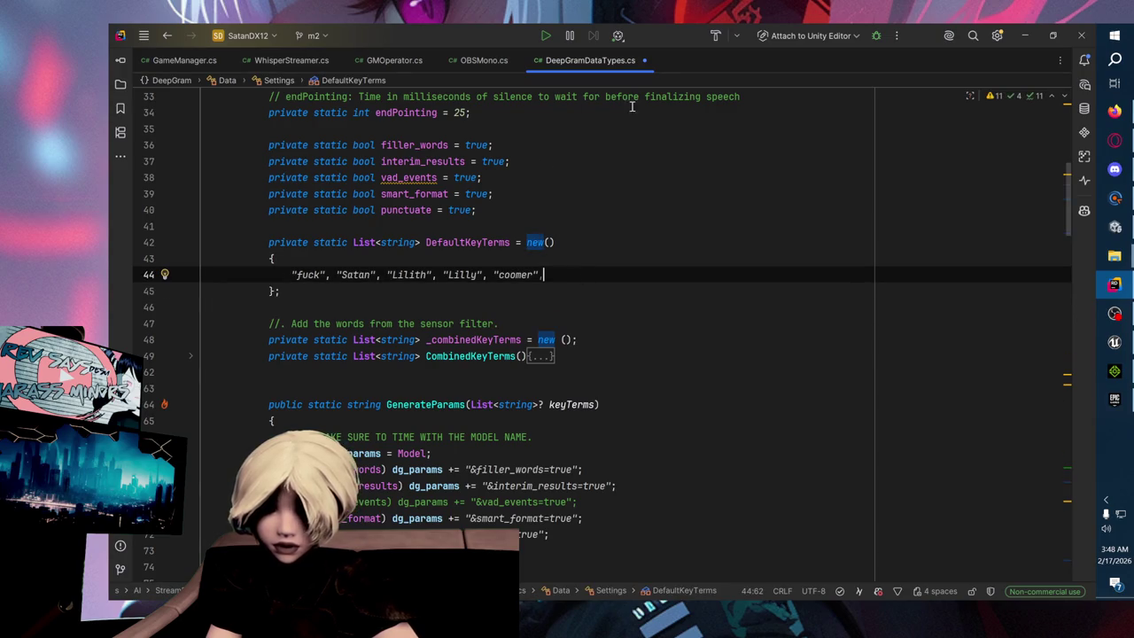
pyautogui.click(1118, 226)
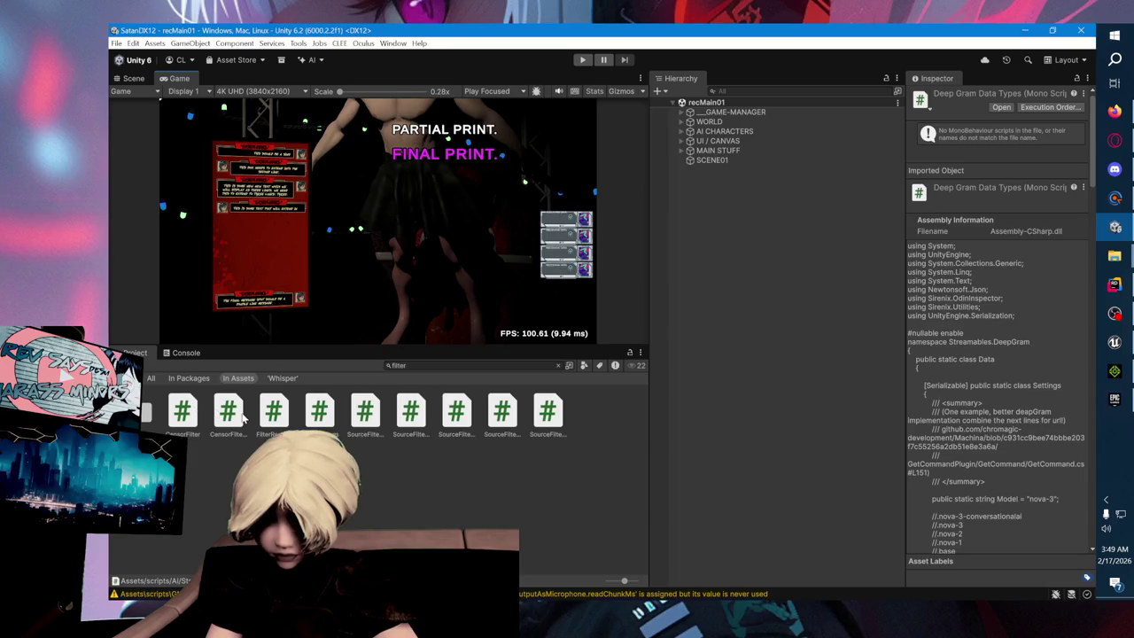
# Open the CensorFilter script from Unity's Project panel to extend LiveChatCensorWords with "ninja", "noober".
pyautogui.click(186, 412)
pyautogui.doubleClick(188, 417)
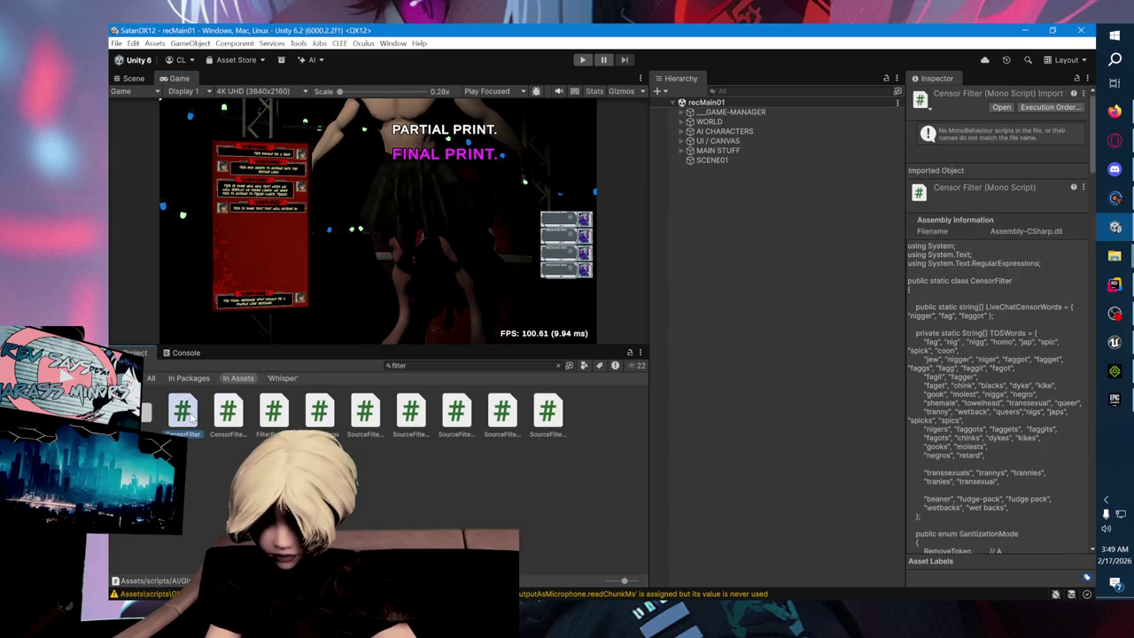
pyautogui.moveTo(468, 41); pyautogui.dragTo(108, 34)
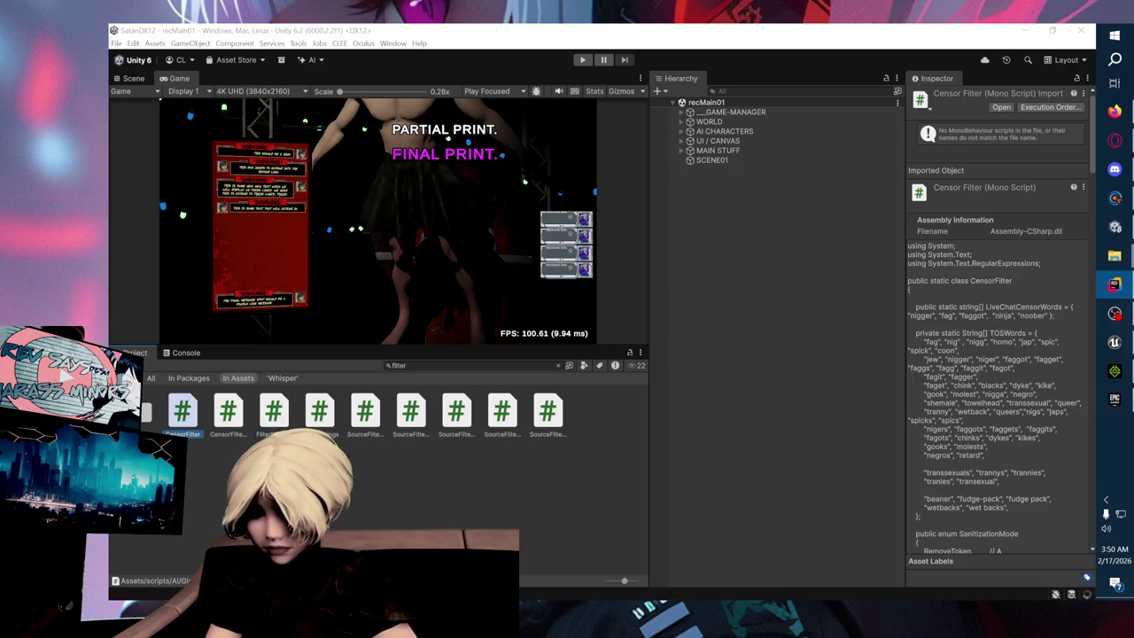
pyautogui.hotkey('alt', 'Tab')
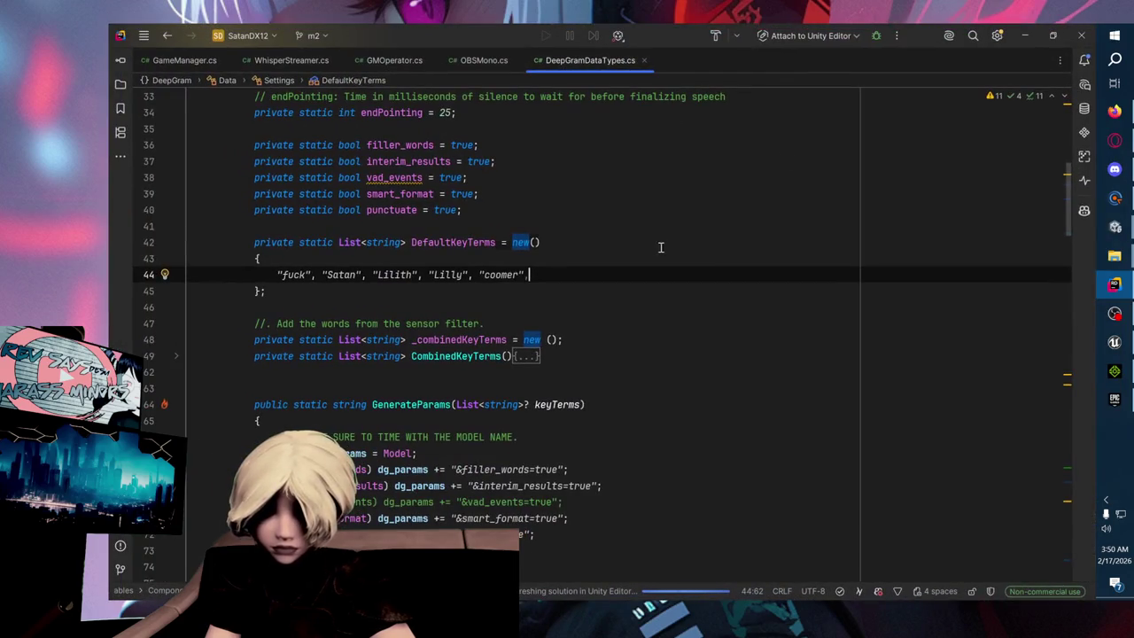
# Recheck the key terms code in DeepGramDataTypes.cs, then switch back to Unity.
pyautogui.click(658, 243)
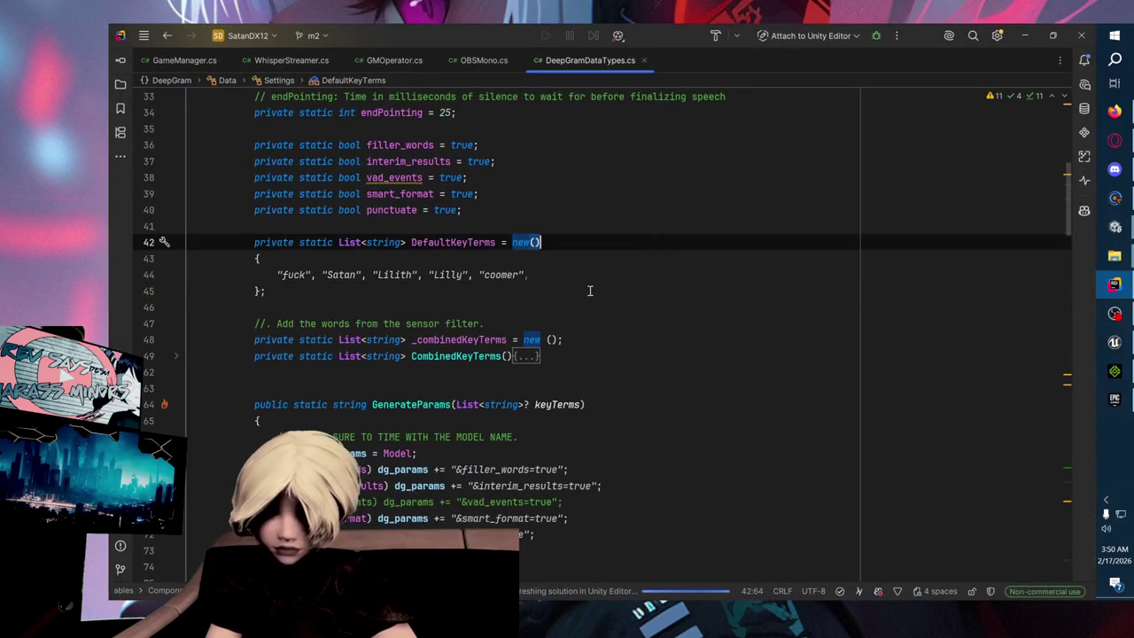
pyautogui.click(590, 290)
pyautogui.hotkey('alt', 'Tab')
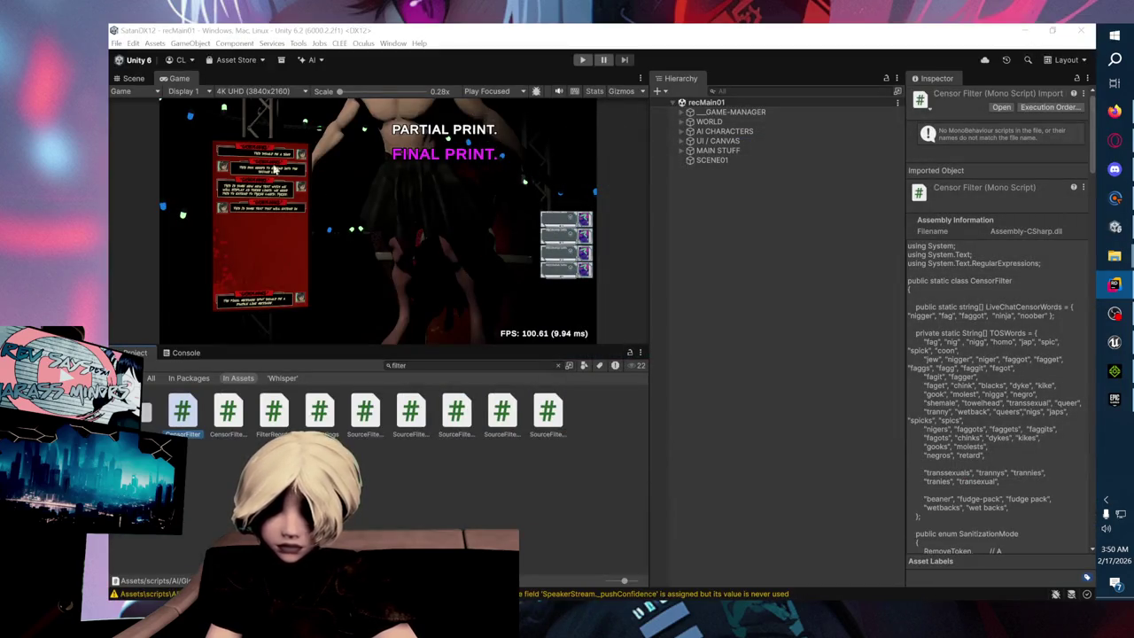
# Save the scene from the File menu and start the recMain01 scene in Play mode.
pyautogui.click(116, 43)
pyautogui.click(128, 97)
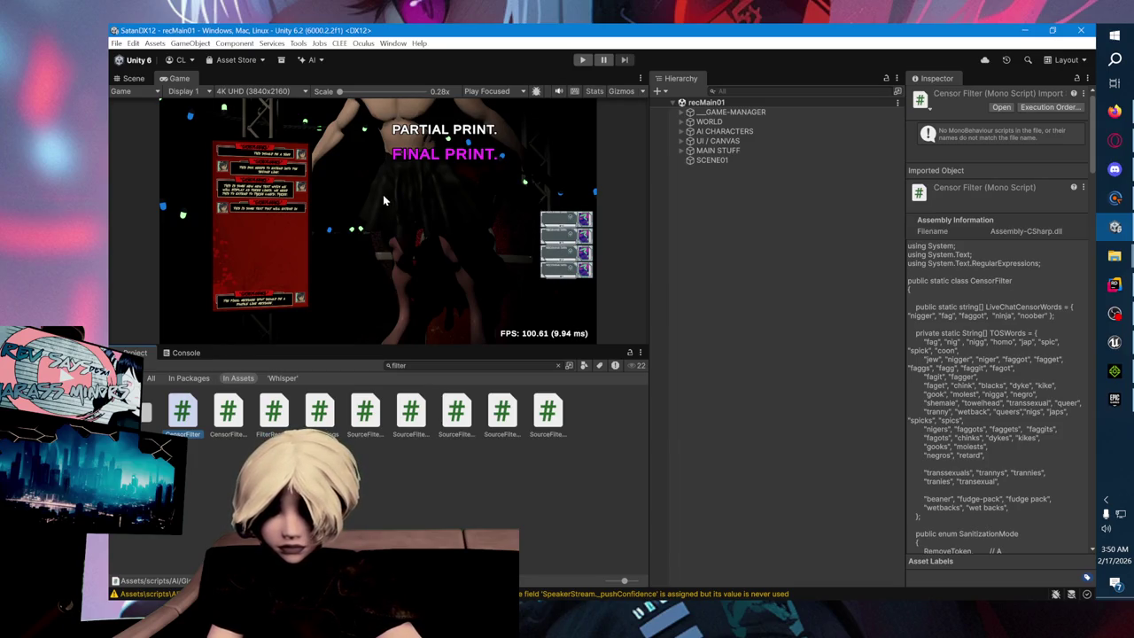
pyautogui.click(582, 59)
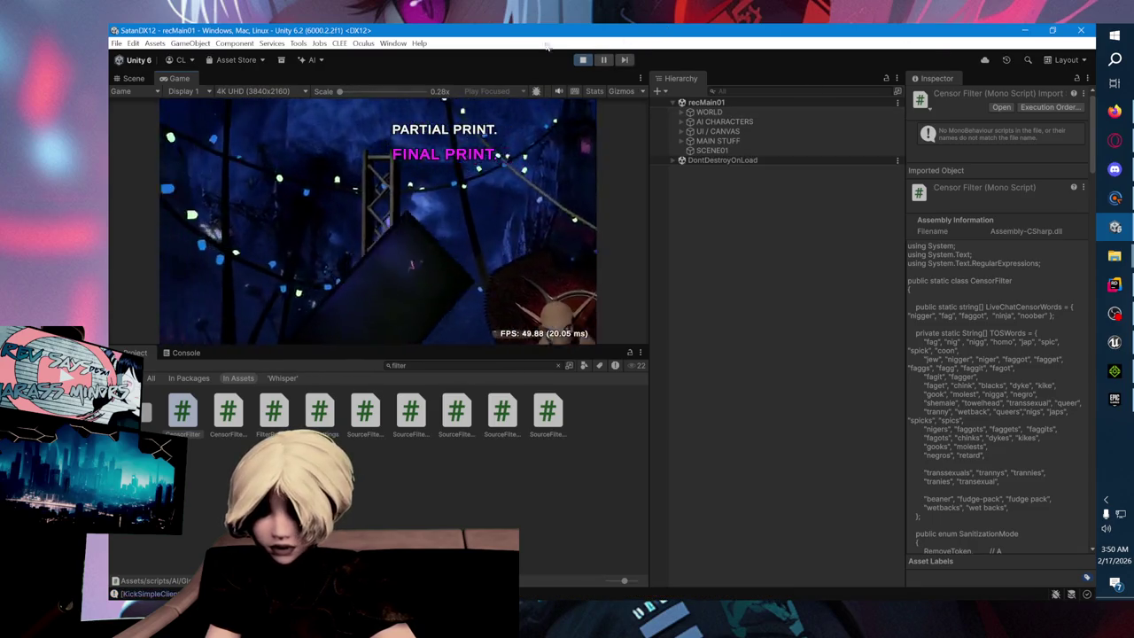
# Try File > Save during Play mode (blocked), then switch to the WebSocket Front End browser window.
pyautogui.click(133, 42)
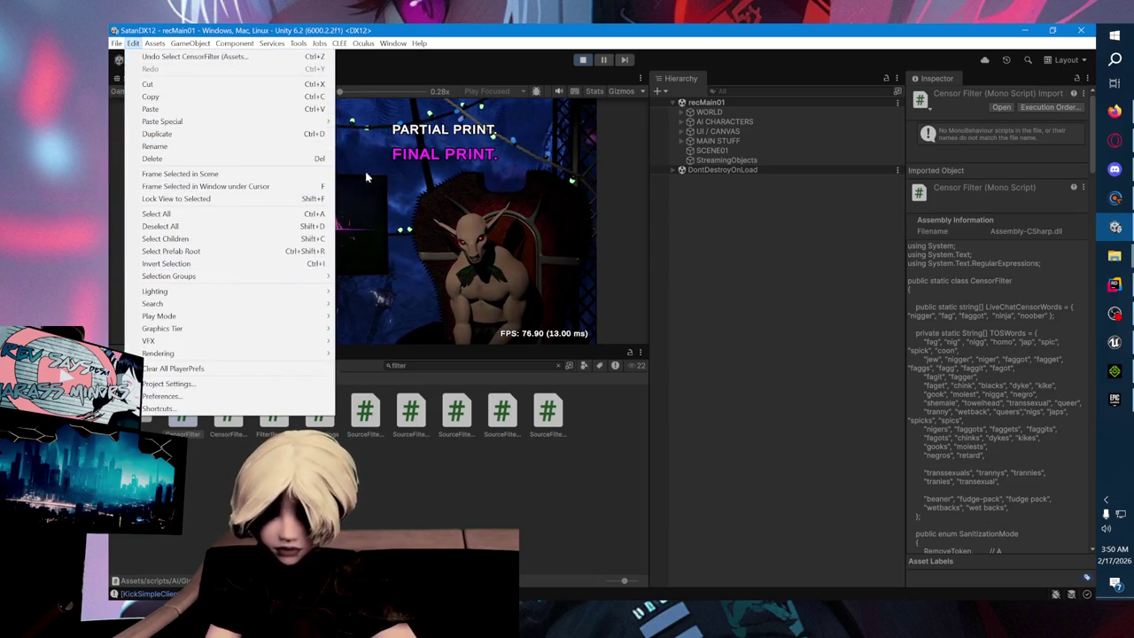
pyautogui.press('Left')
pyautogui.press('Down')
pyautogui.press('Down')
pyautogui.press('Down')
pyautogui.press('Return')
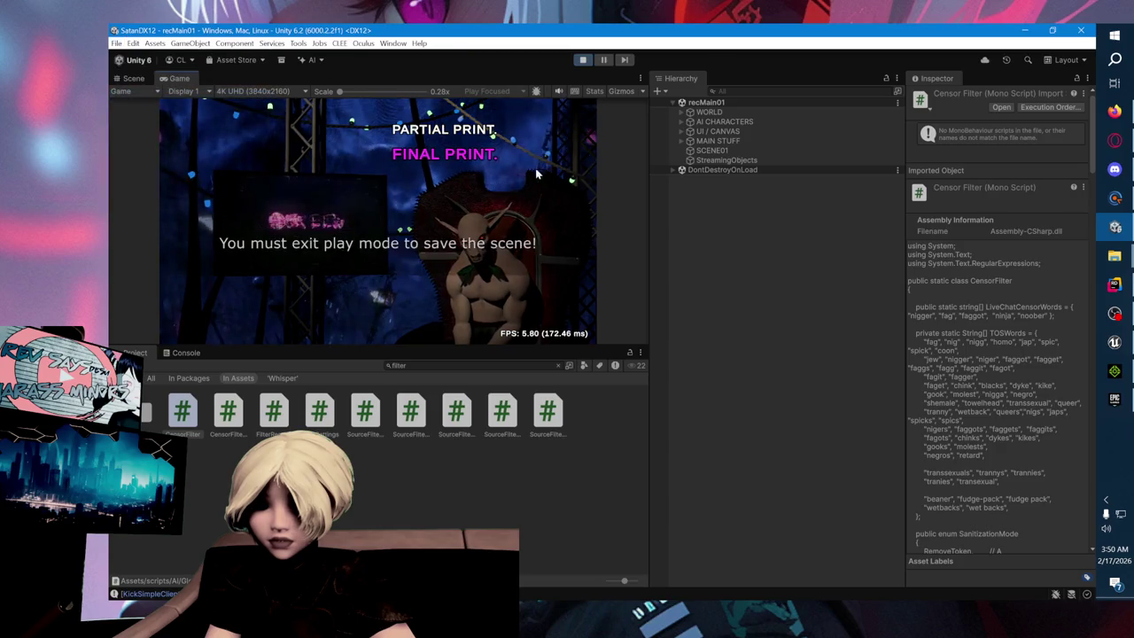
pyautogui.click(1114, 139)
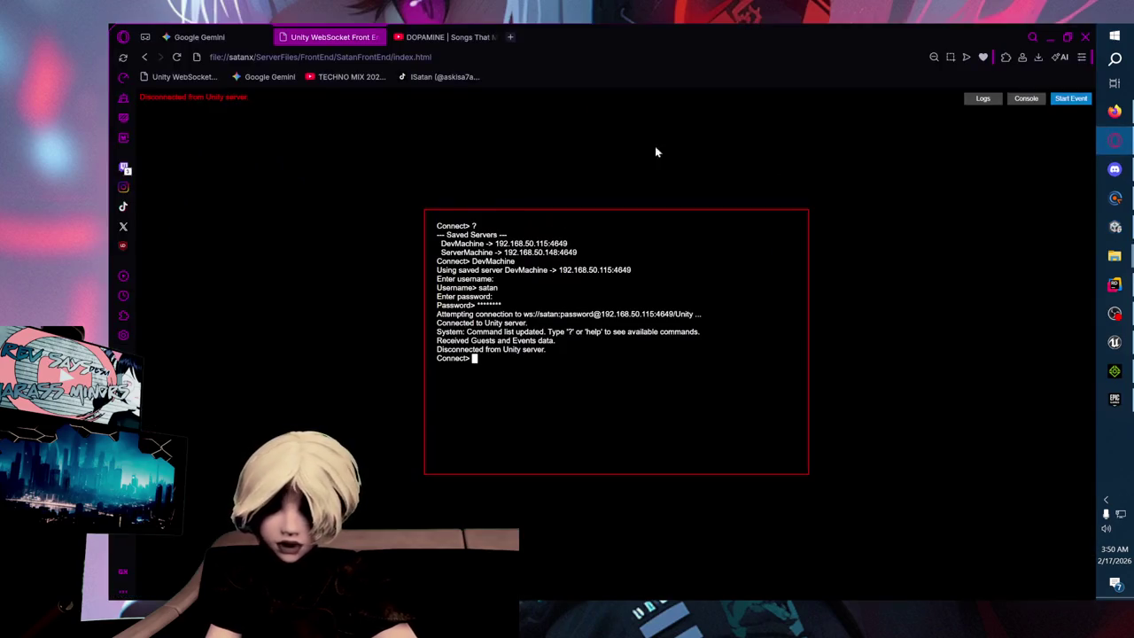
# Reload the page, list saved servers with '?', and connect to DevMachine.
pyautogui.click(176, 57)
pyautogui.write('?')
pyautogui.press('Return')
pyautogui.write('Debv')
pyautogui.press('BackSpace')
pyautogui.press('BackSpace')
pyautogui.write('vMachine')
pyautogui.press('Return')
# Log in with the username and password, then open the Start Event form.
pyautogui.write('satan')
pyautogui.press('Return')
pyautogui.write('***')
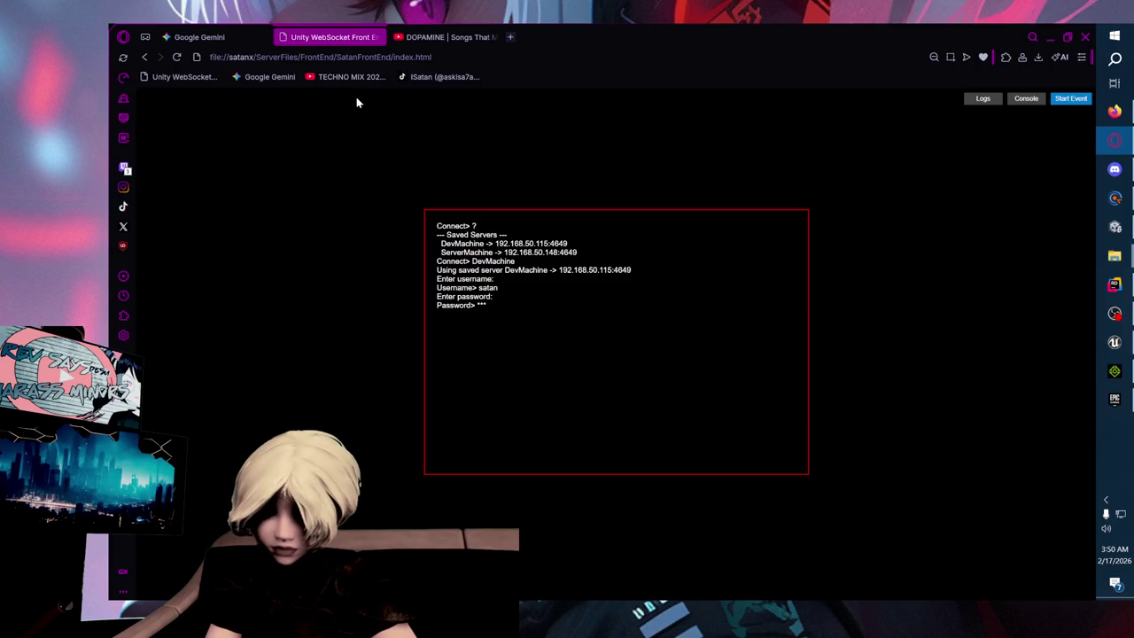
pyautogui.press('Return')
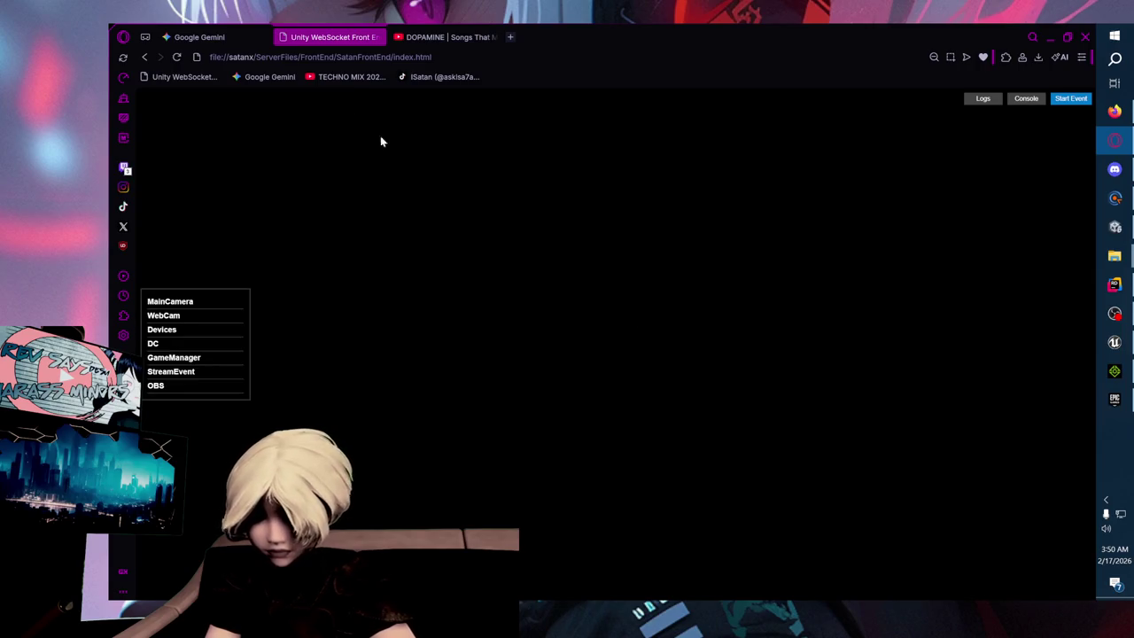
pyautogui.click(1071, 99)
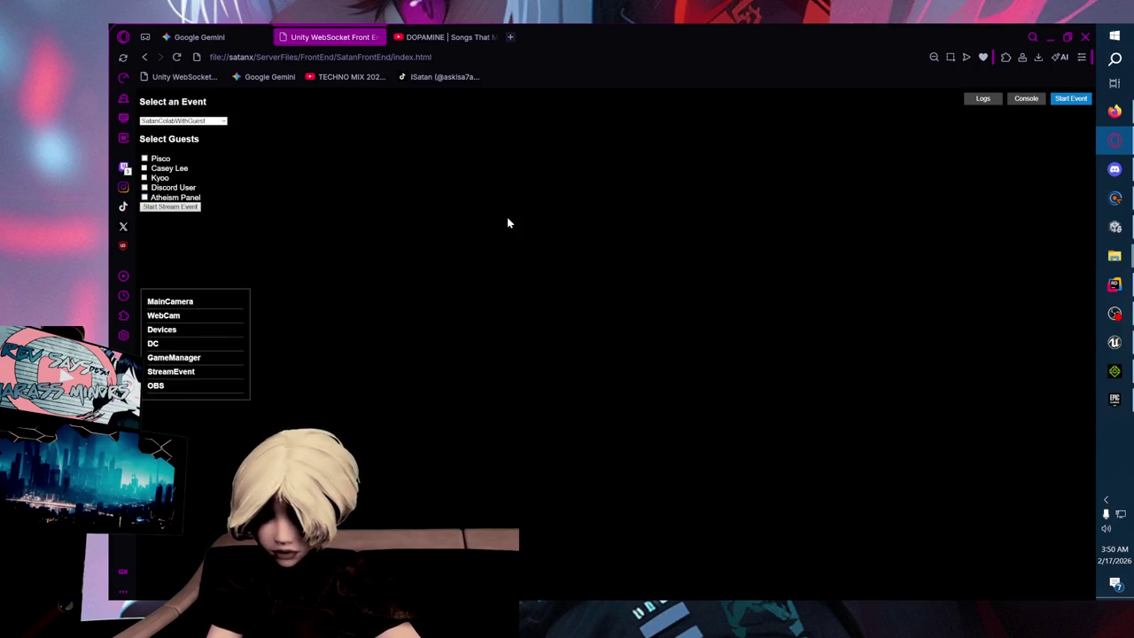
# Start the SatanColabWithGuest stream event with no guests ticked.
pyautogui.click(219, 121)
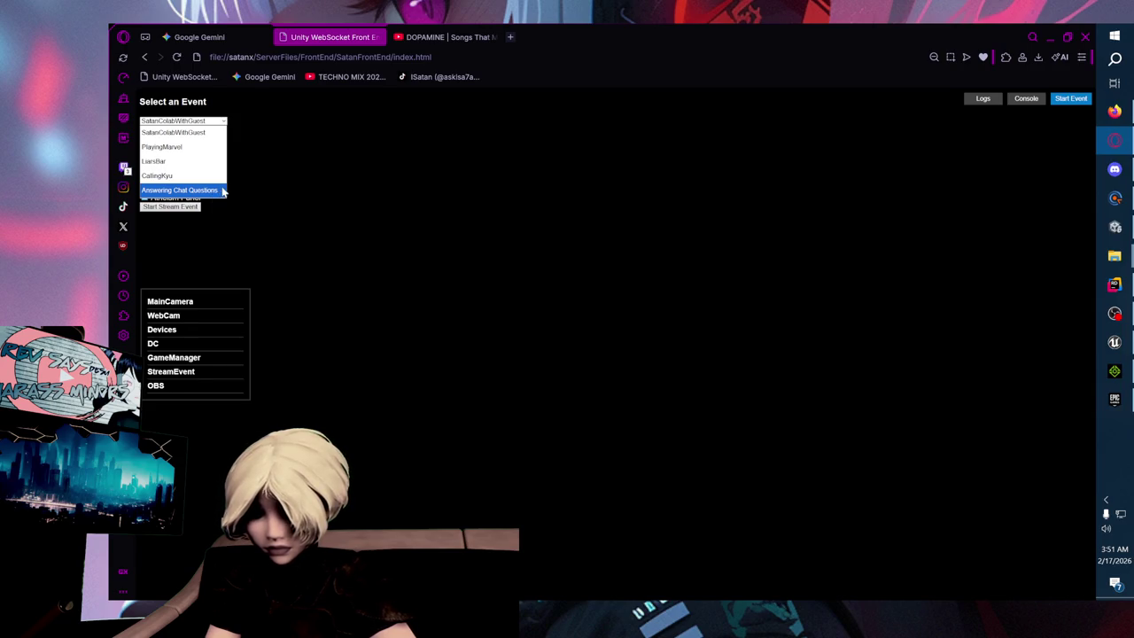
pyautogui.click(207, 145)
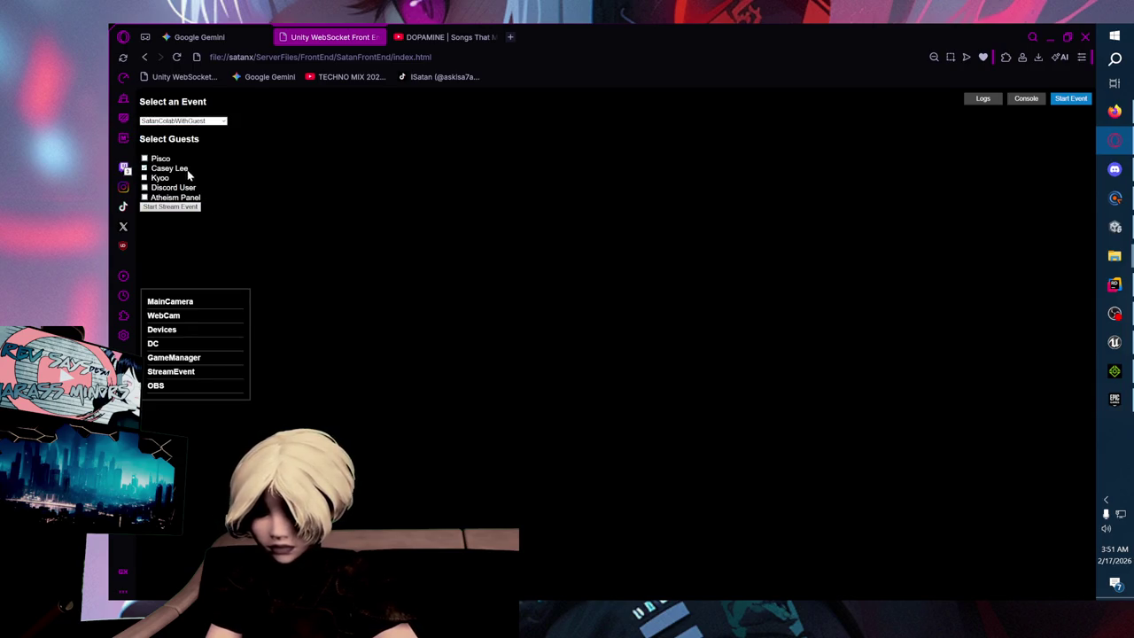
pyautogui.click(195, 206)
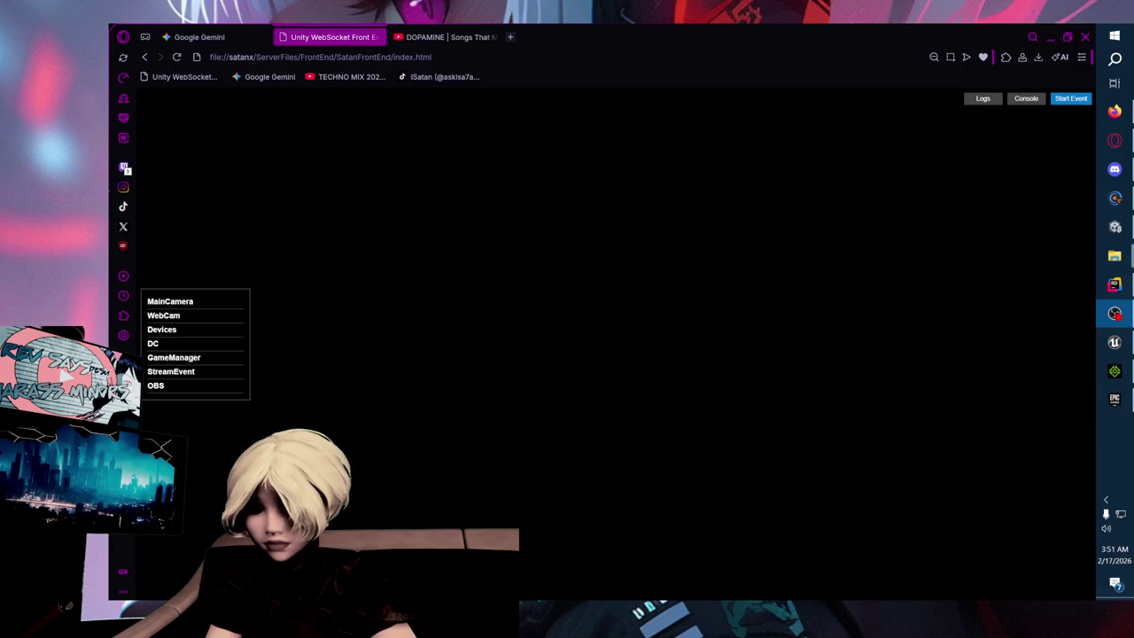
# Glance at the Unity editor, then return to the browser's DOPAMINE YouTube tab.
pyautogui.click(1116, 226)
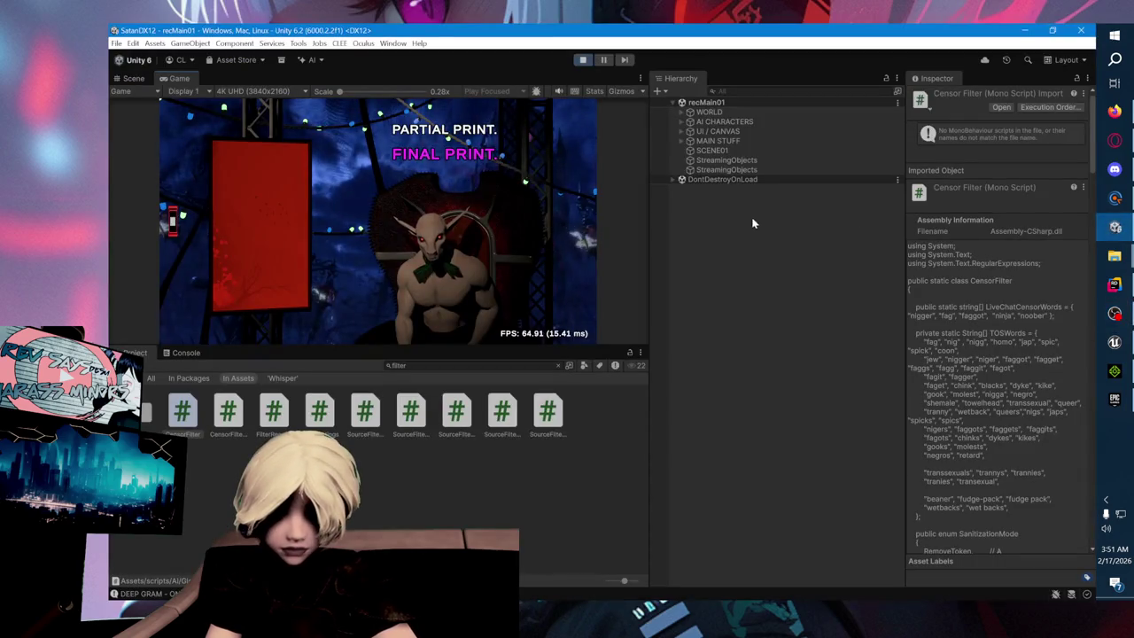
pyautogui.click(1113, 147)
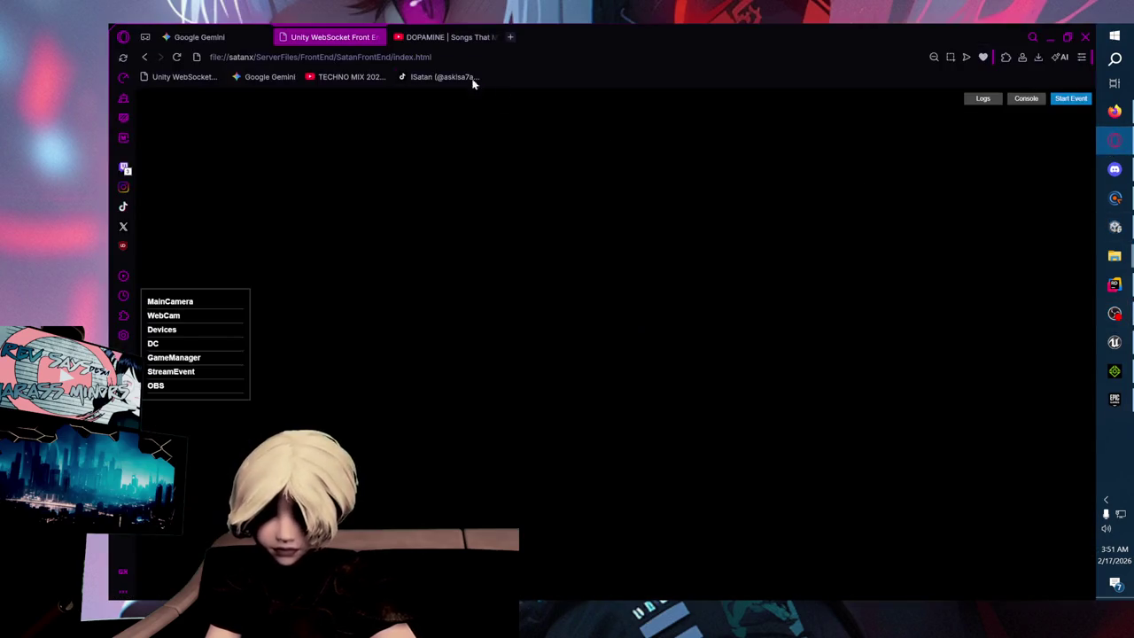
pyautogui.click(447, 36)
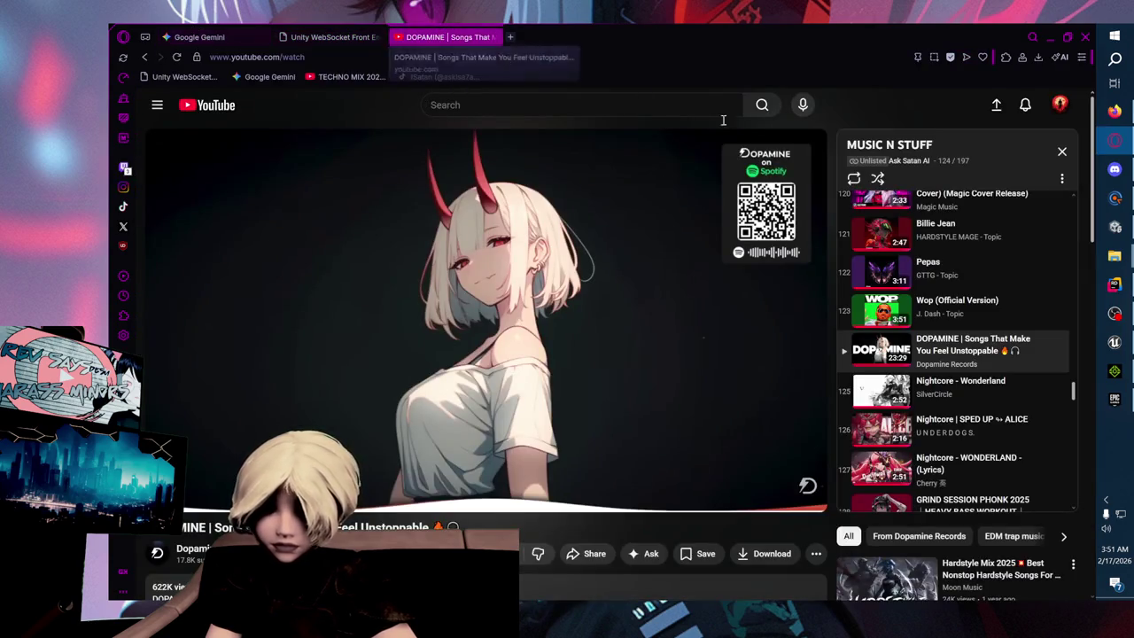
# Minimize the Firefox YouTube window and bring up the remote desktop showing OBS 32.0.4.
pyautogui.click(1116, 113)
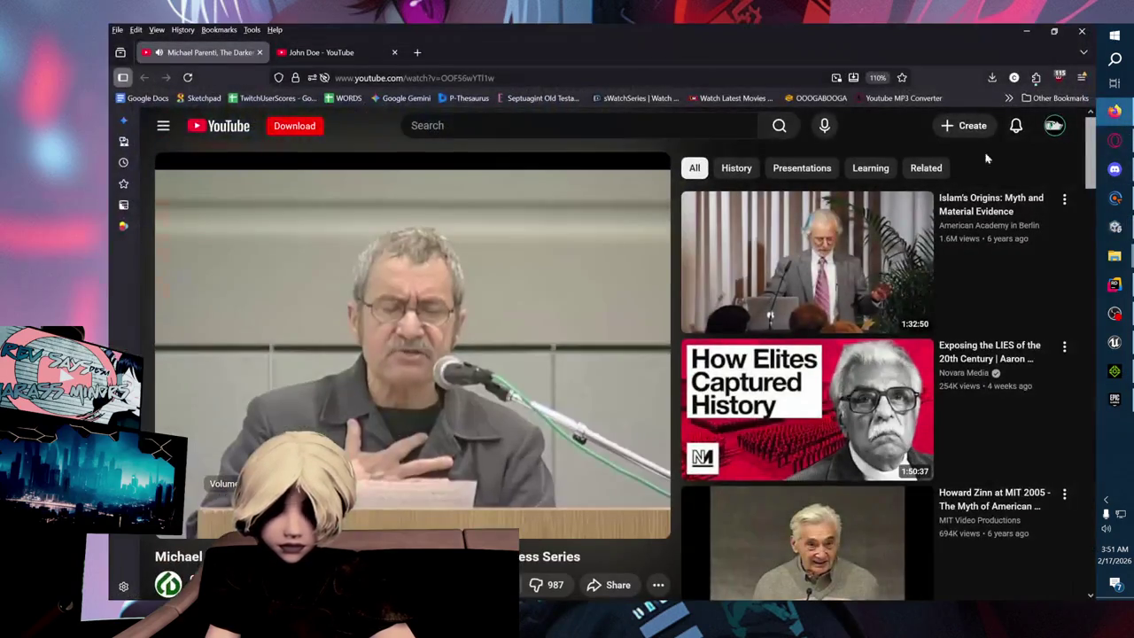
pyautogui.click(522, 322)
pyautogui.click(1030, 31)
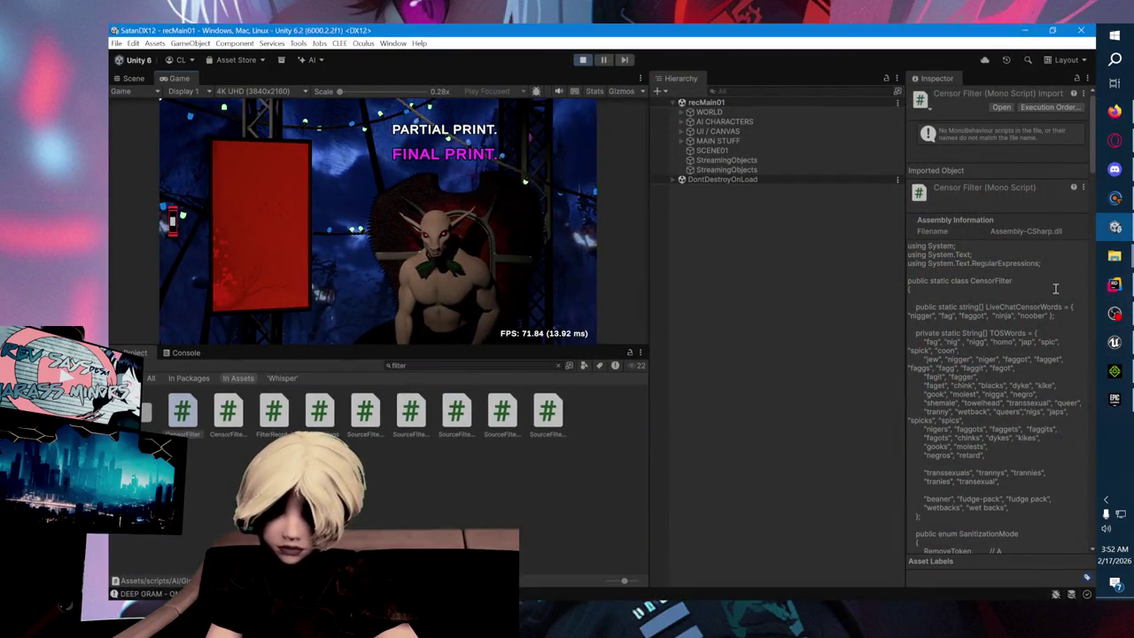
pyautogui.click(1114, 313)
pyautogui.click(1114, 198)
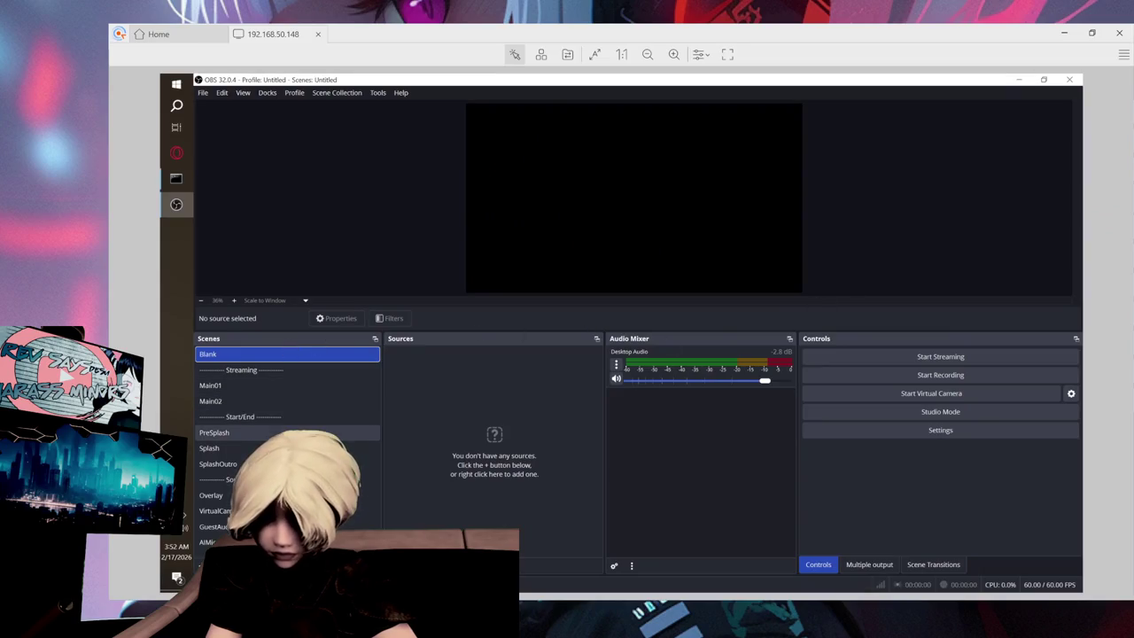
# Check the Main01 and Splash scenes, then toggle GuestAudioGroup visibility in the guest audio scene.
pyautogui.click(251, 387)
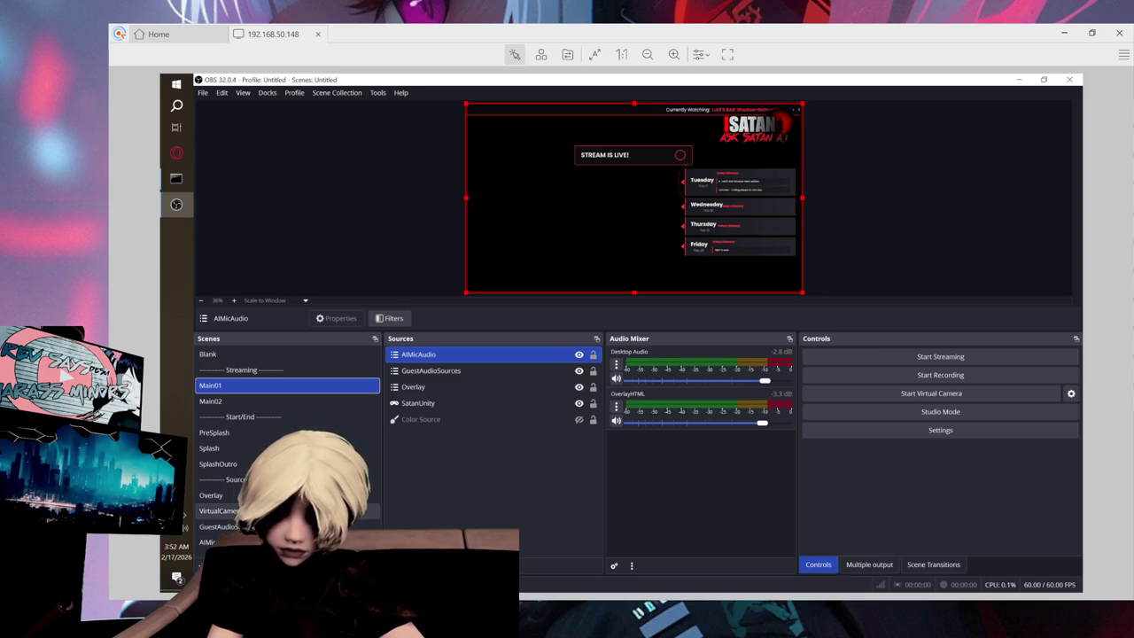
pyautogui.click(212, 447)
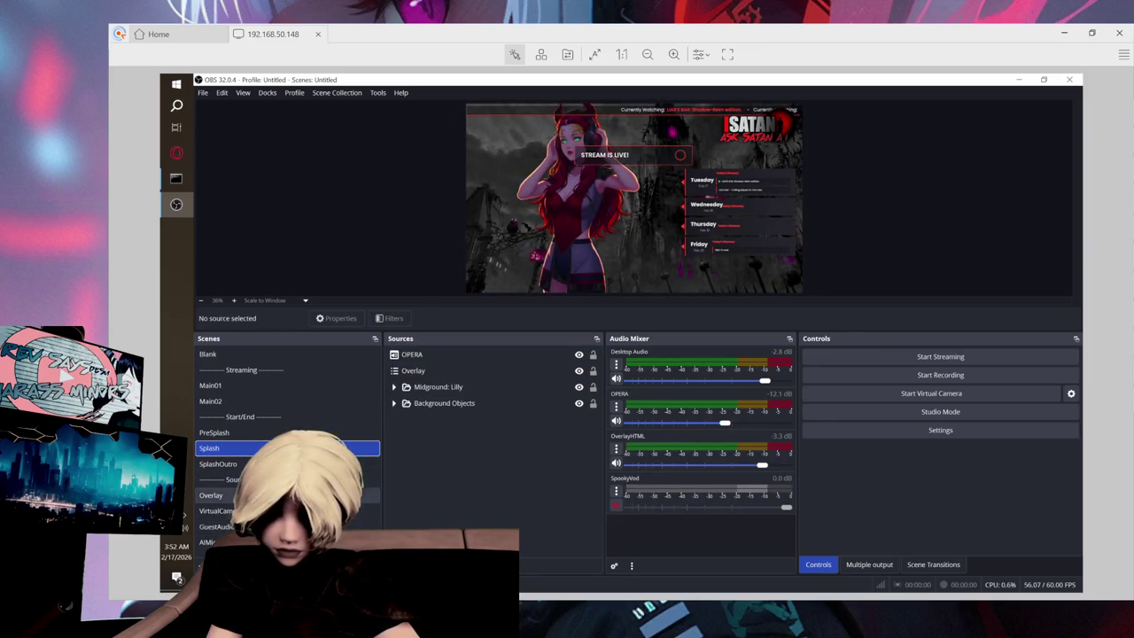
pyautogui.click(212, 526)
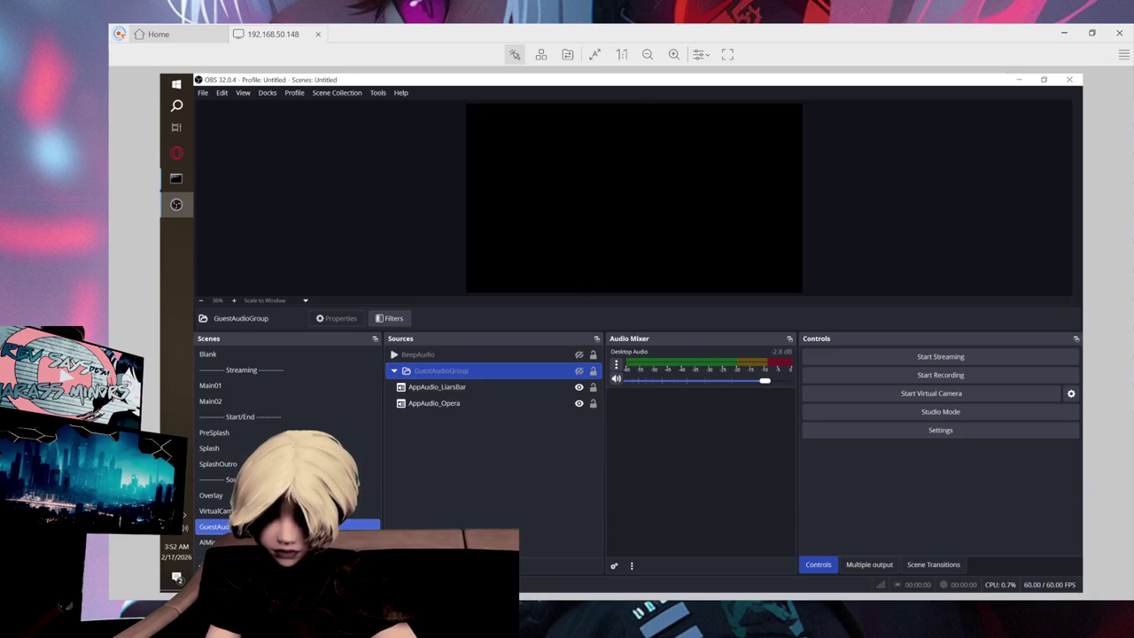
pyautogui.click(579, 370)
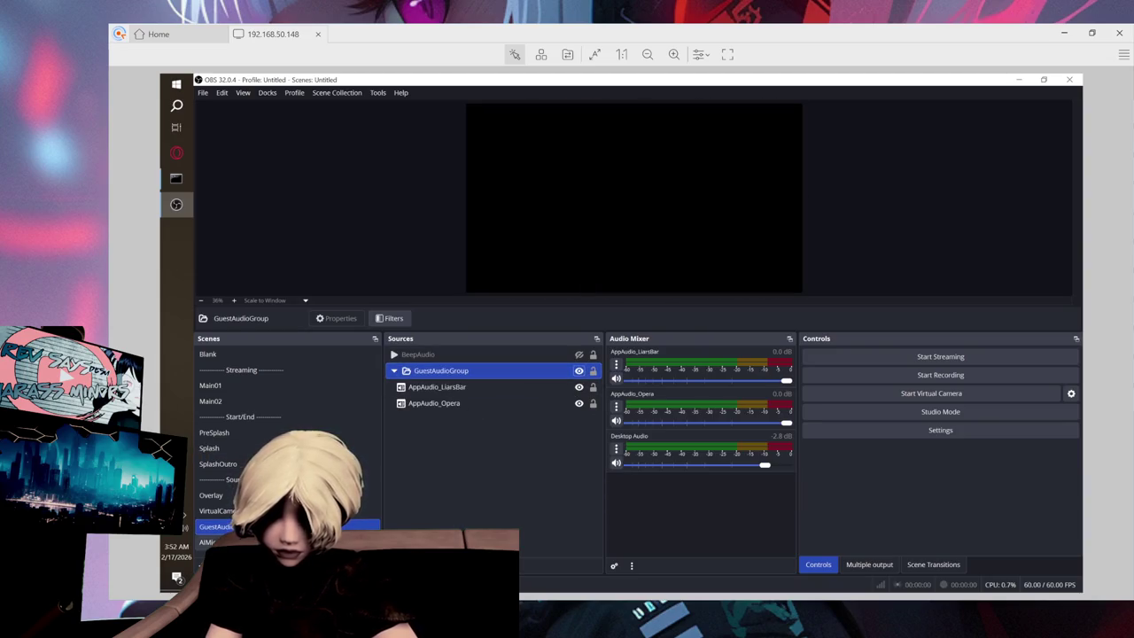
# In the AI mic scene, expand and collapse AIAudioGroup to inspect its child source.
pyautogui.click(210, 541)
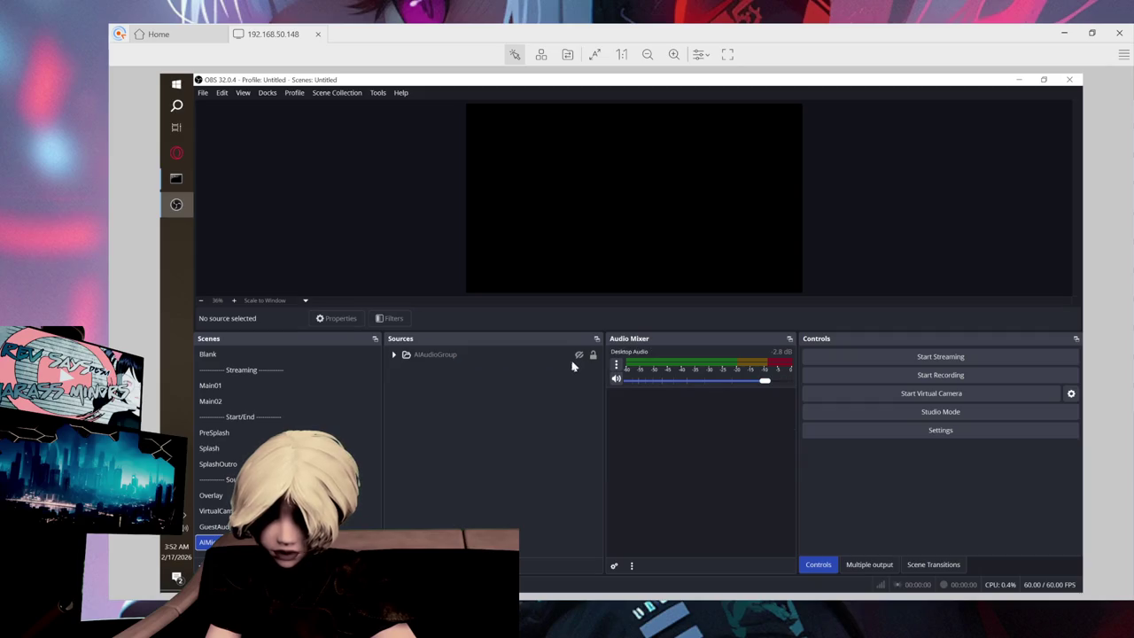
pyautogui.click(394, 354)
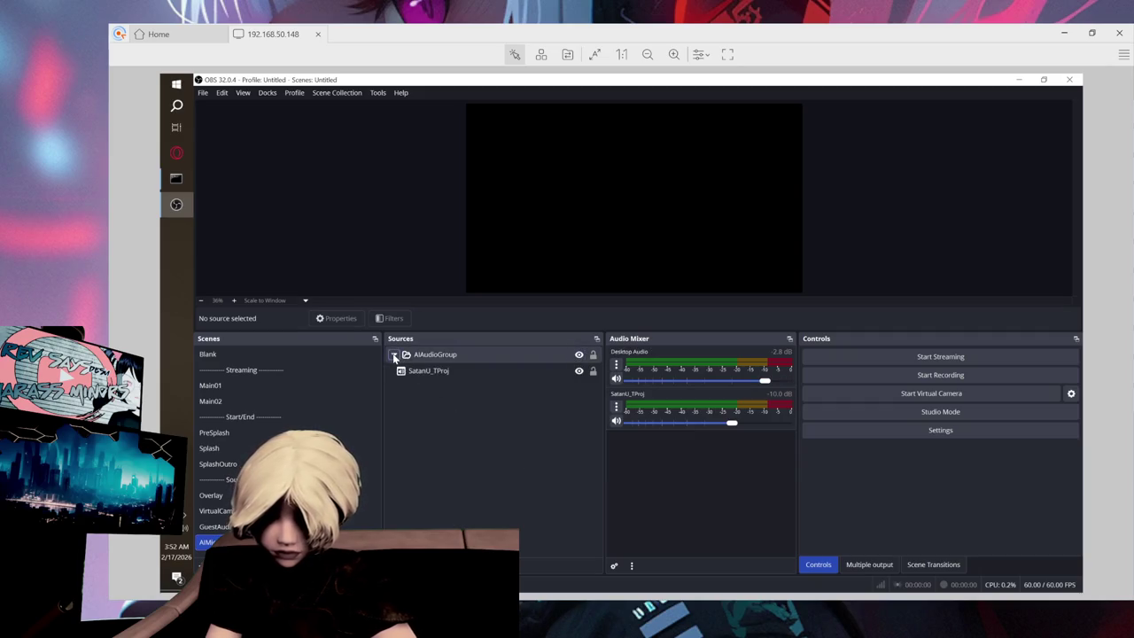
pyautogui.click(394, 354)
pyautogui.click(395, 354)
pyautogui.click(394, 354)
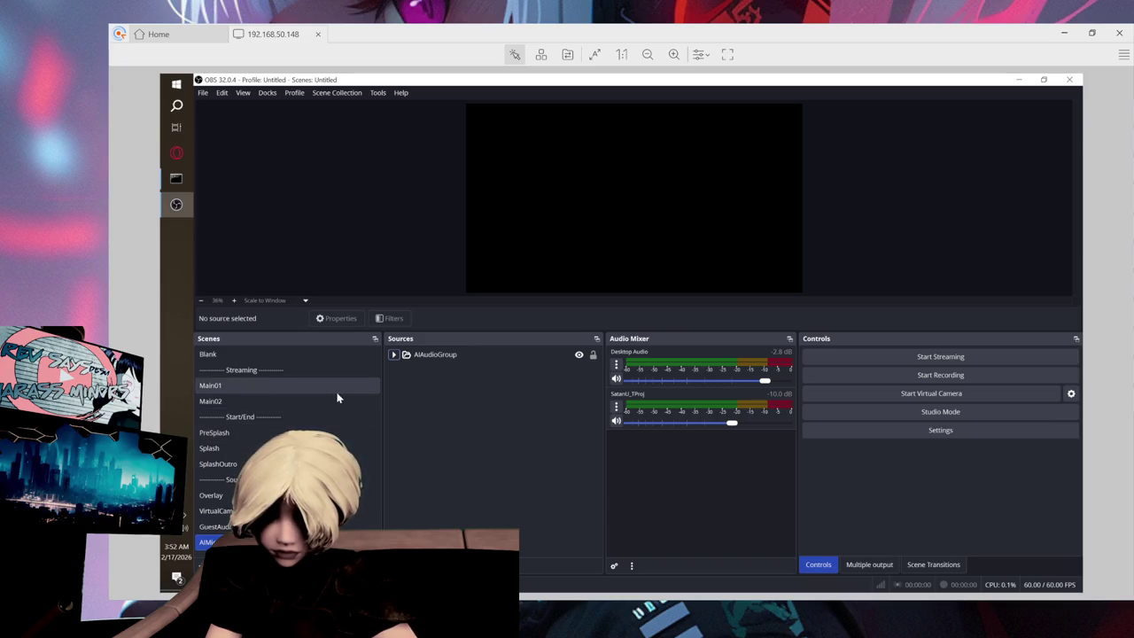
# In the guest audio scene, check BeepAudio, collapse GuestAudioGroup, and unhide GuestAudioGroup.
pyautogui.click(283, 526)
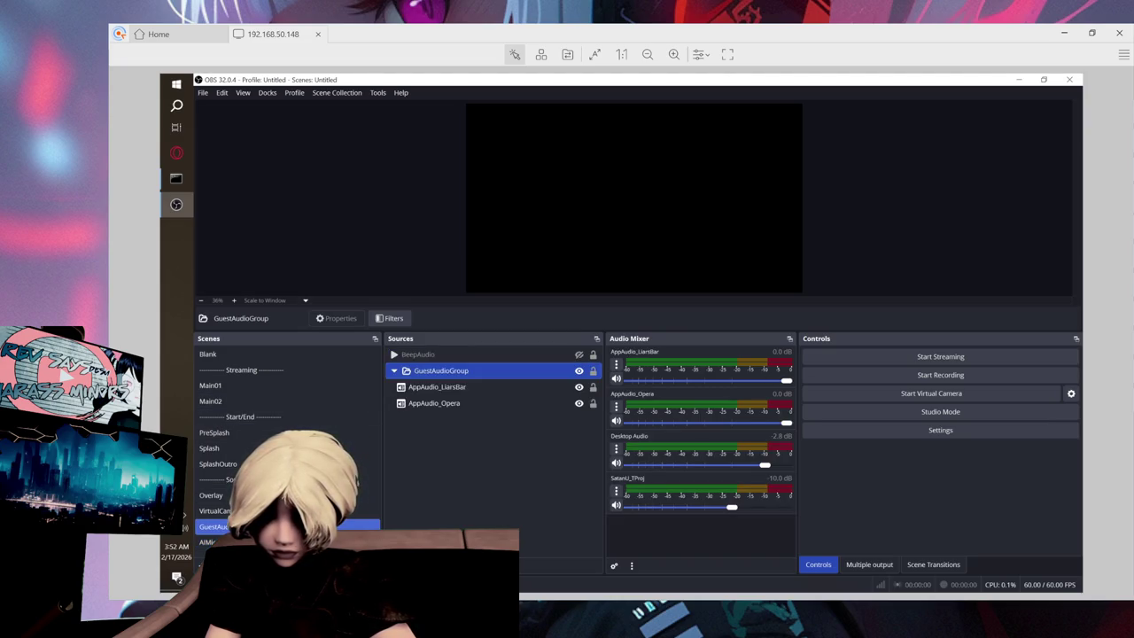
pyautogui.click(428, 361)
pyautogui.click(394, 370)
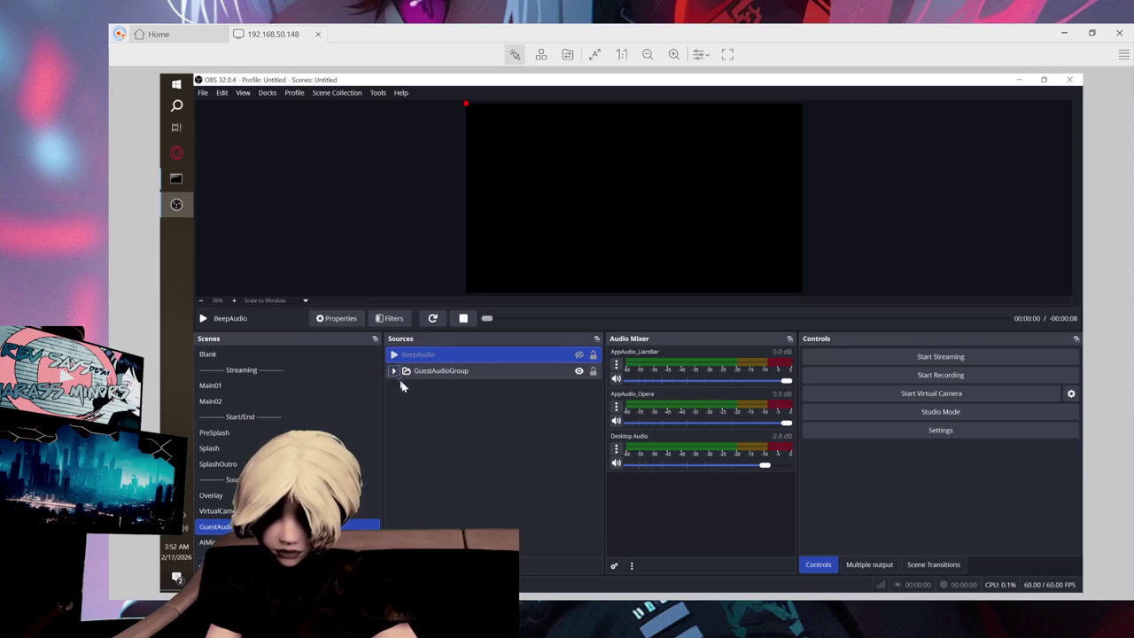
pyautogui.click(451, 409)
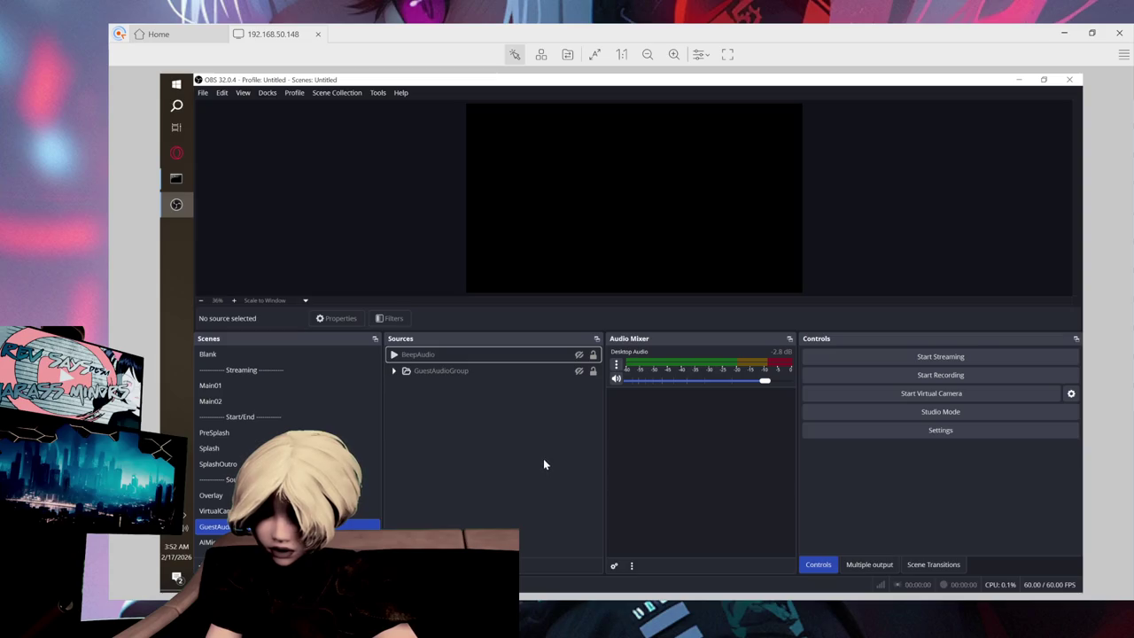
pyautogui.click(578, 370)
# Move the remote desktop aside and inspect the GuestAudioSources warning in Unity's Console.
pyautogui.moveTo(658, 34)
pyautogui.mouseDown()
pyautogui.moveTo(682, 122)
pyautogui.moveTo(890, 164)
pyautogui.moveTo(934, 144)
pyautogui.mouseUp()
pyautogui.click(529, 504)
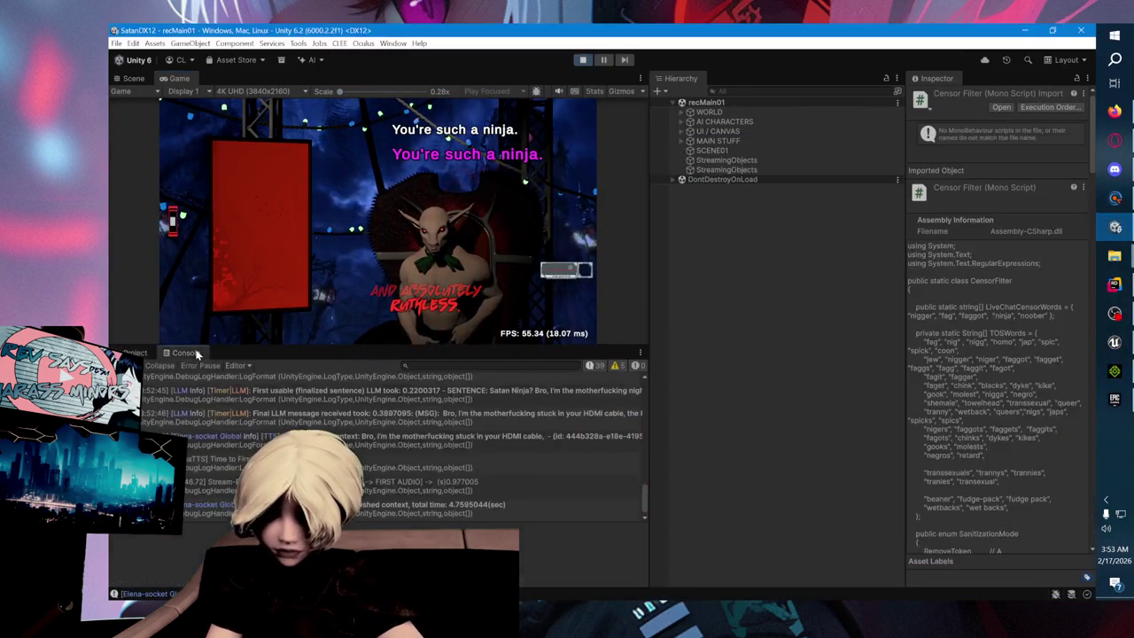
pyautogui.scroll(3, 563, 502)
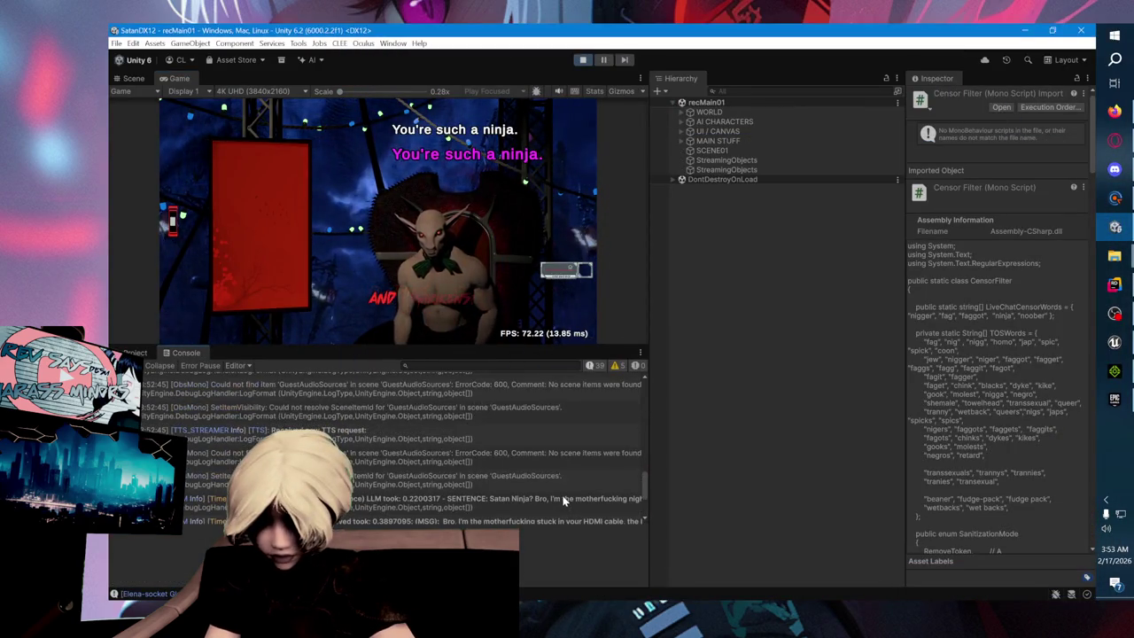
pyautogui.scroll(-3, 563, 502)
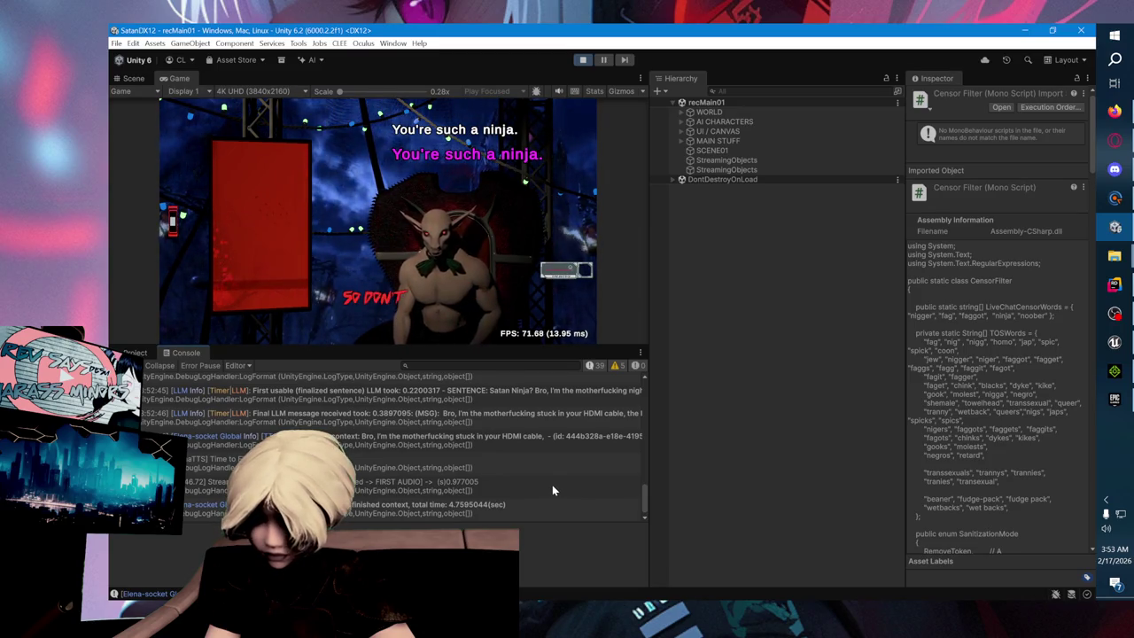
pyautogui.scroll(3, 554, 485)
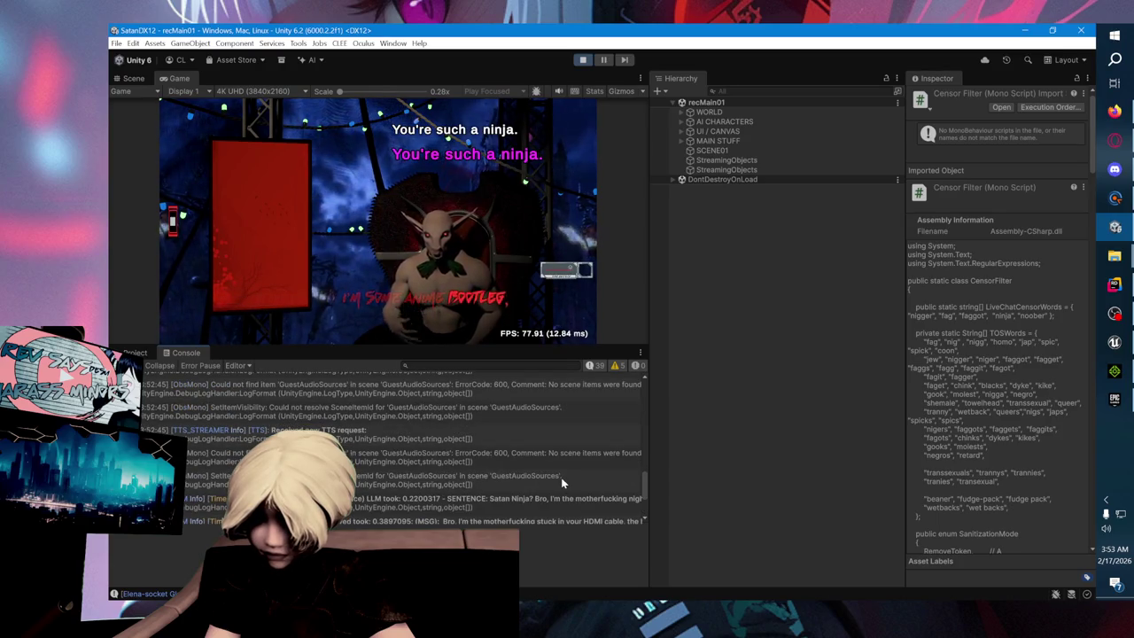
pyautogui.click(460, 459)
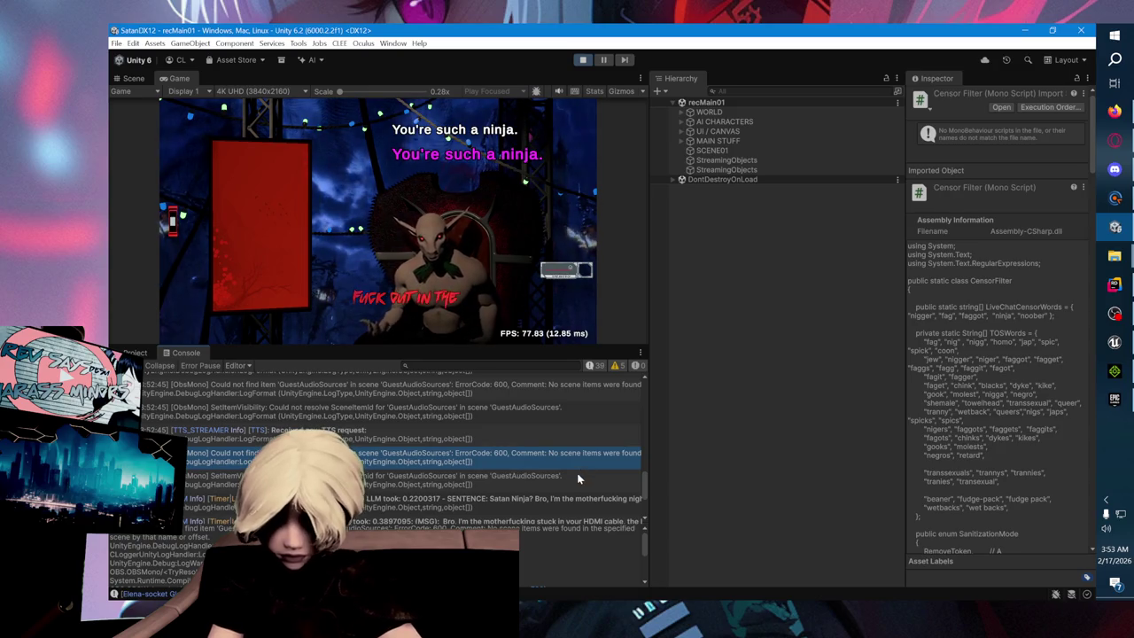
# Reposition the OBS remote window, then open the 'Could not find item' warning in Rider.
pyautogui.click(1118, 313)
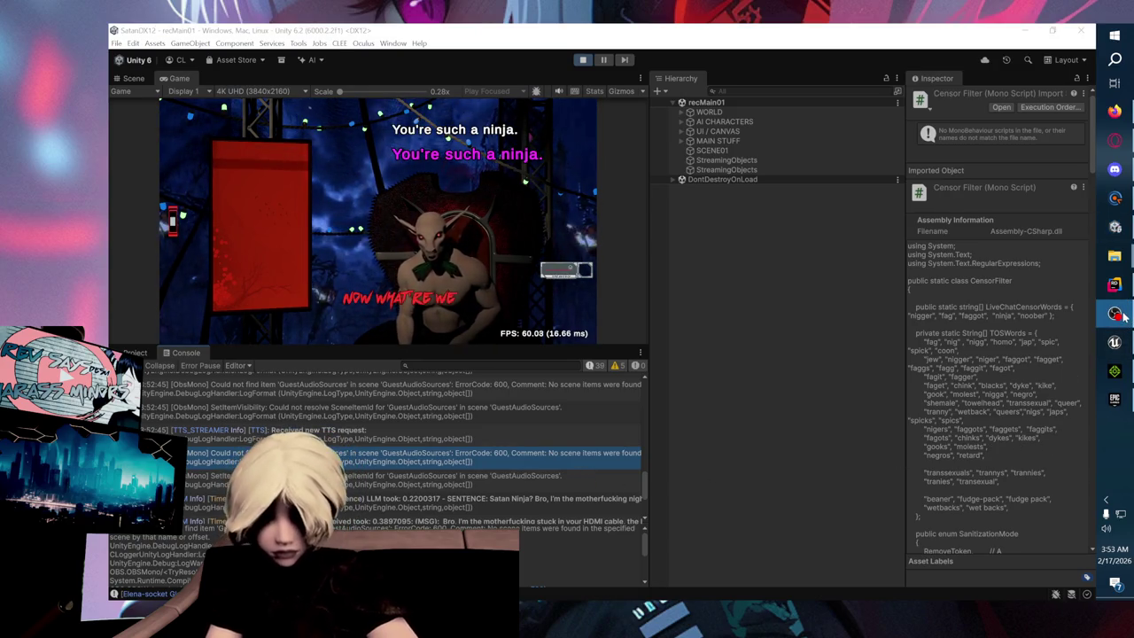
pyautogui.click(1122, 197)
pyautogui.moveTo(875, 149)
pyautogui.mouseDown()
pyautogui.moveTo(660, 217)
pyautogui.moveTo(524, 212)
pyautogui.mouseUp()
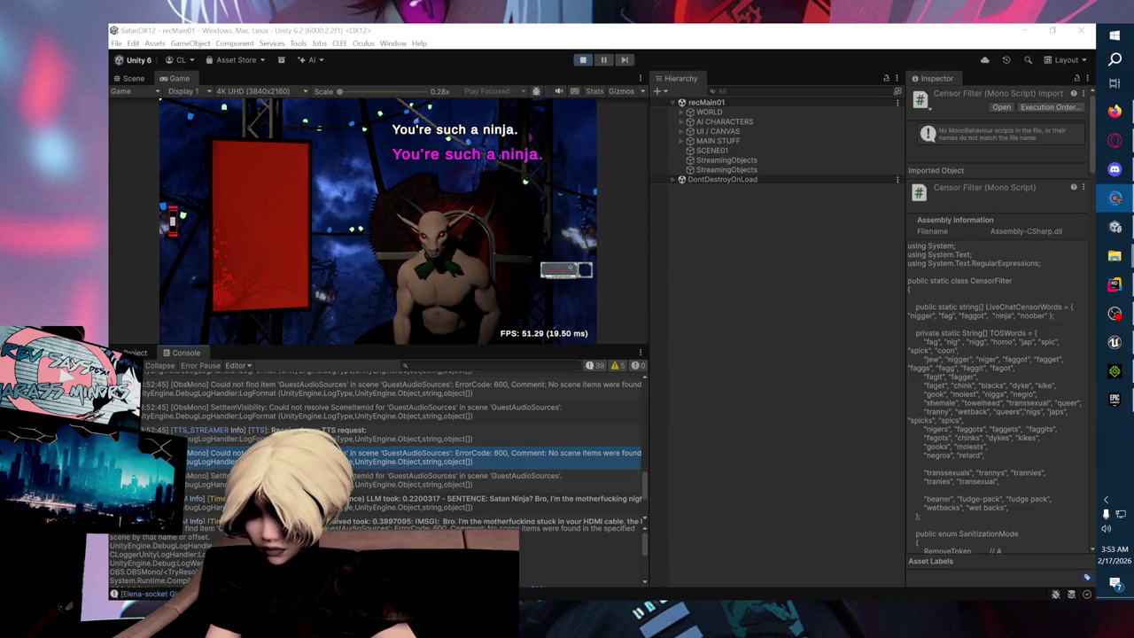
pyautogui.click(468, 214)
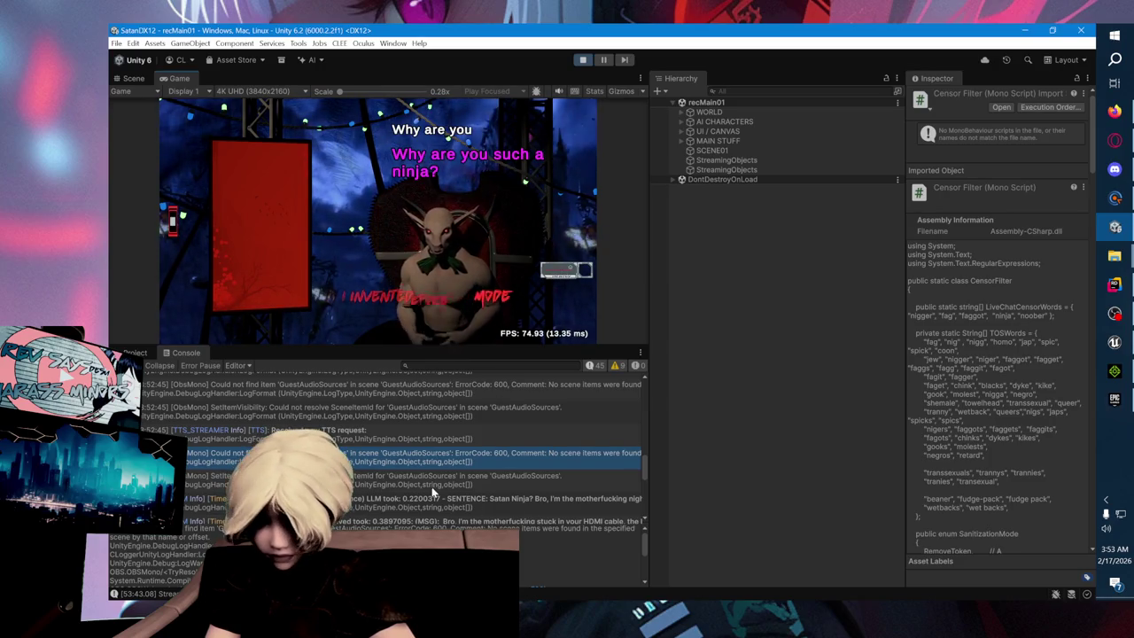
pyautogui.click(372, 480)
pyautogui.press('Up')
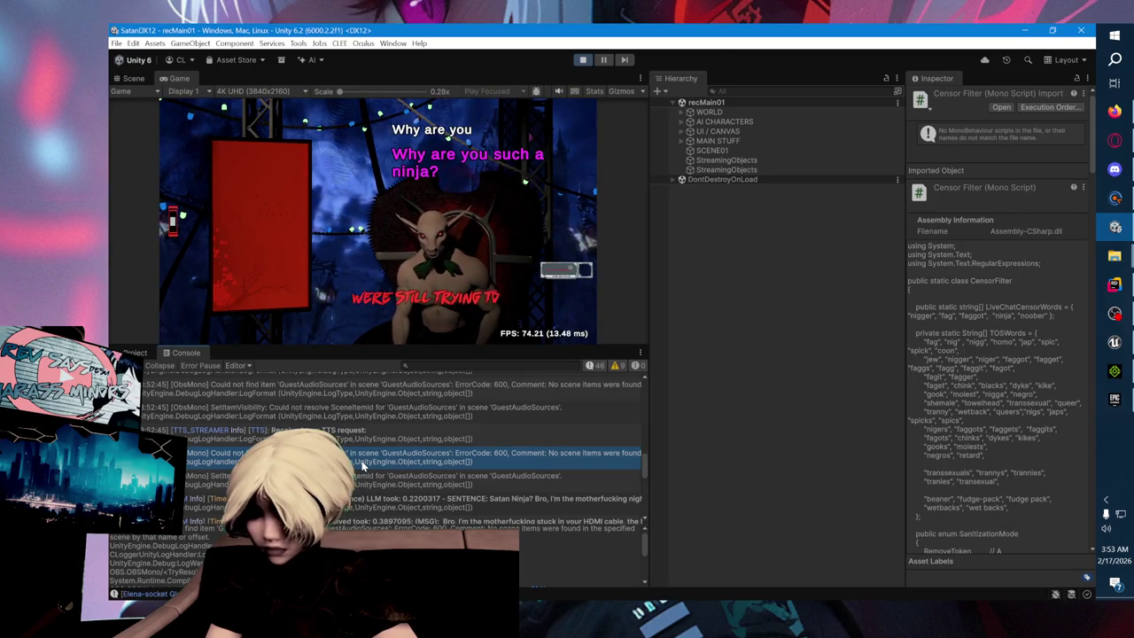
pyautogui.doubleClick(362, 465)
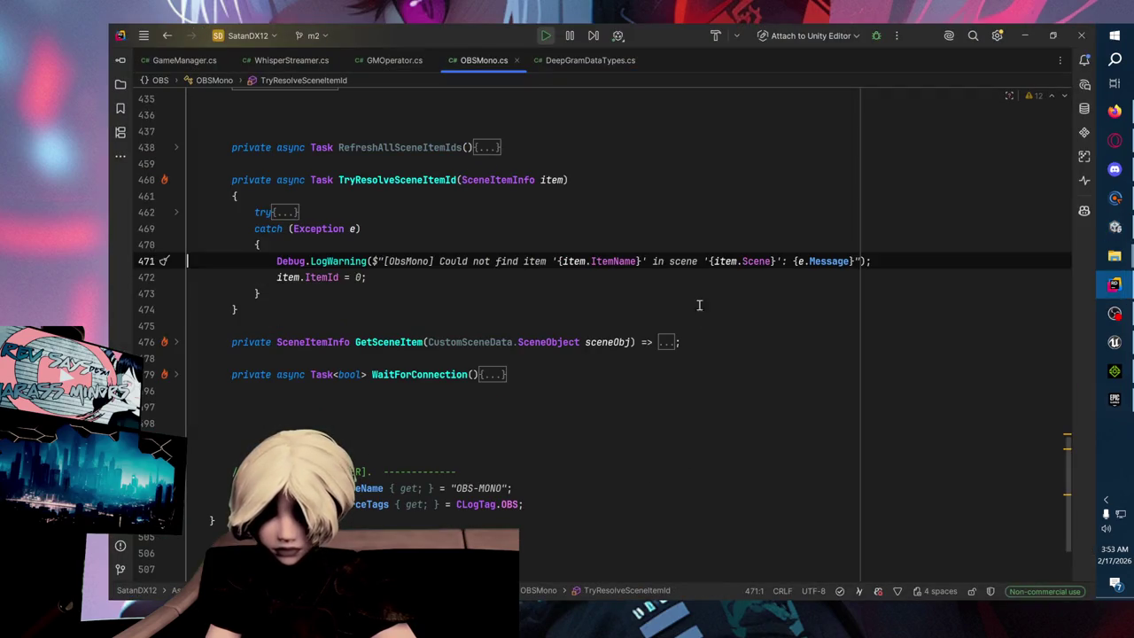
# Highlight ItemName usages, then expand the 'UNITY - Starts and Updates' region and Start() method.
pyautogui.click(614, 260)
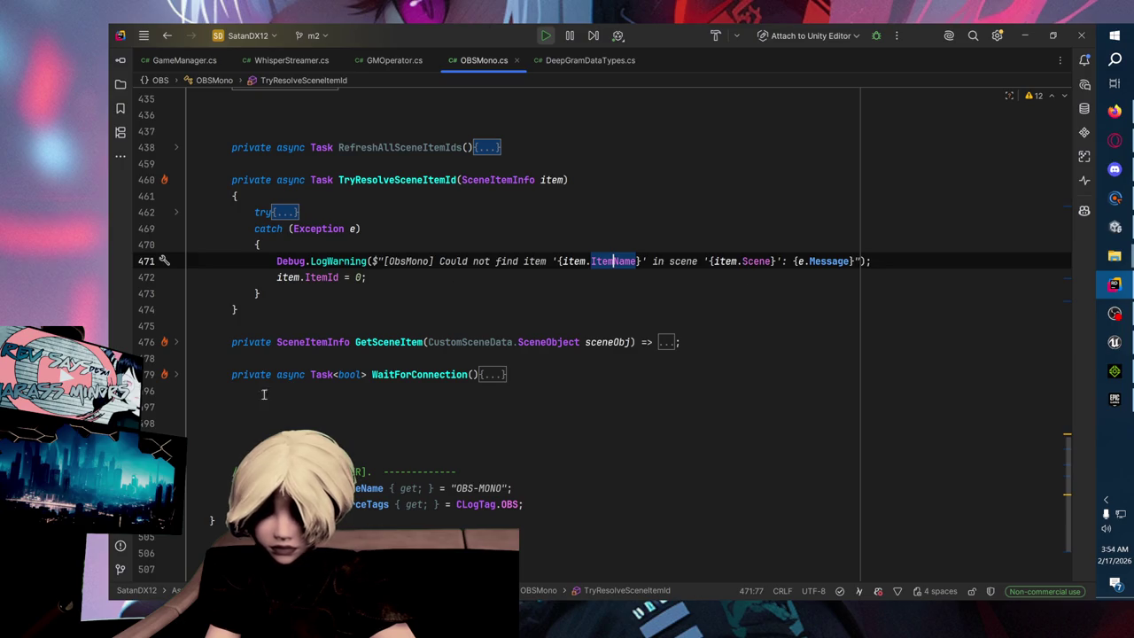
pyautogui.scroll(7, 211, 423)
pyautogui.scroll(-8, 211, 428)
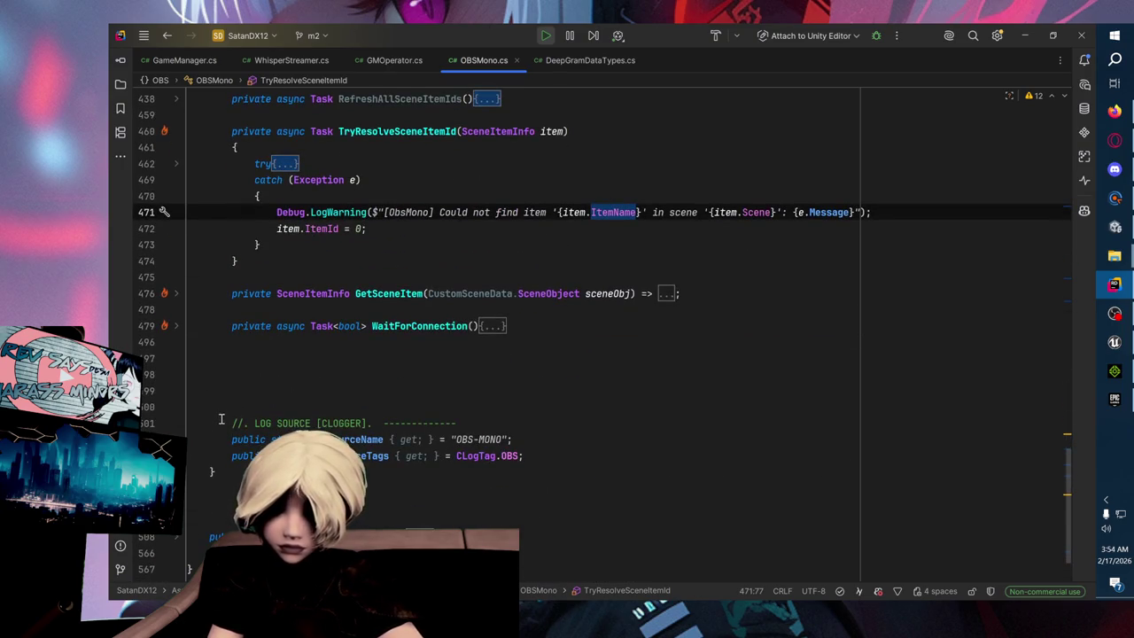
pyautogui.scroll(20, 217, 422)
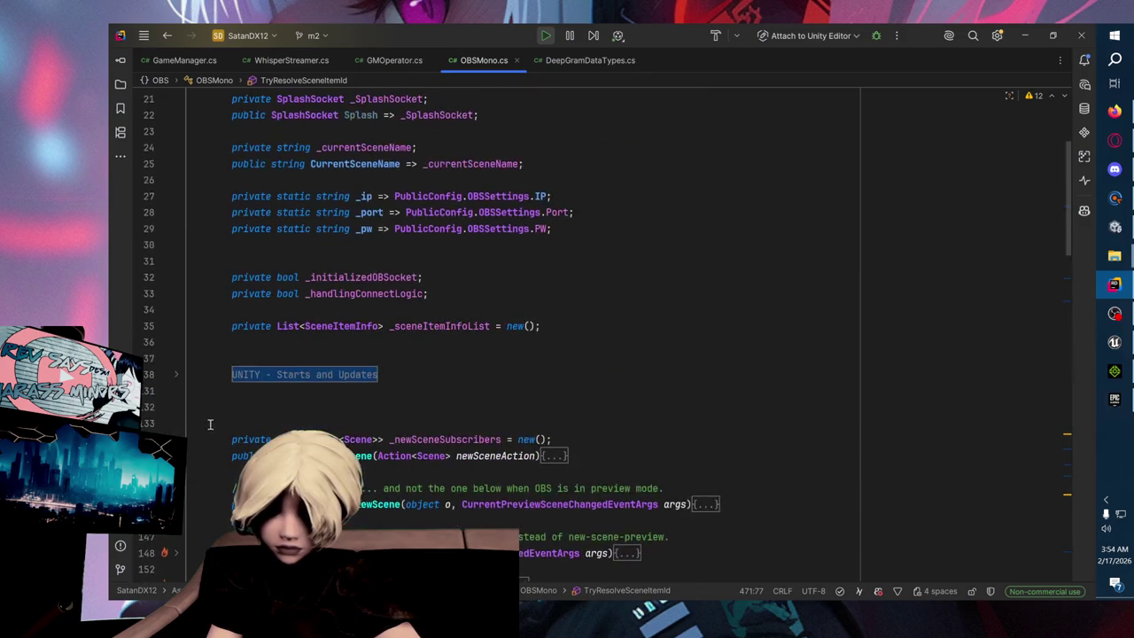
pyautogui.scroll(-9, 210, 425)
pyautogui.scroll(8, 207, 402)
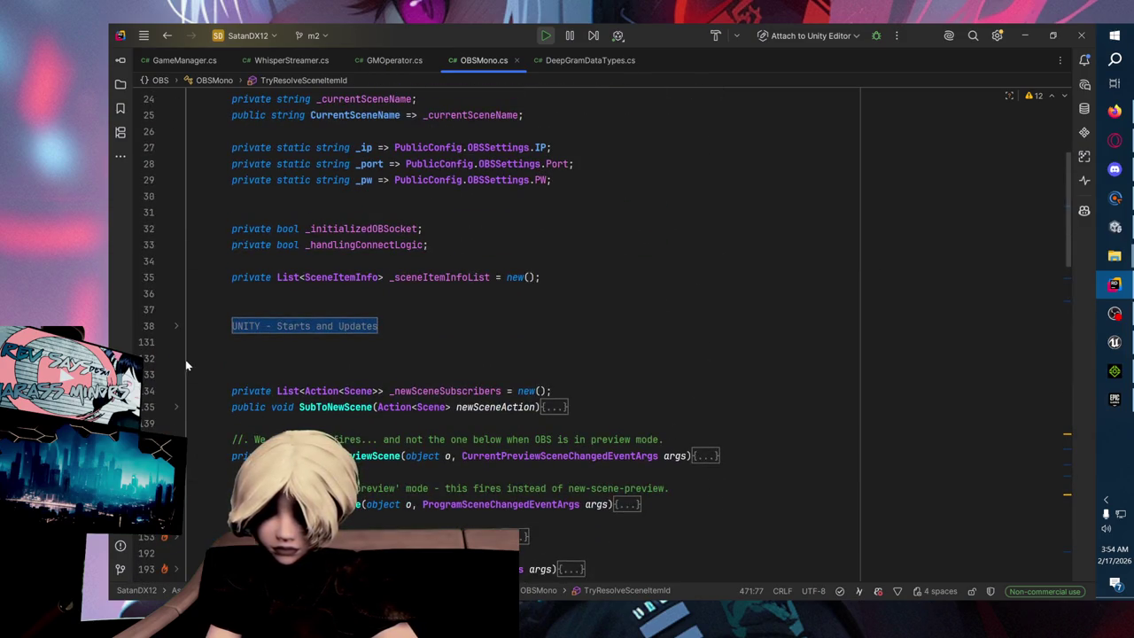
pyautogui.click(177, 327)
pyautogui.scroll(-3, 186, 265)
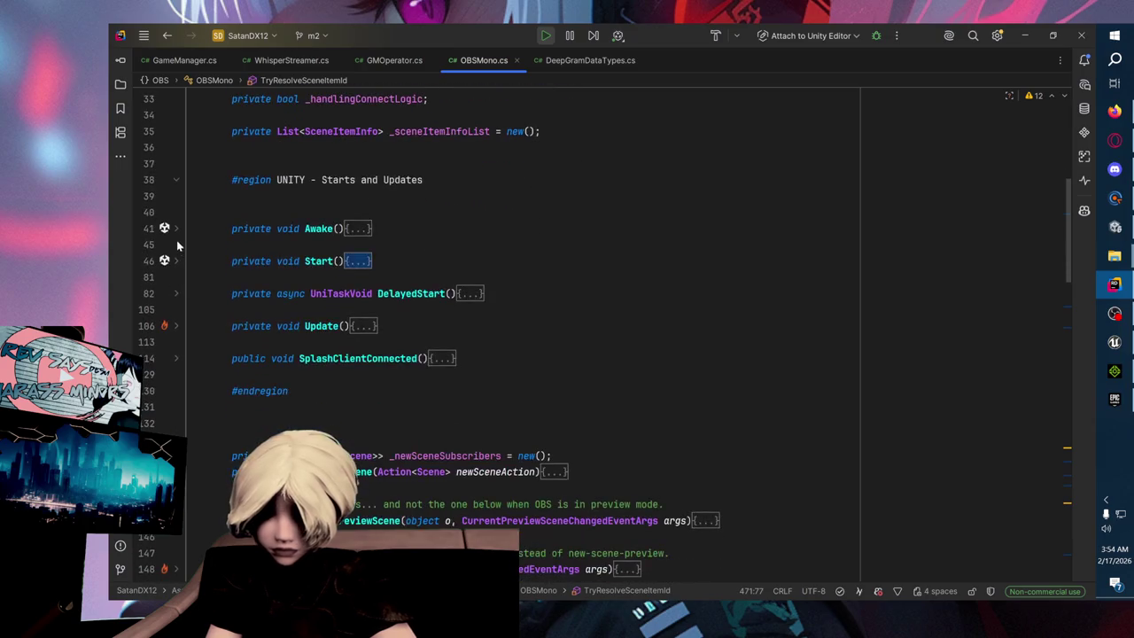
pyautogui.click(175, 261)
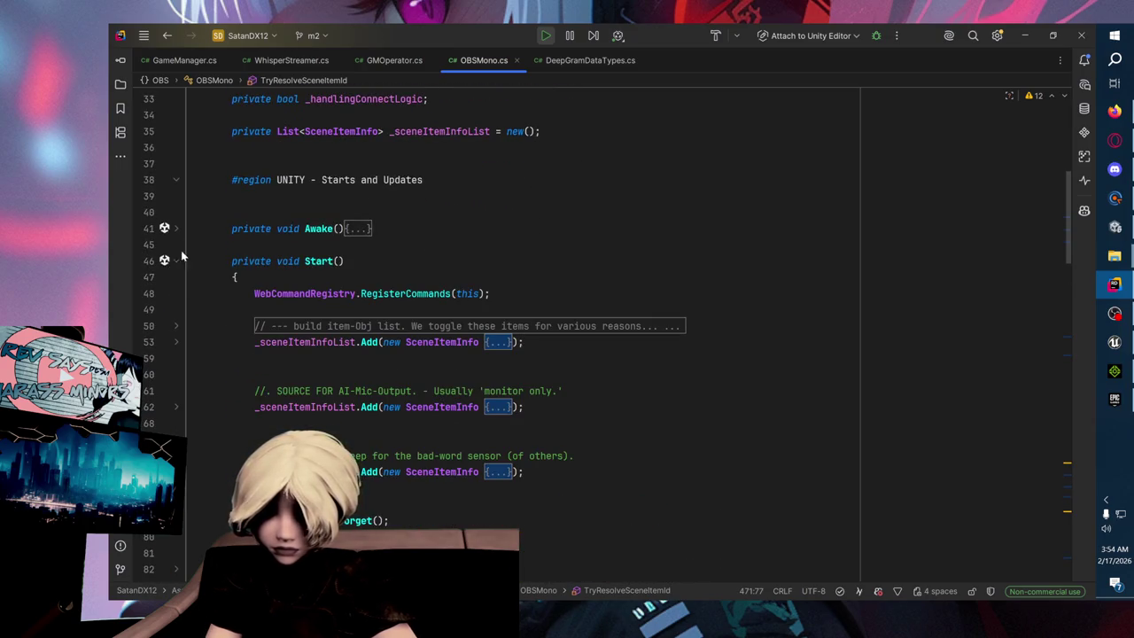
pyautogui.scroll(-4, 214, 242)
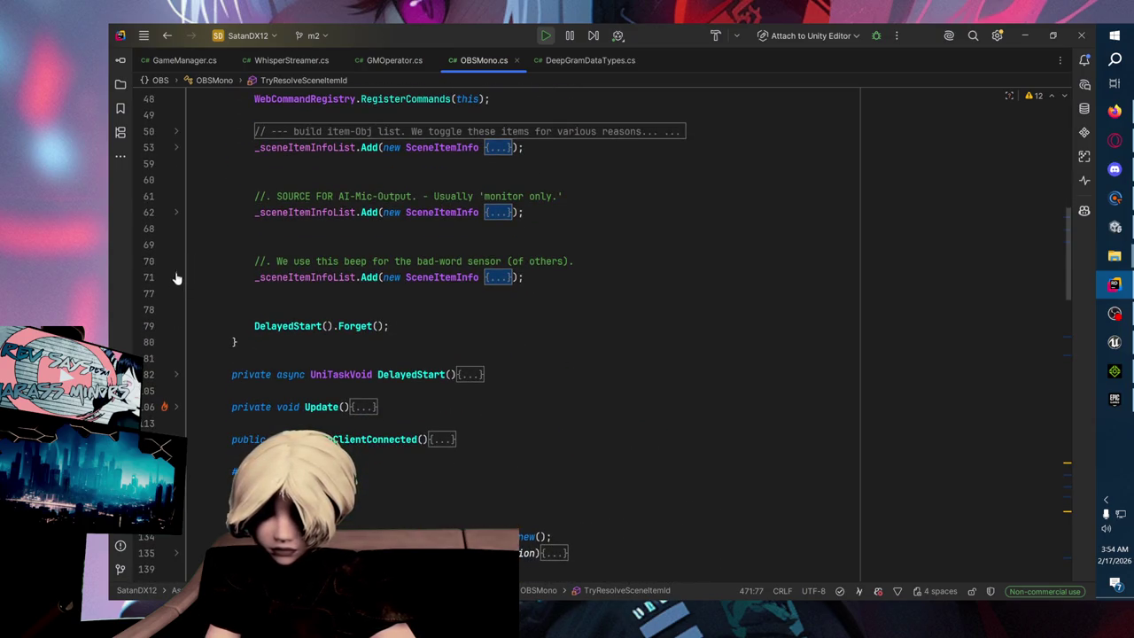
# Unfold the AIAudioGroup and GuestAudioGroup SceneItemInfo entries and highlight their usages.
pyautogui.click(176, 214)
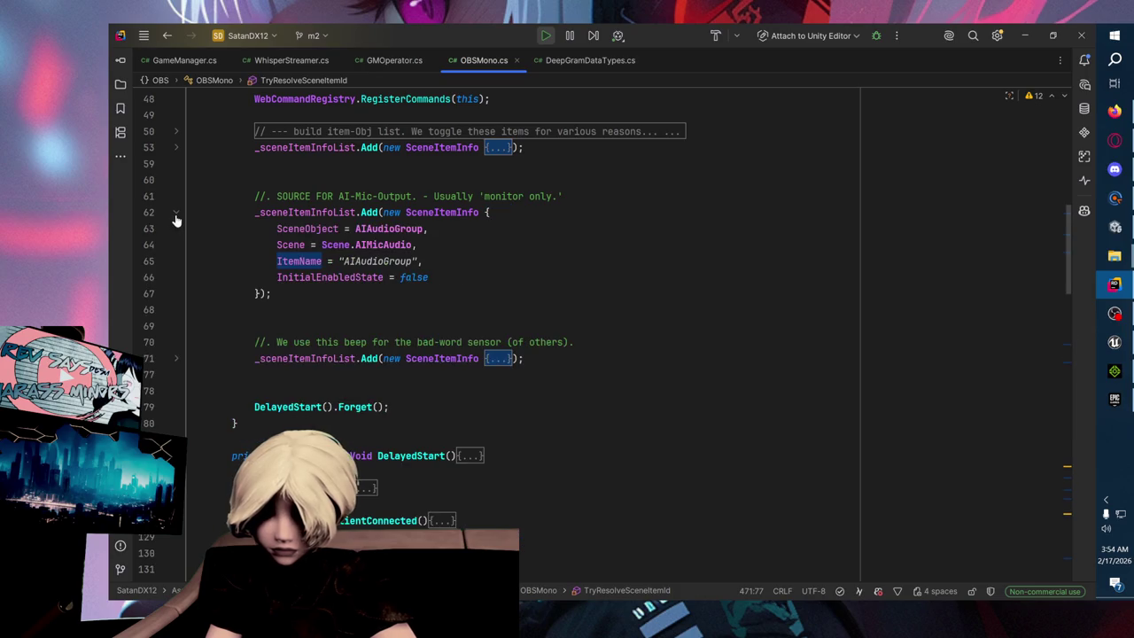
pyautogui.click(354, 228)
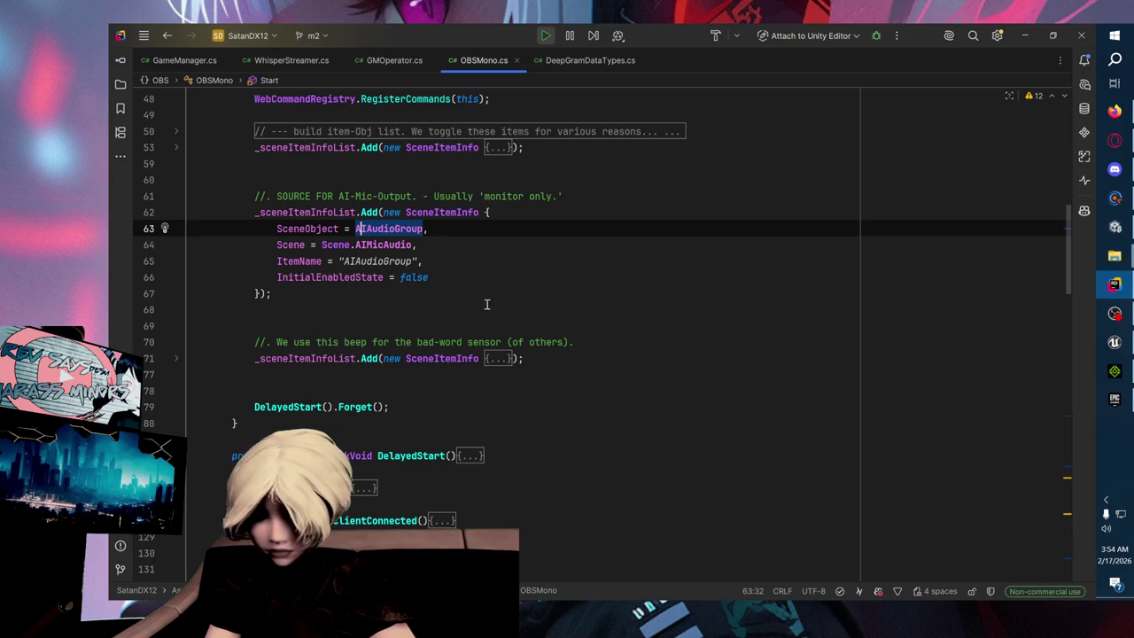
pyautogui.click(176, 149)
pyautogui.click(387, 164)
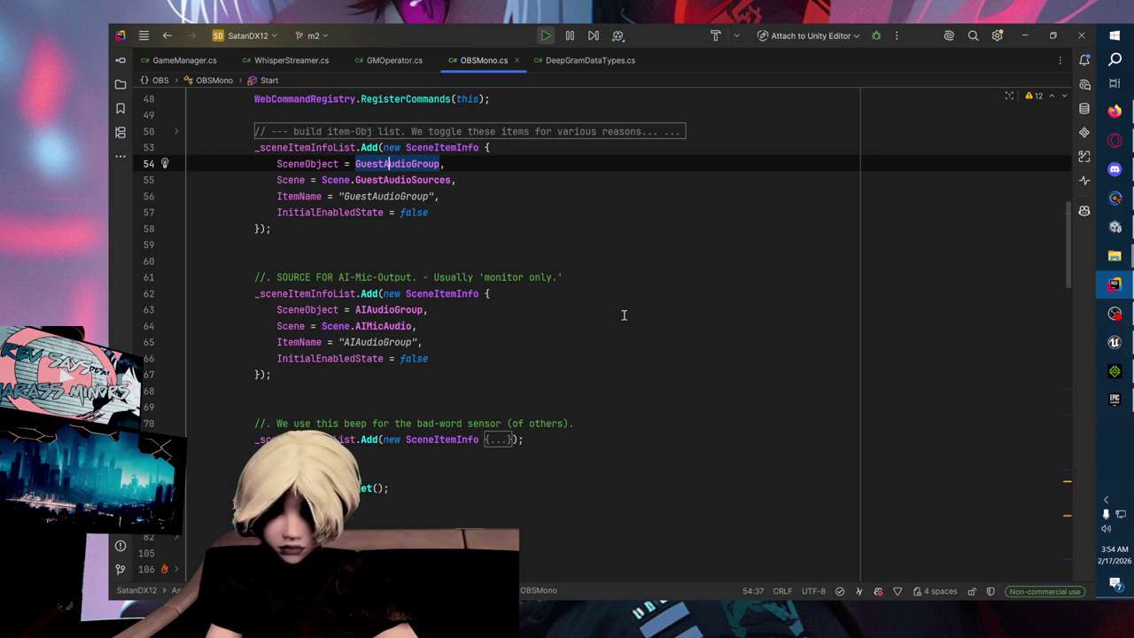
# Reopen the scene item warning from Unity's console and examine ItemName in the logging line.
pyautogui.scroll(-15, 672, 365)
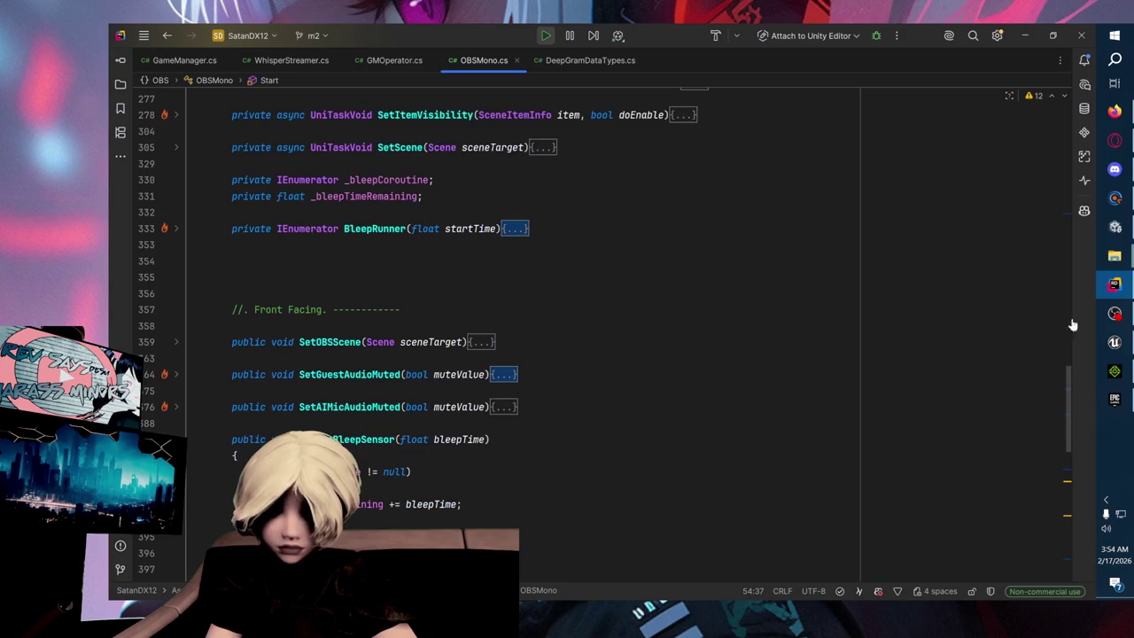
pyautogui.click(1114, 341)
pyautogui.doubleClick(626, 458)
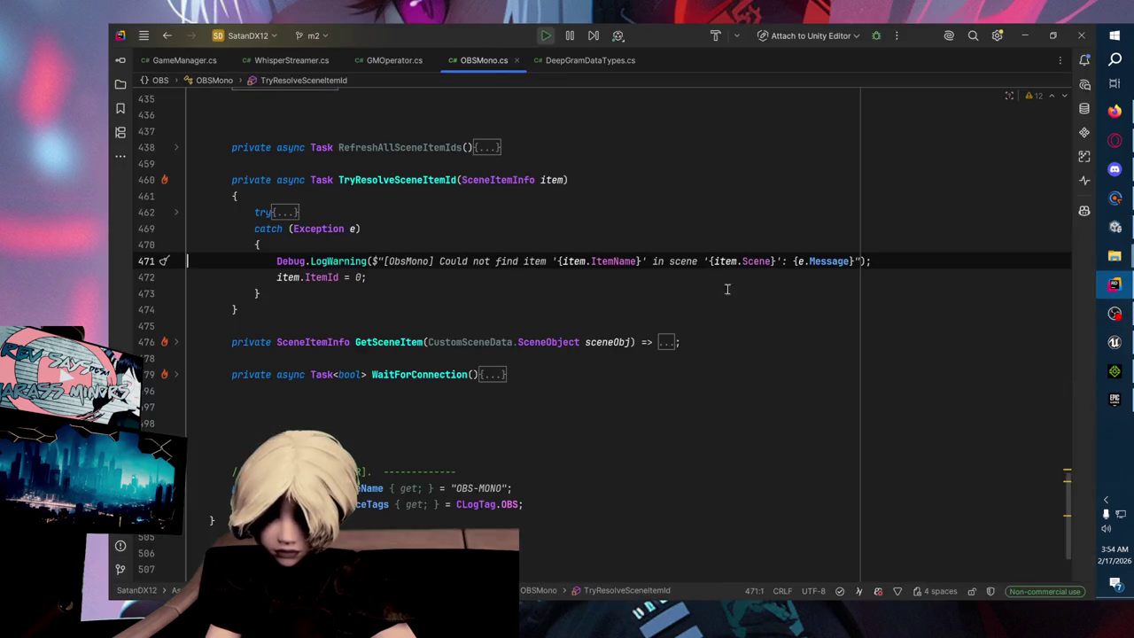
pyautogui.click(619, 260)
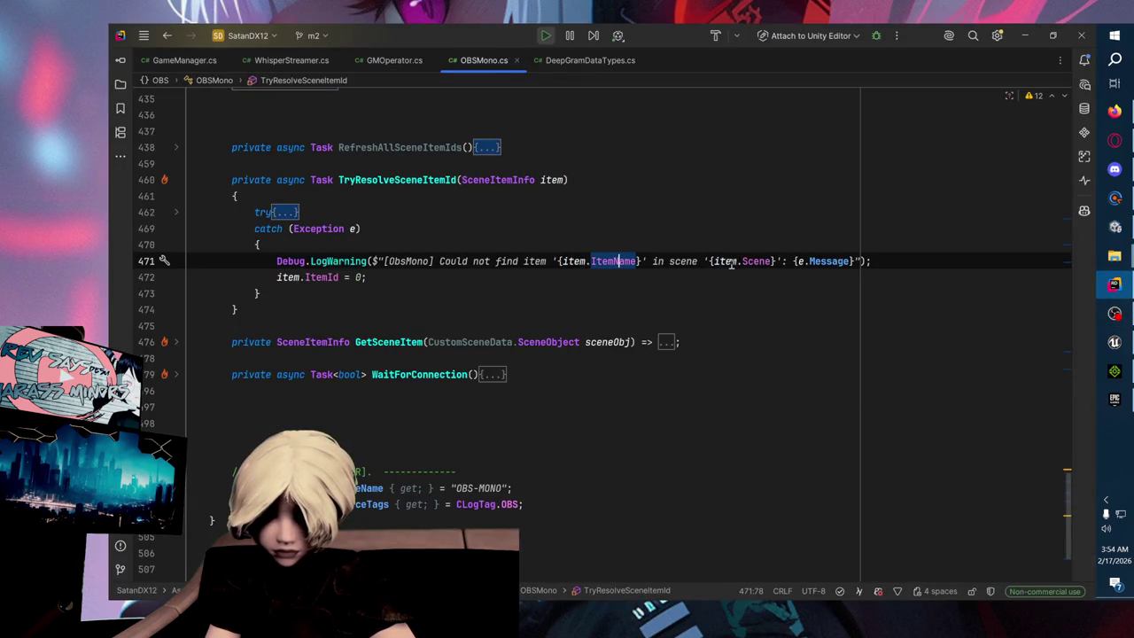
pyautogui.click(1025, 36)
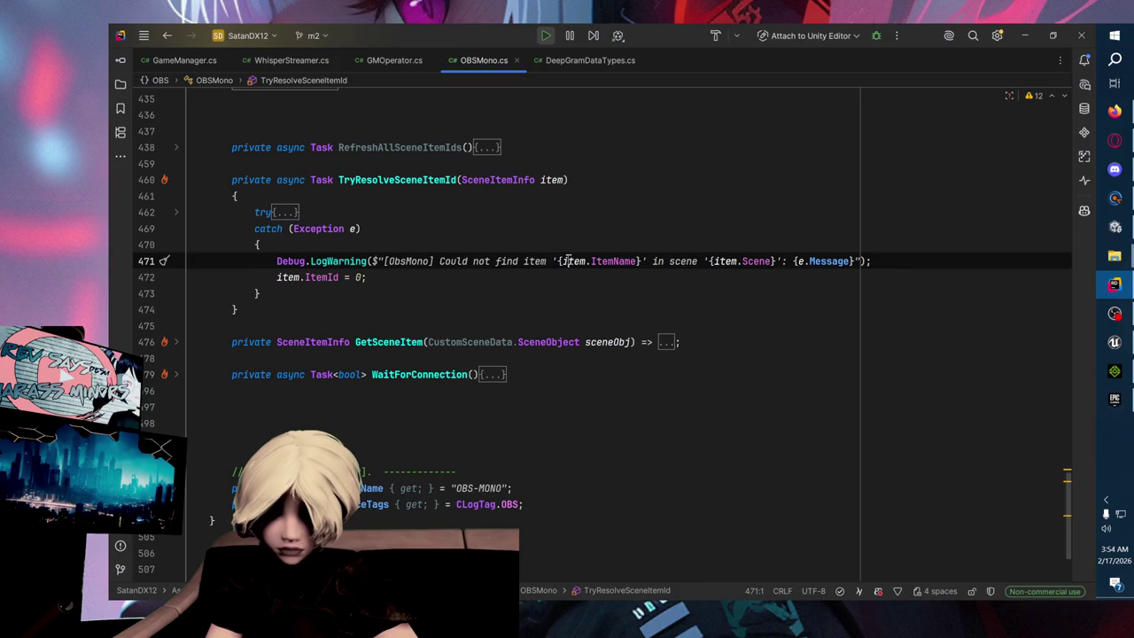
pyautogui.click(566, 261)
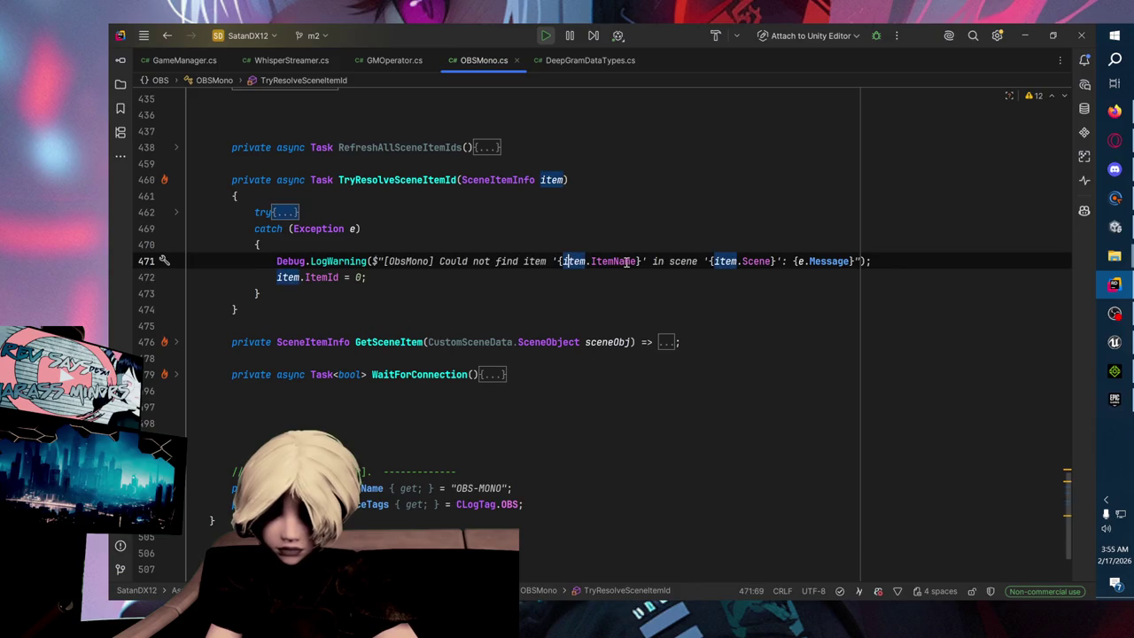
pyautogui.click(629, 260)
# Unfold TryResolveSceneItemId's try block and inspect each argument of the GetSceneItemId call.
pyautogui.click(176, 216)
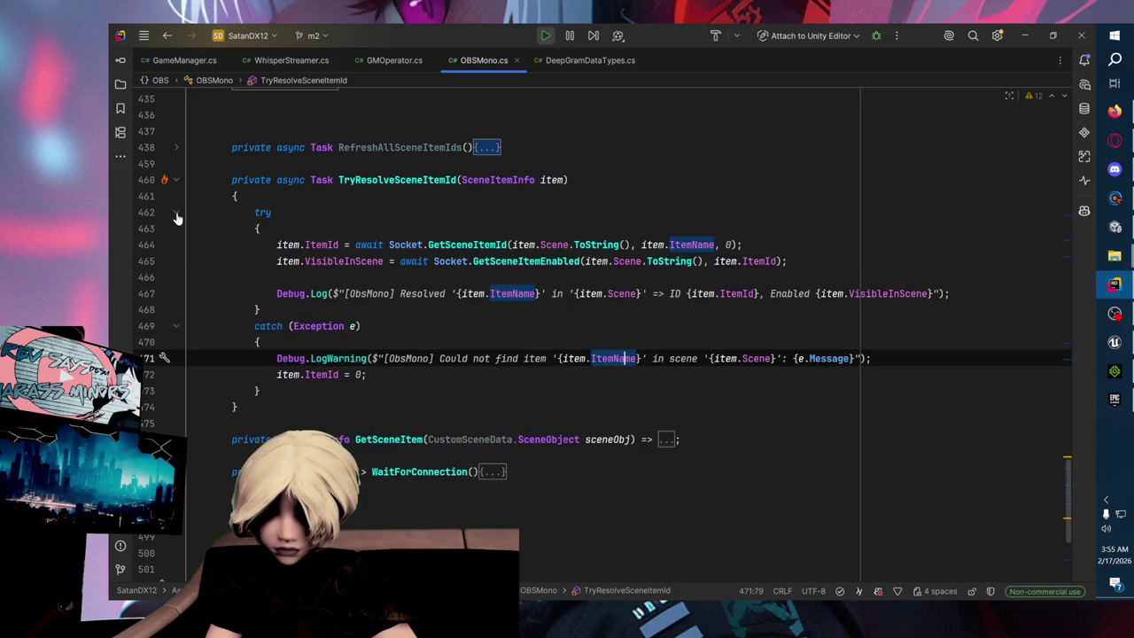
pyautogui.click(519, 180)
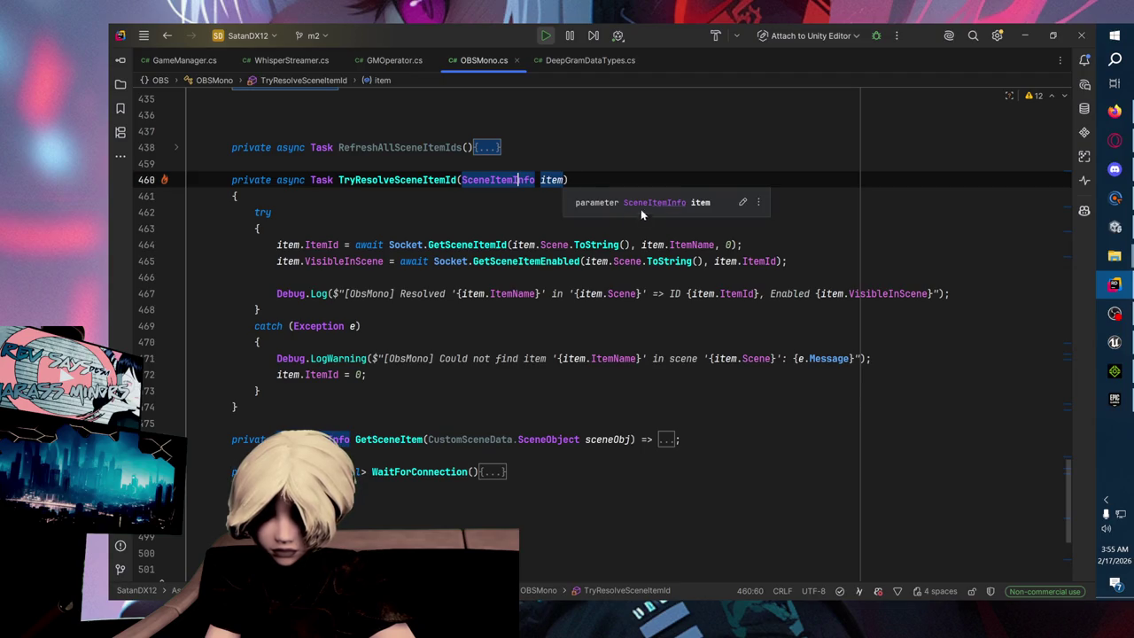
pyautogui.click(611, 359)
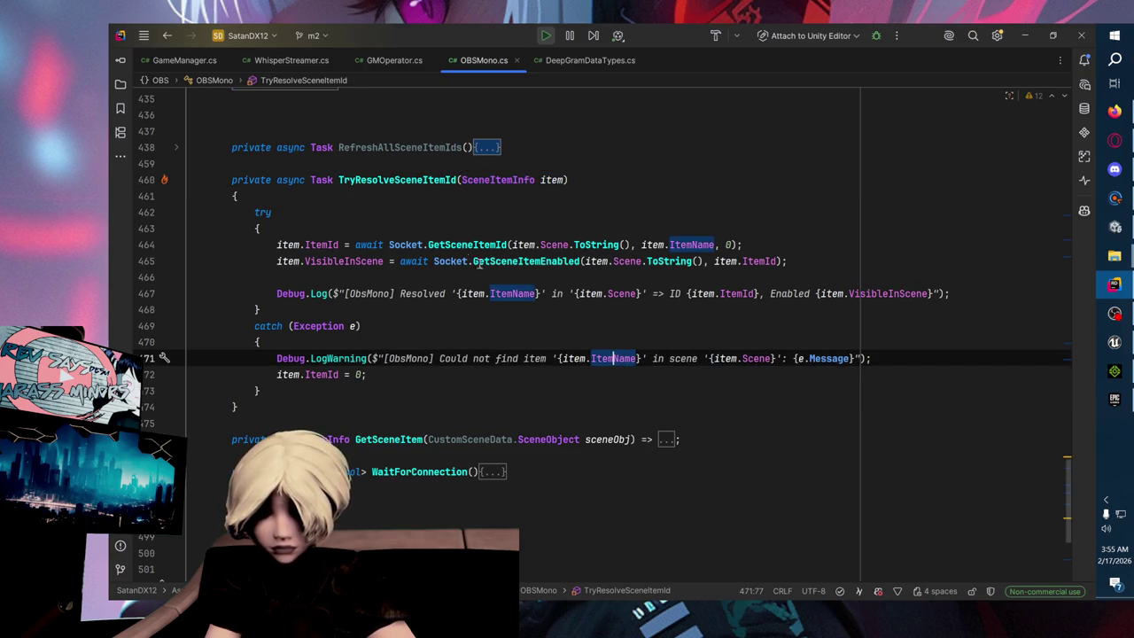
pyautogui.click(412, 244)
pyautogui.click(486, 244)
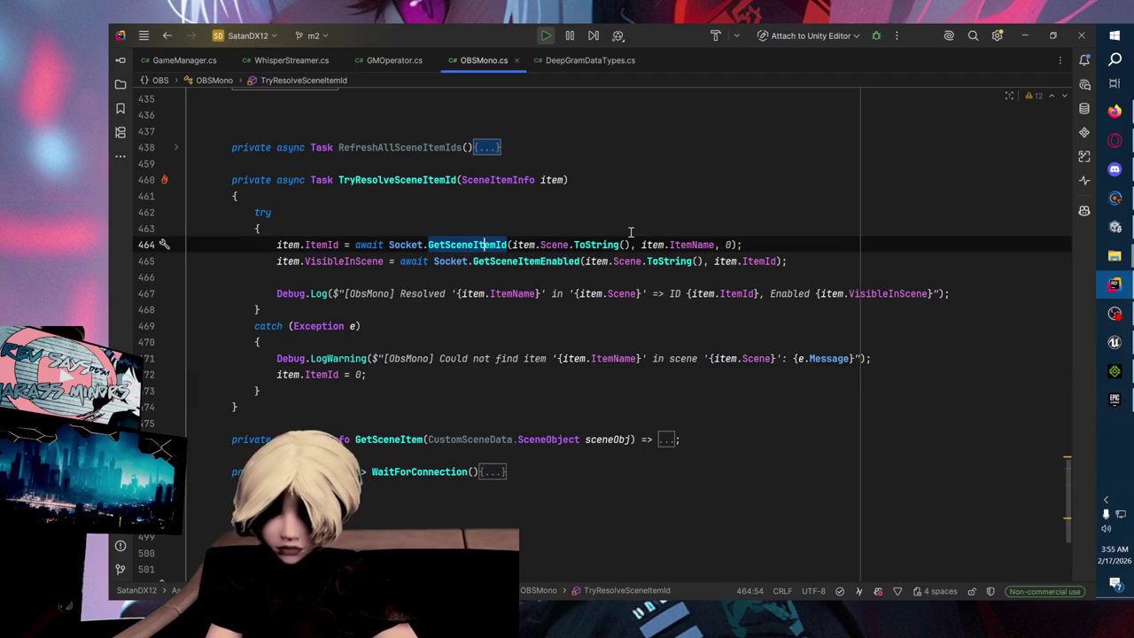
pyautogui.click(533, 244)
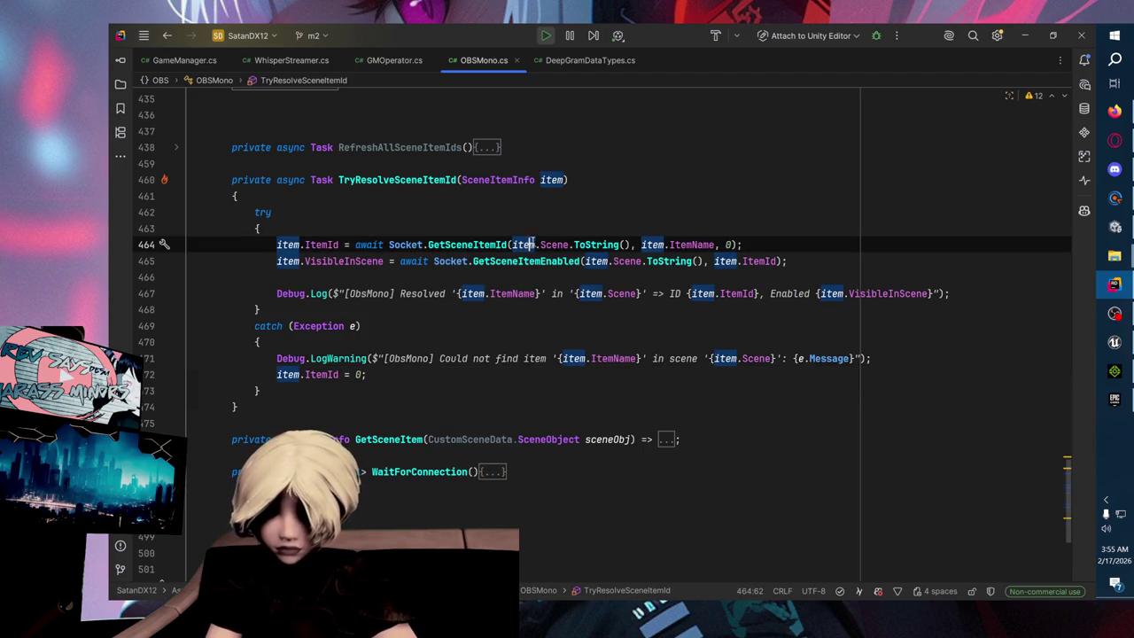
pyautogui.click(568, 245)
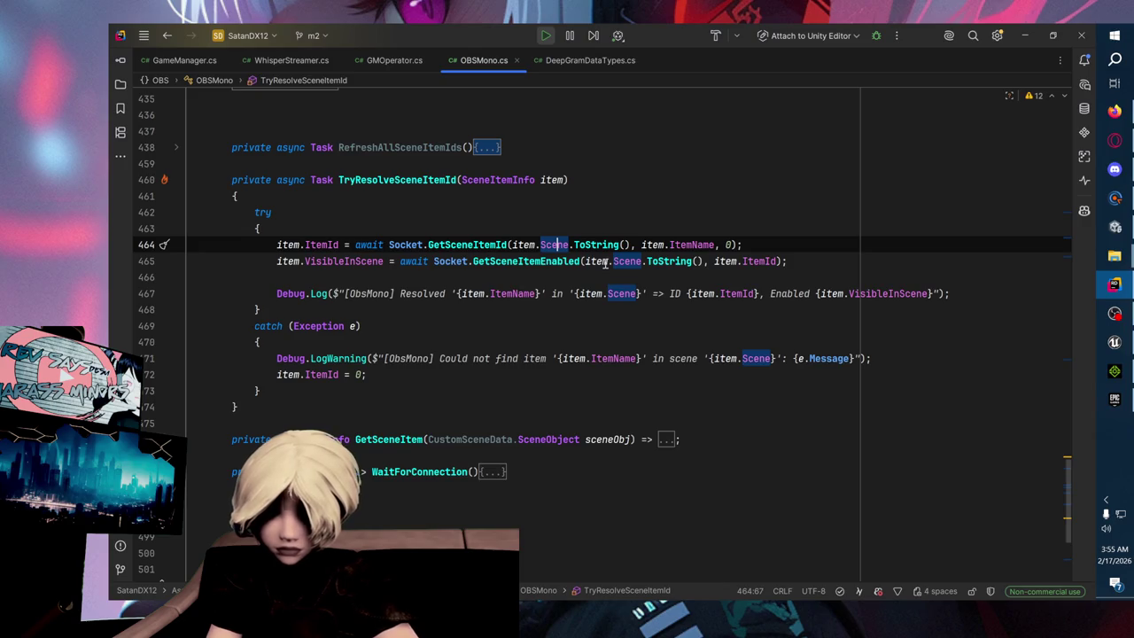
pyautogui.click(597, 245)
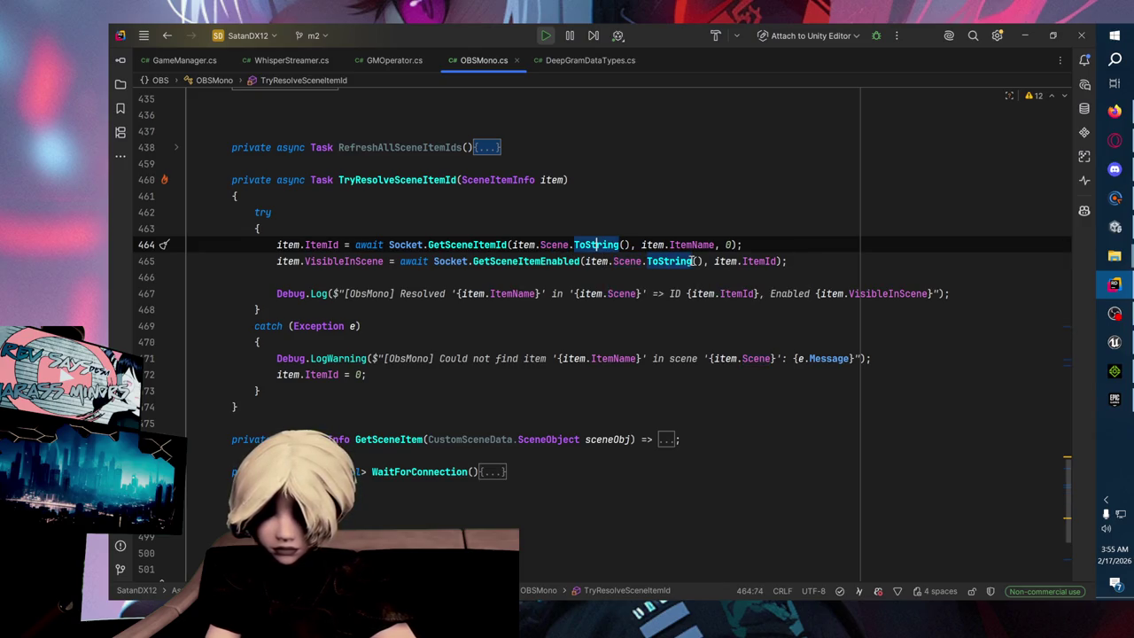
pyautogui.click(665, 244)
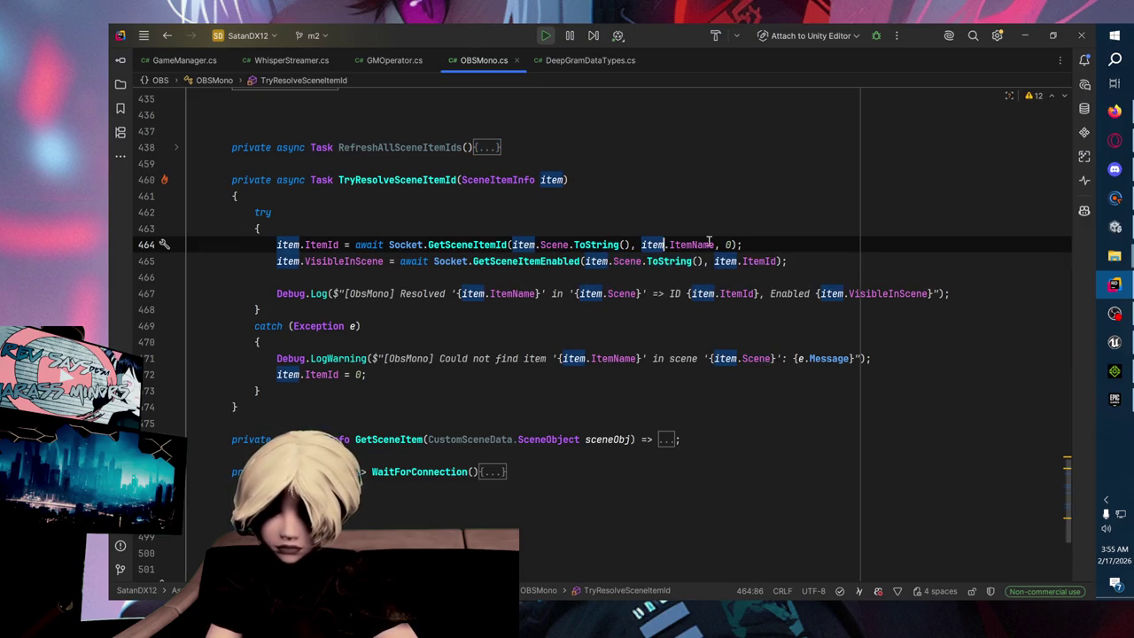
pyautogui.click(699, 244)
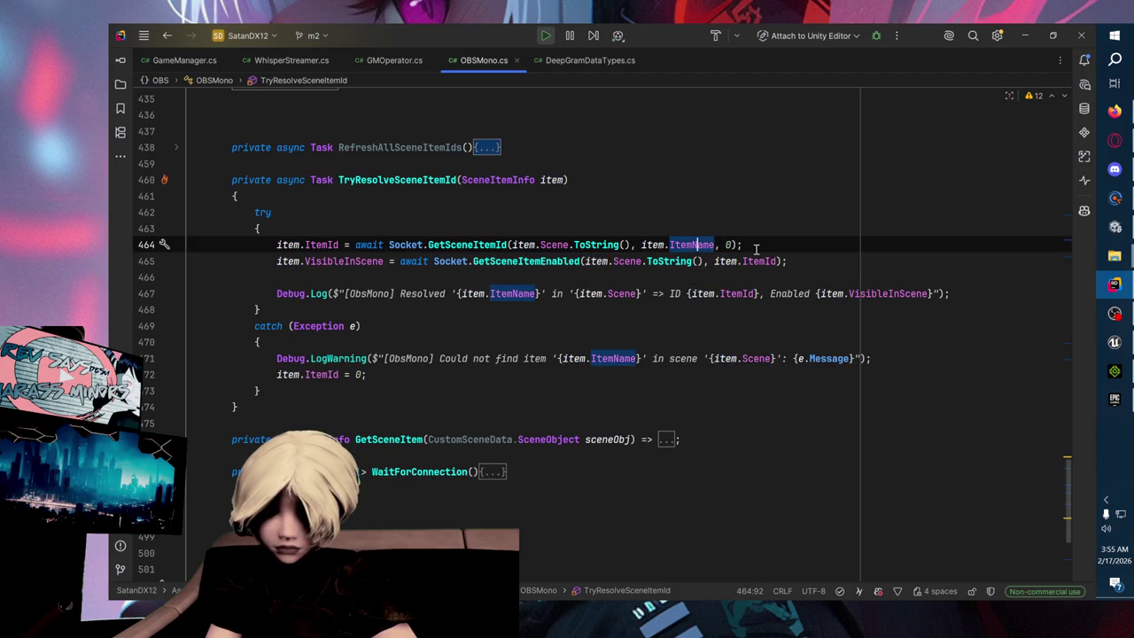
# Jump to ItemName's declaration with F12, then navigate back to the _sceneItemInfoList entries.
pyautogui.moveTo(673, 243)
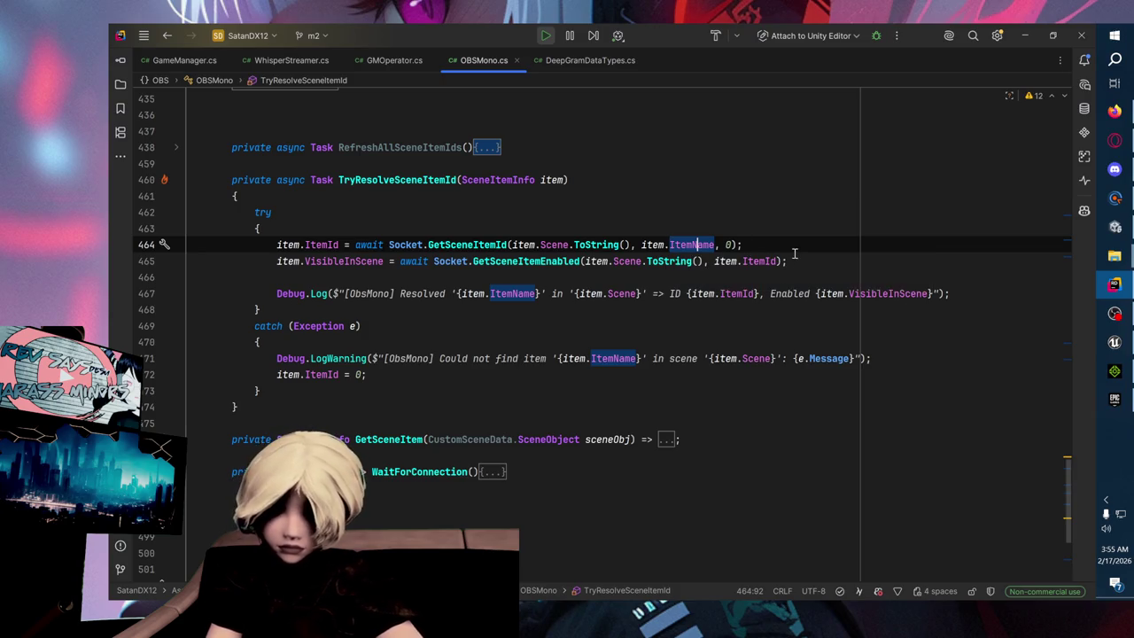
pyautogui.press('F12')
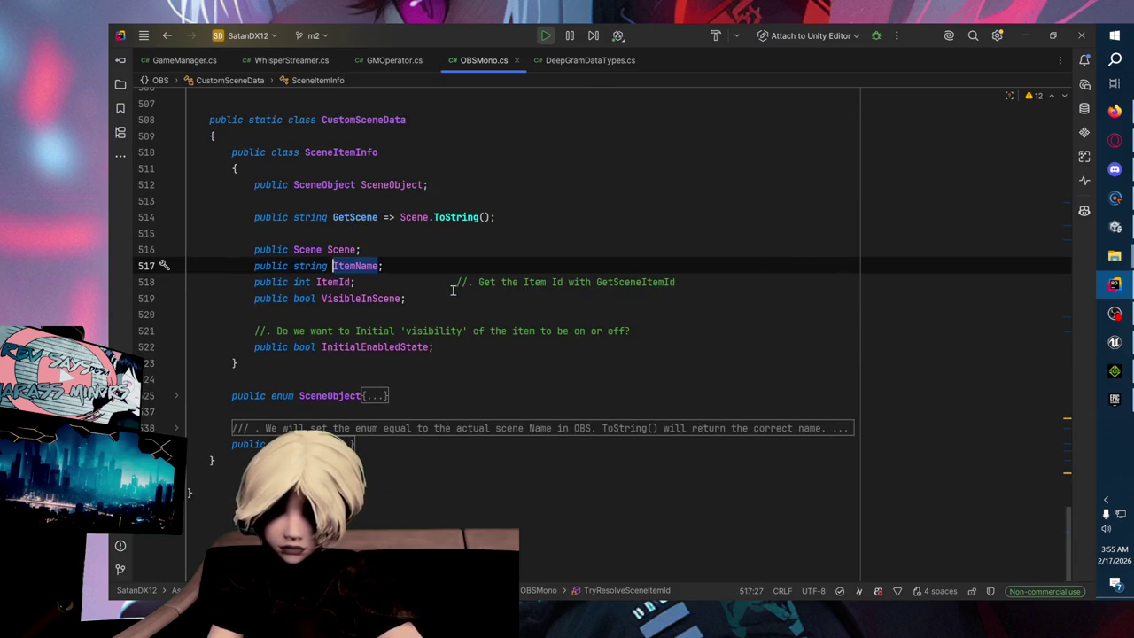
pyautogui.hotkey('ctrl', '-')
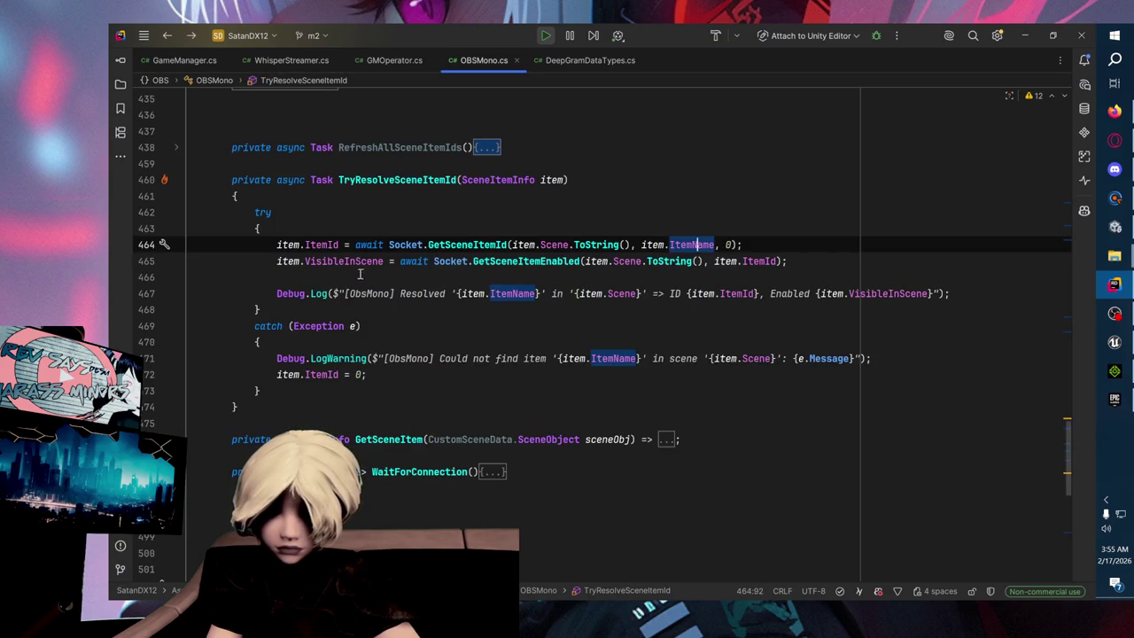
pyautogui.hotkey('ctrl', '-')
pyautogui.hotkey('ctrl', '-')
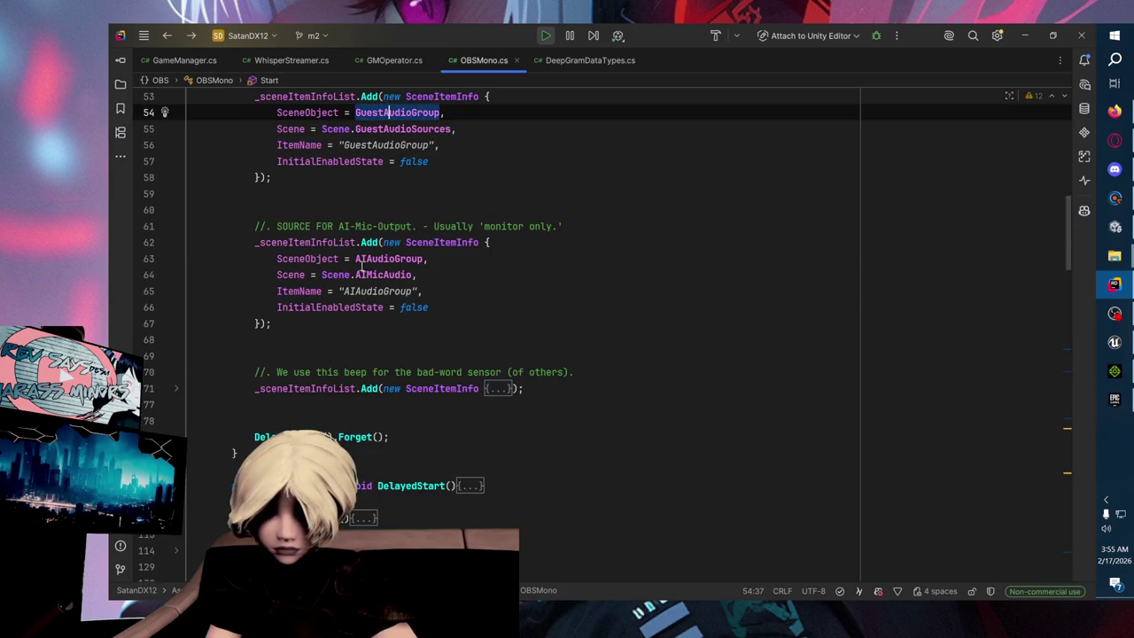
# Review the GuestAudioGroup and AIAudioGroup entries' scene objects and Scene values as a template.
pyautogui.scroll(1, 438, 278)
pyautogui.hotkey('ctrl', '-')
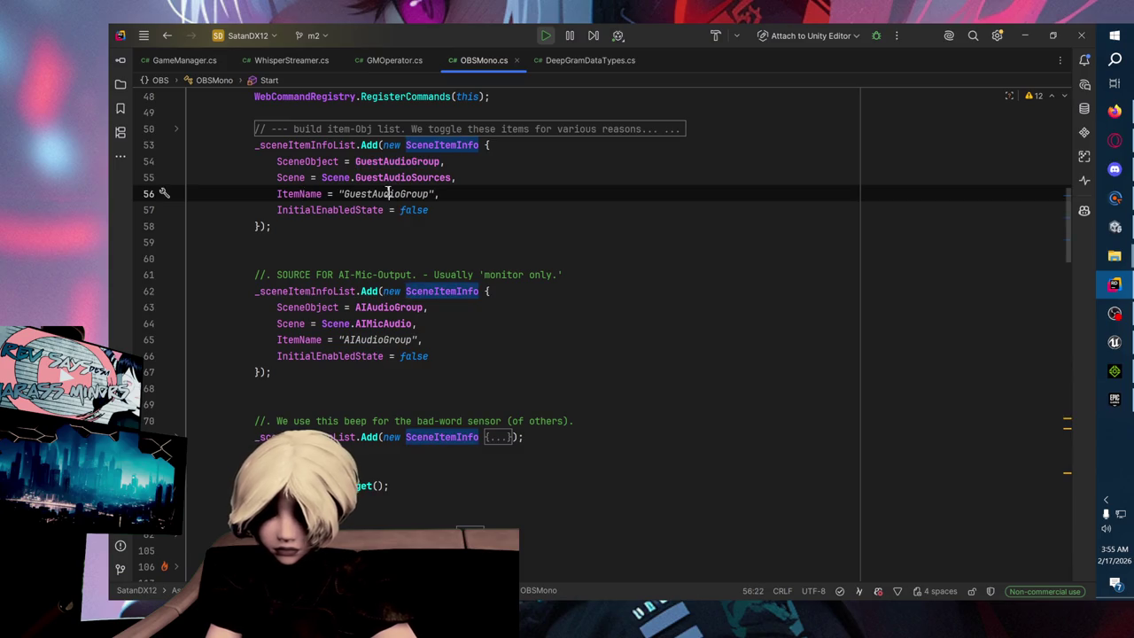
pyautogui.doubleClick(387, 193)
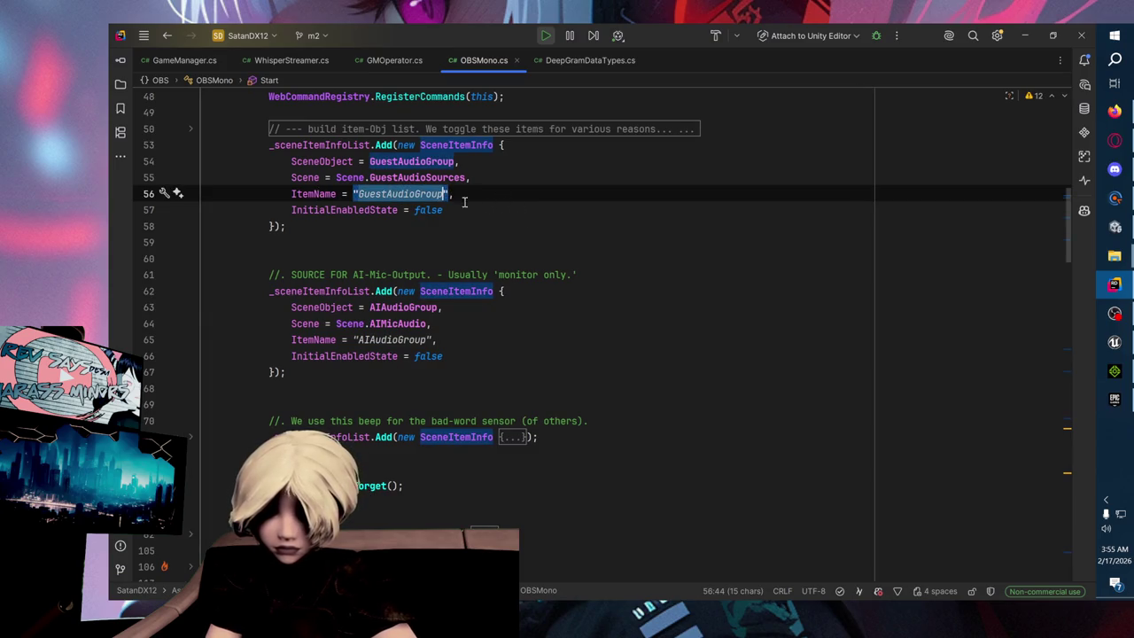
pyautogui.click(314, 162)
pyautogui.click(415, 161)
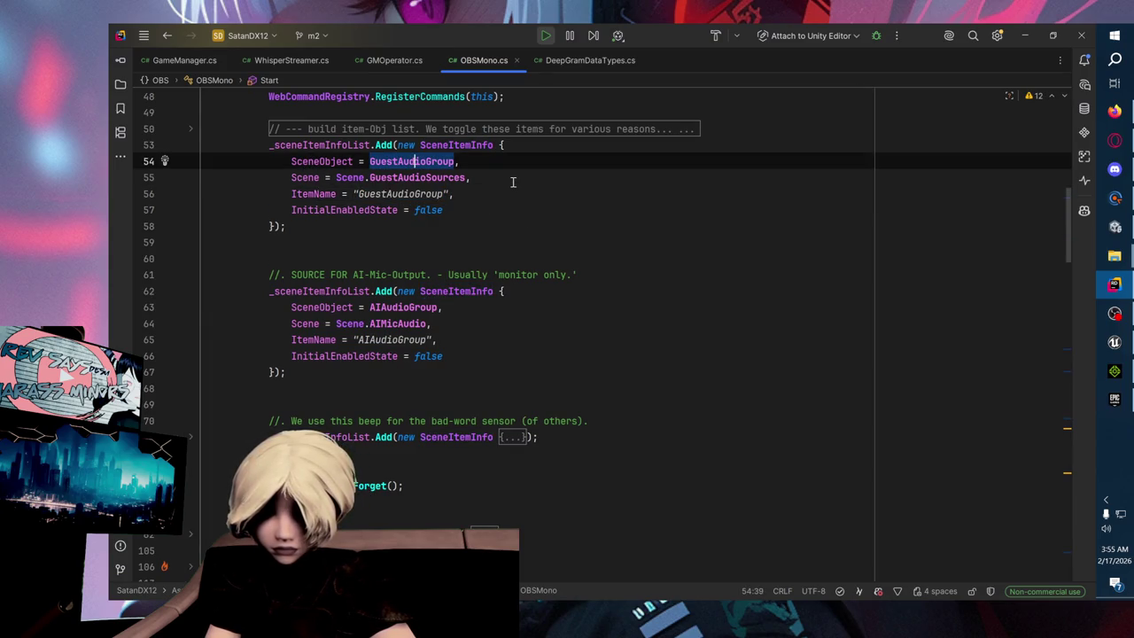
pyautogui.click(316, 176)
pyautogui.click(403, 176)
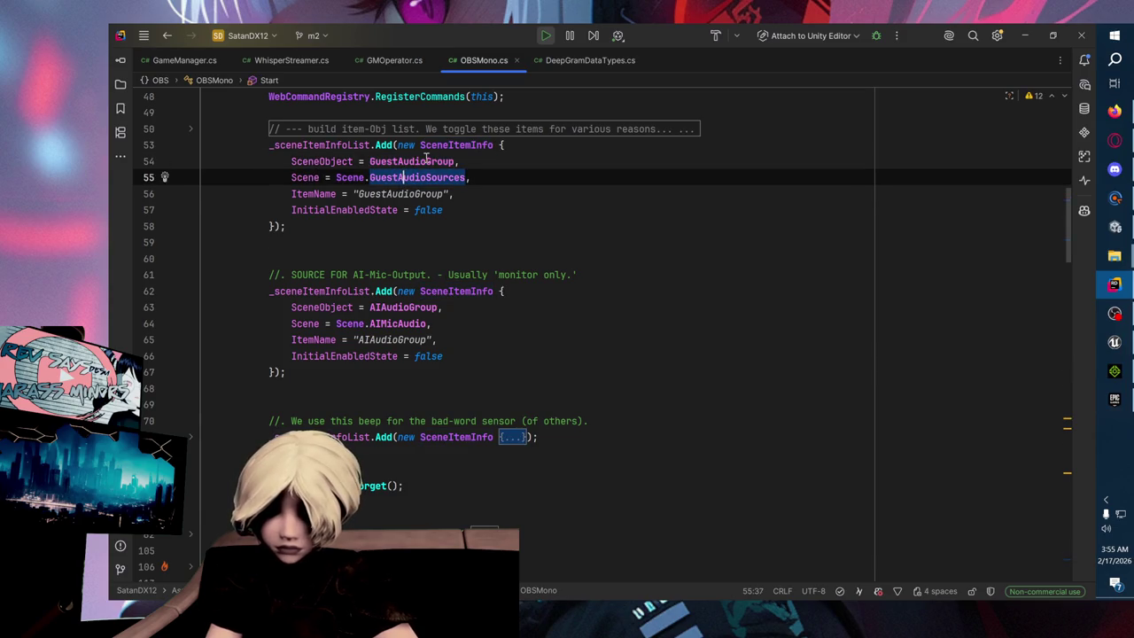
pyautogui.click(426, 161)
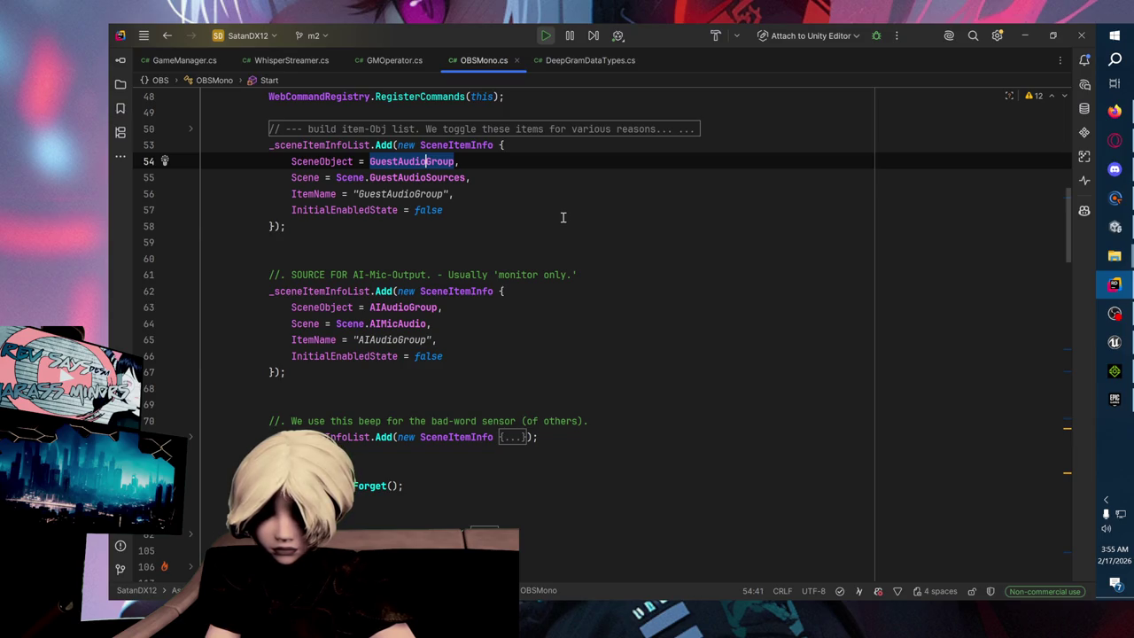
pyautogui.doubleClick(403, 307)
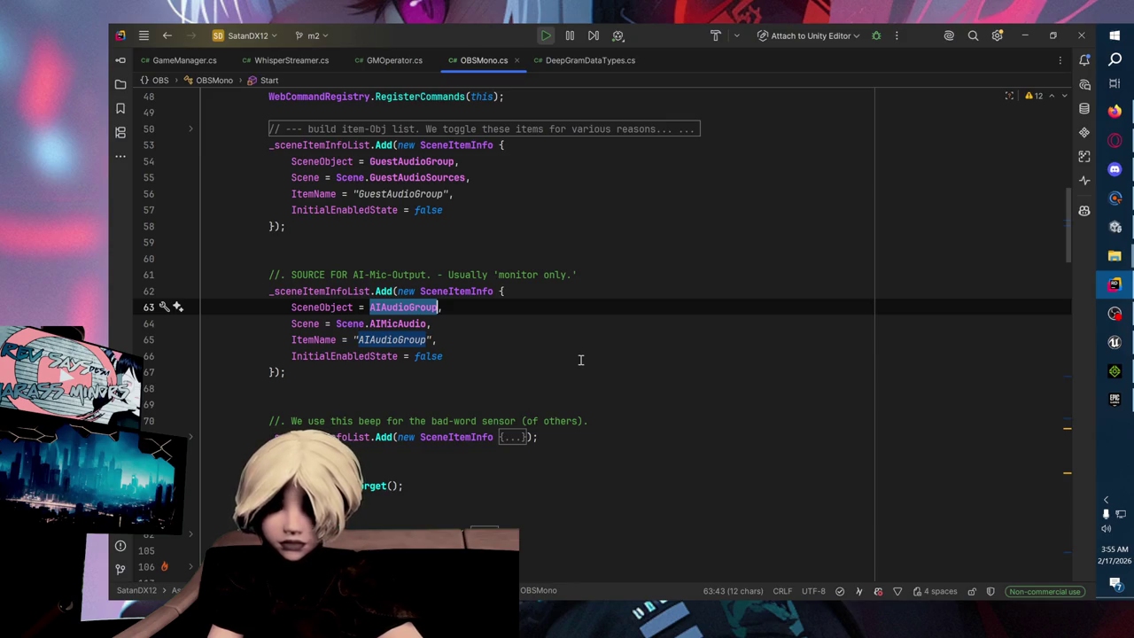
# Unfold the beep scene item entry and replace its ItemName GuestAudioSources with "BeepAudio".
pyautogui.scroll(-3, 544, 410)
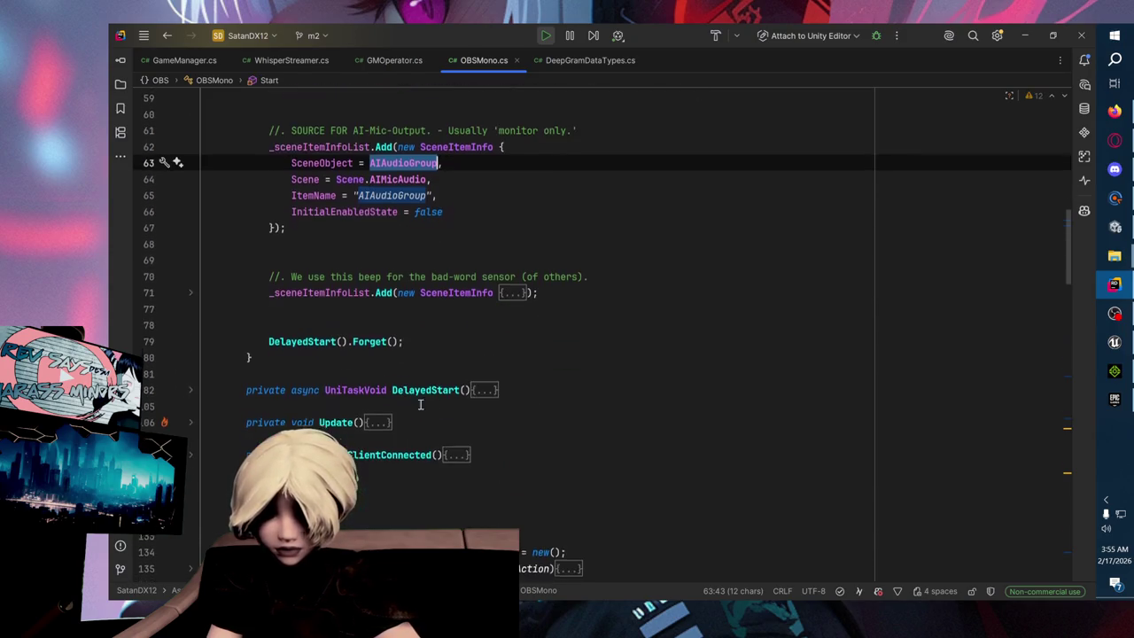
pyautogui.click(191, 291)
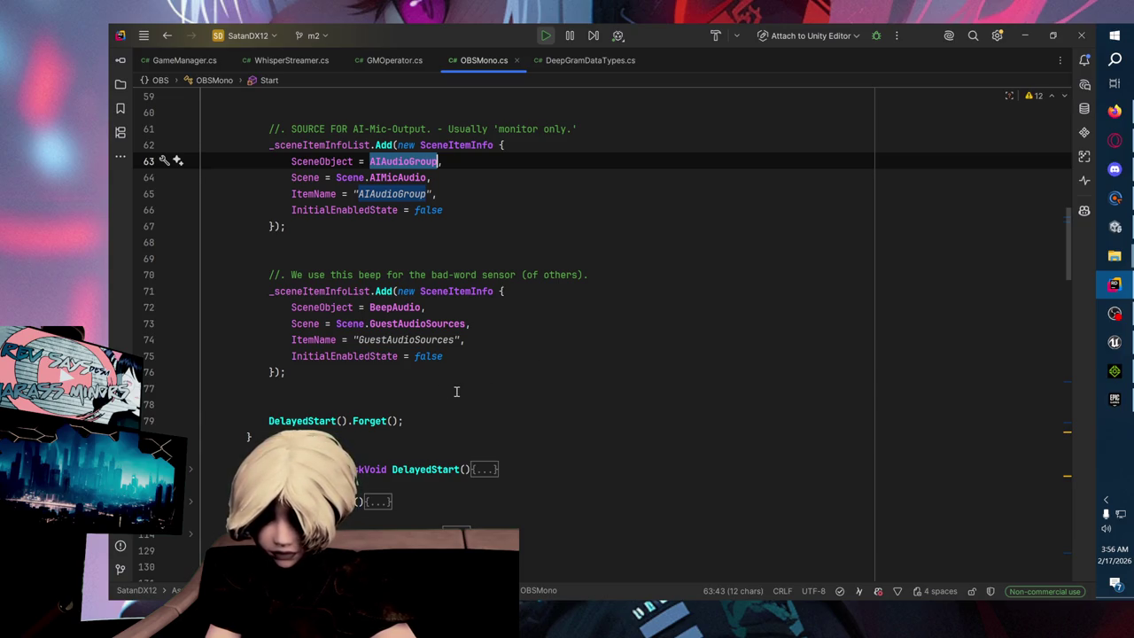
pyautogui.doubleClick(403, 339)
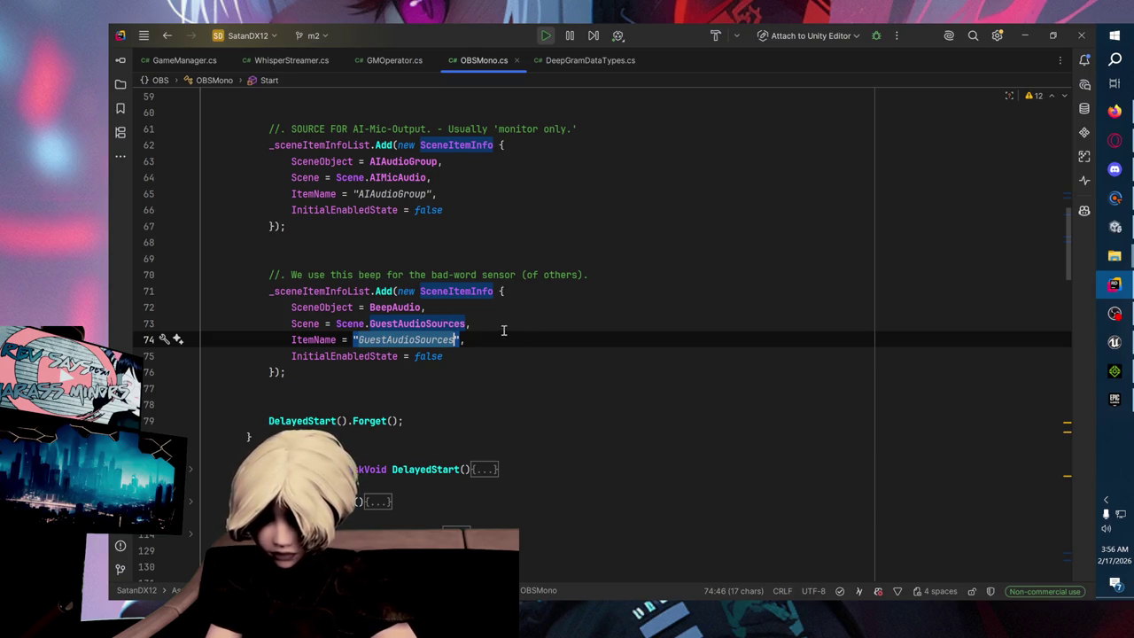
pyautogui.doubleClick(413, 307)
pyautogui.hotkey('ctrl', 'c')
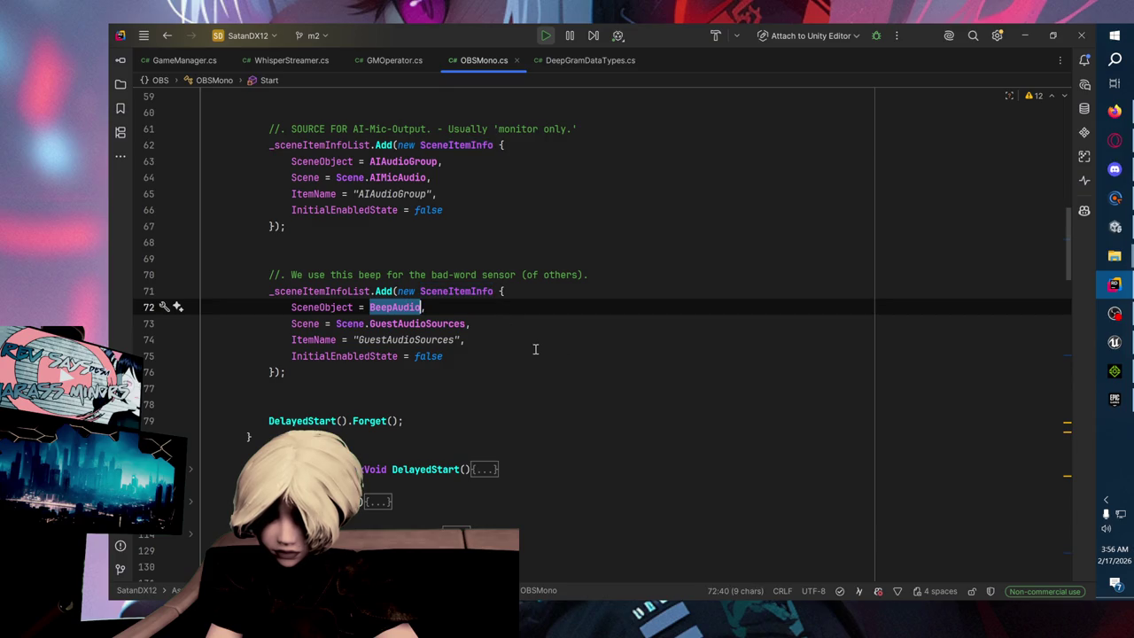
pyautogui.doubleClick(428, 340)
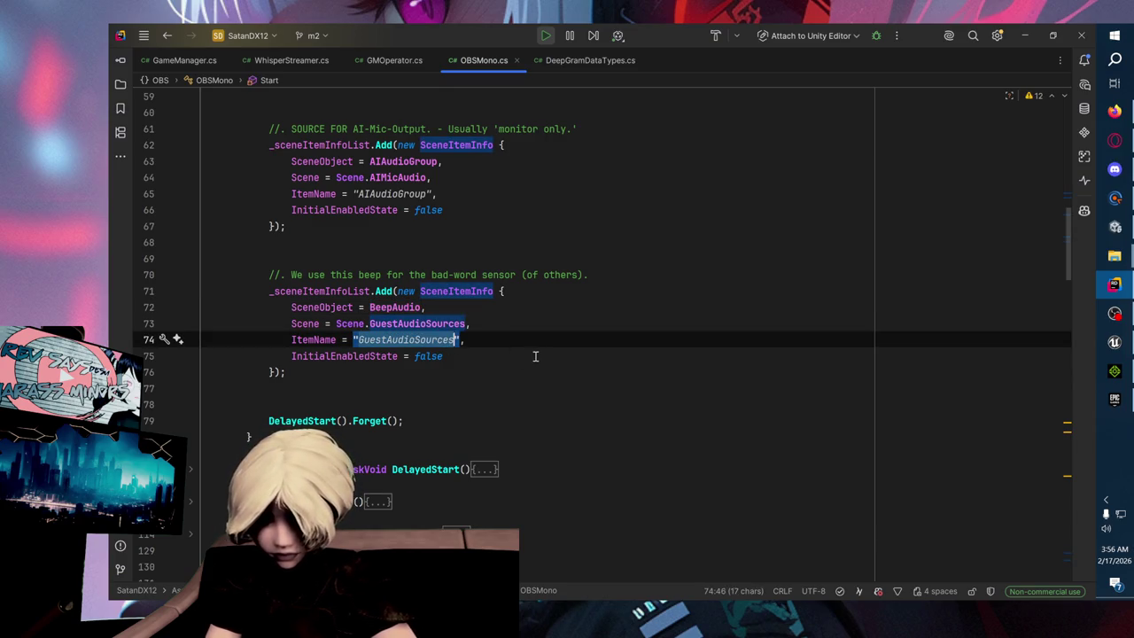
pyautogui.hotkey('ctrl', 'v')
# Verify the BeepAudio item name on line 74, then minimize Rider.
pyautogui.click(485, 356)
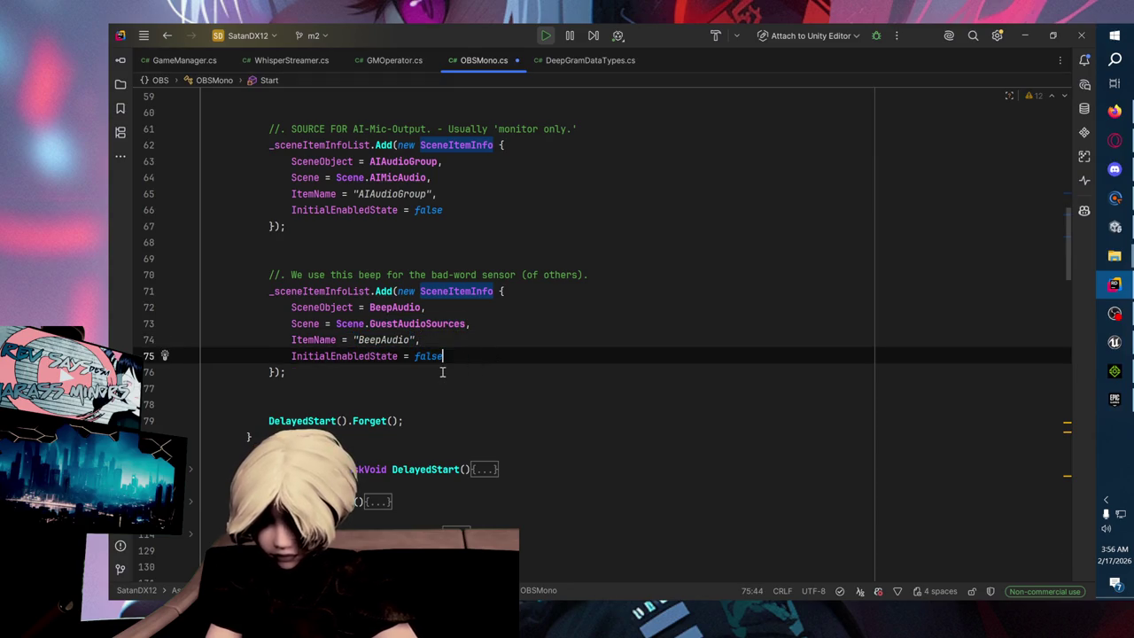
pyautogui.press('Up')
pyautogui.press('Up')
pyautogui.press('Up')
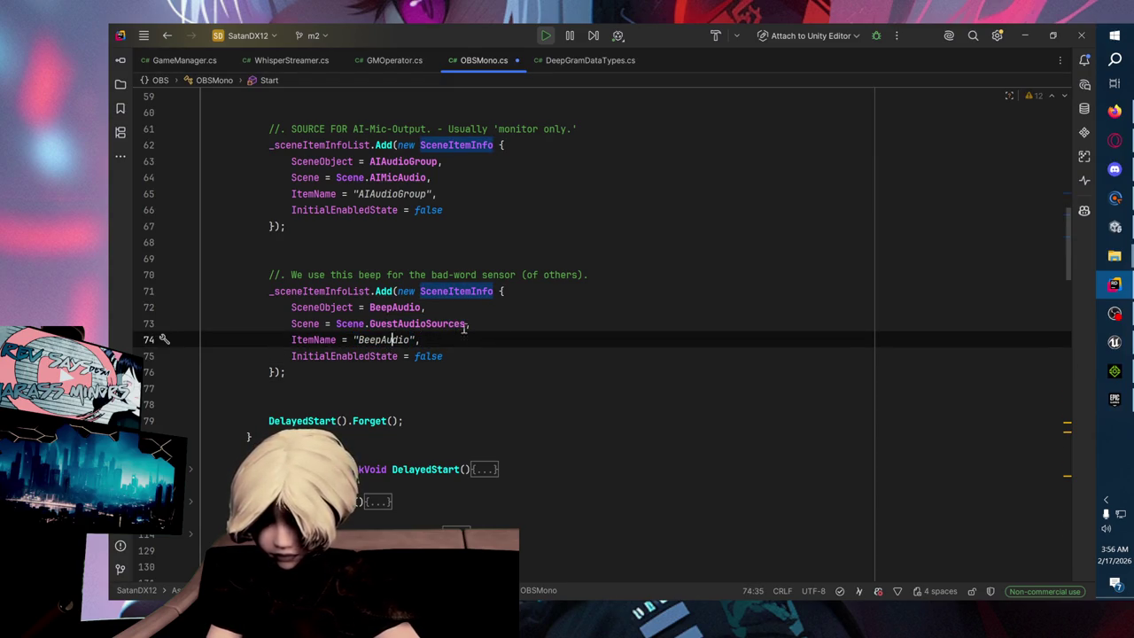
pyautogui.press('Down')
pyautogui.press('Up')
pyautogui.press('Down')
pyautogui.press('Down')
pyautogui.hotkey('ctrl', 'w')
pyautogui.click(408, 308)
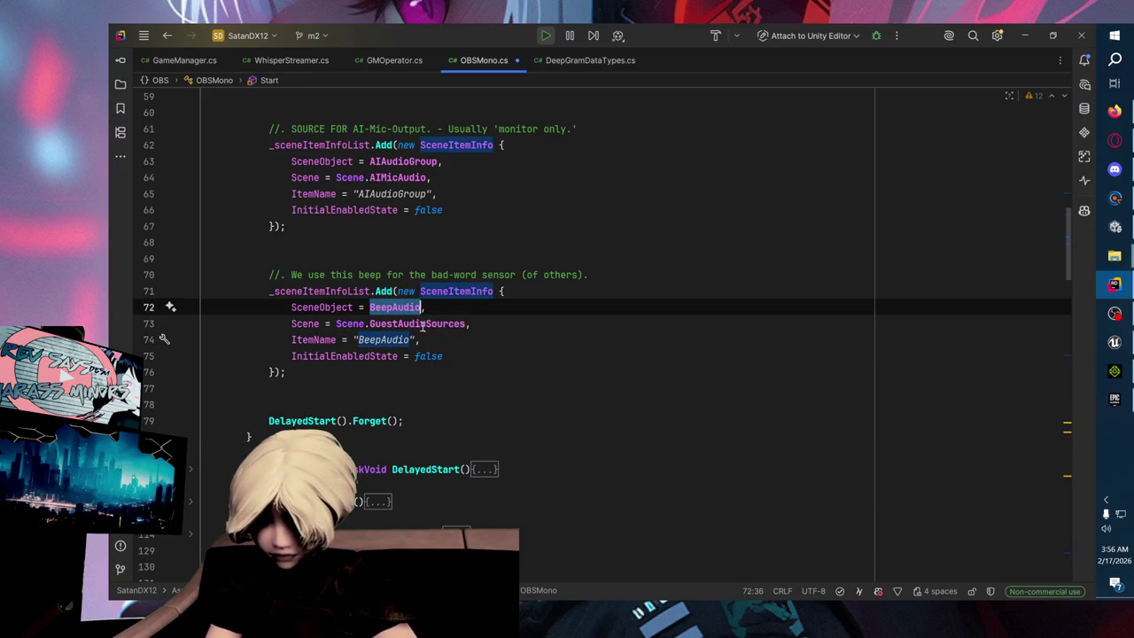
pyautogui.click(296, 371)
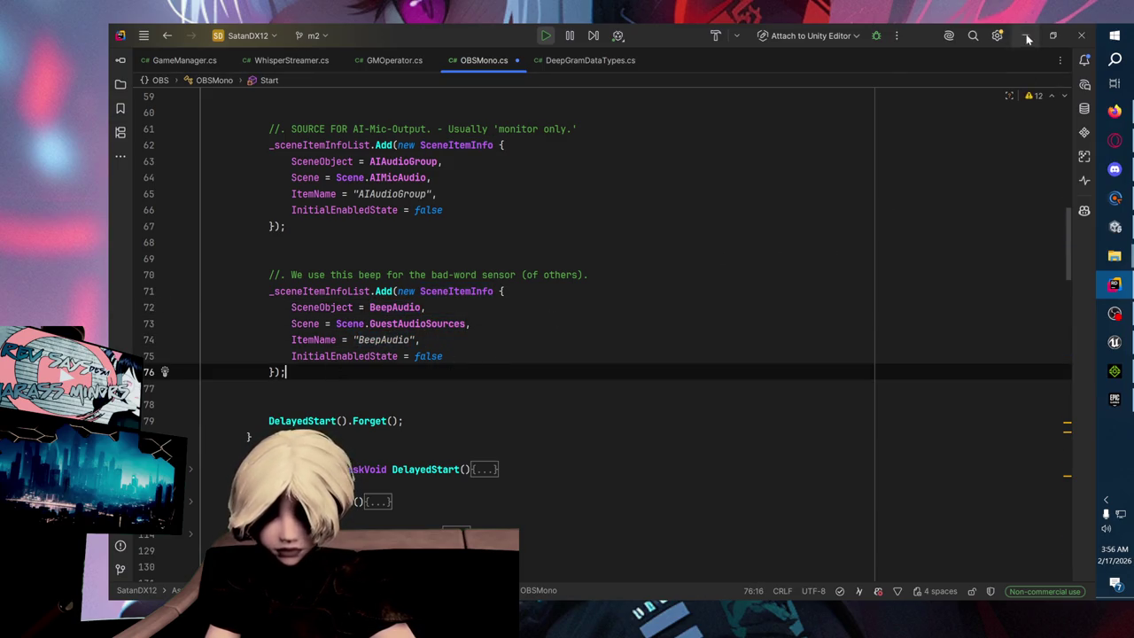
pyautogui.click(1026, 37)
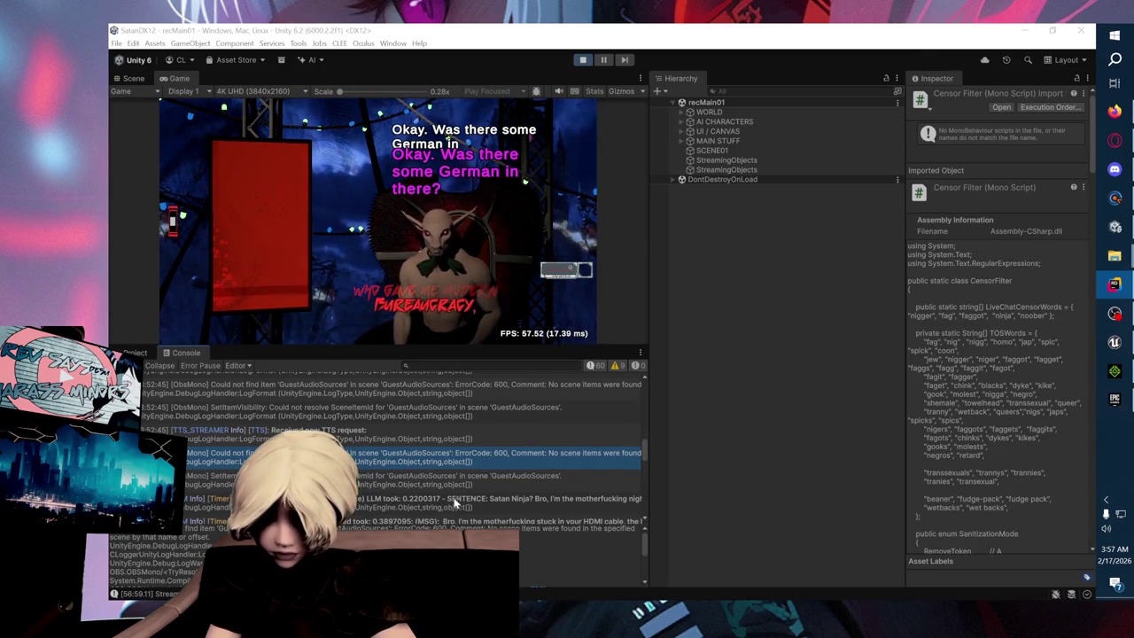
# Stop Unity's Play mode so the edited scripts recompile, and clear the console warnings.
pyautogui.click(525, 483)
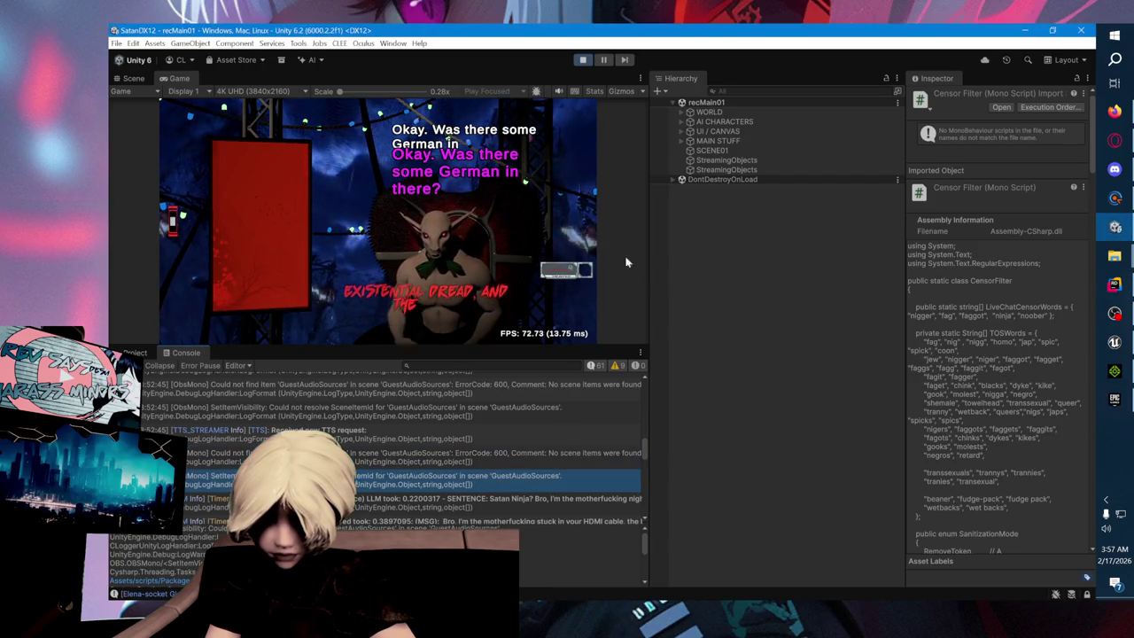
pyautogui.click(580, 60)
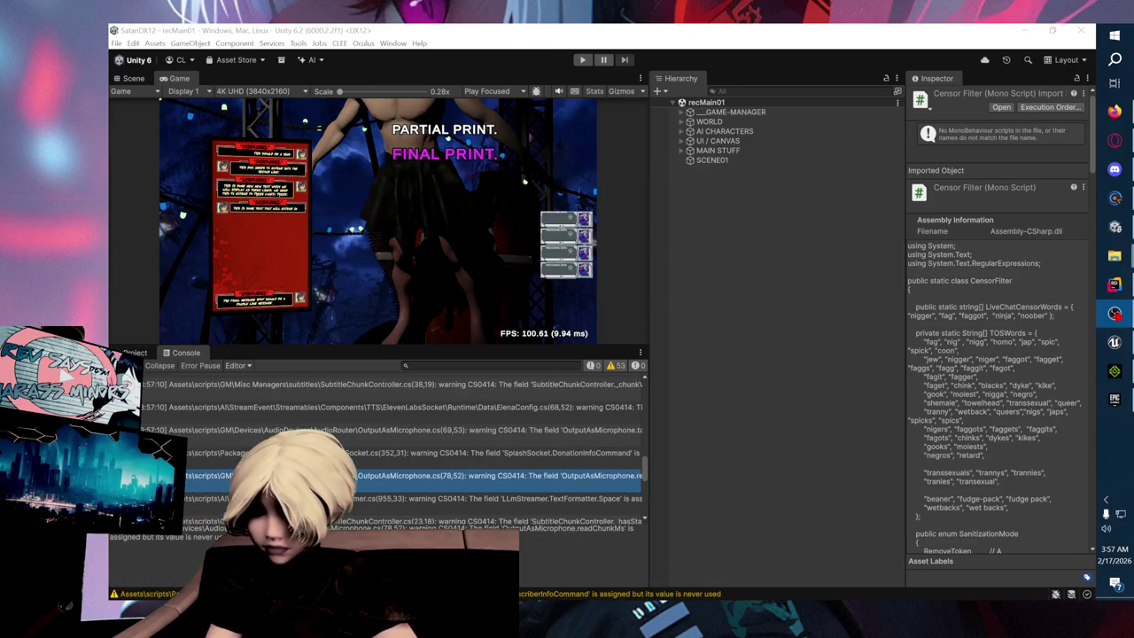
pyautogui.scroll(2, 213, 473)
pyautogui.scroll(-6, 221, 470)
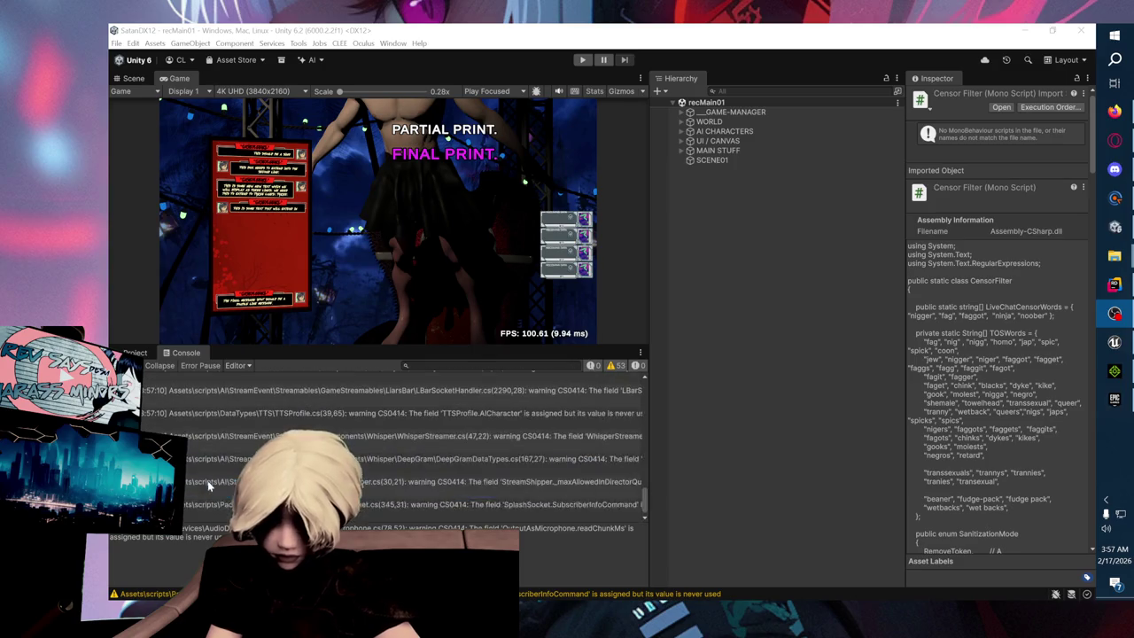
pyautogui.click(129, 365)
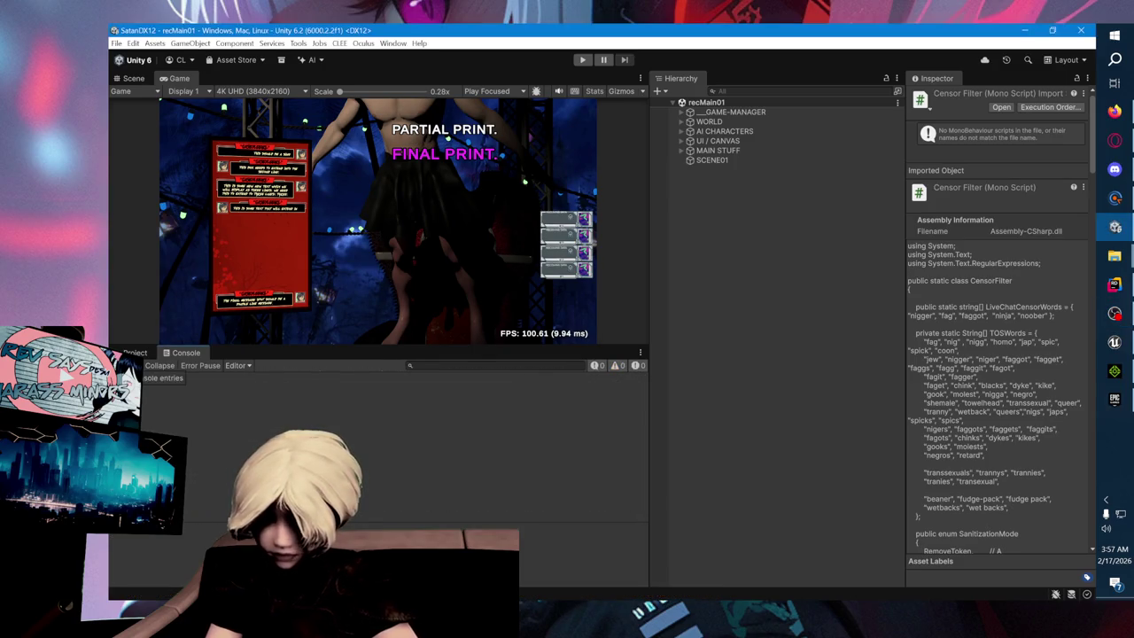
# Save the scene, re-enter Play mode with Ctrl+P, and bring up the Unity WebSocket Front End page.
pyautogui.click(117, 43)
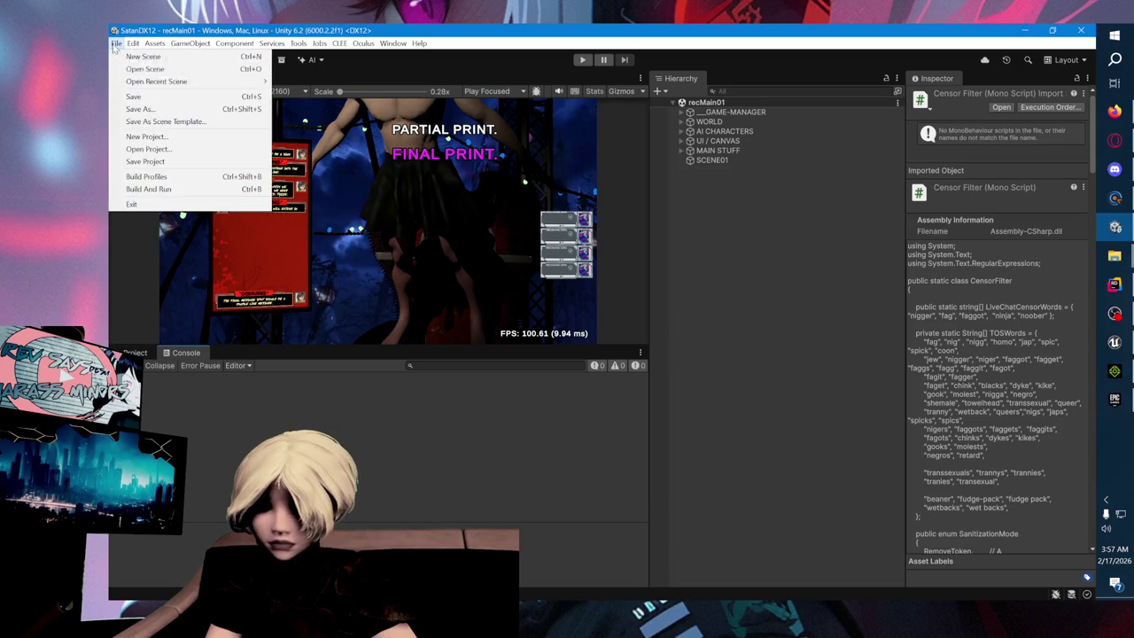
pyautogui.click(120, 97)
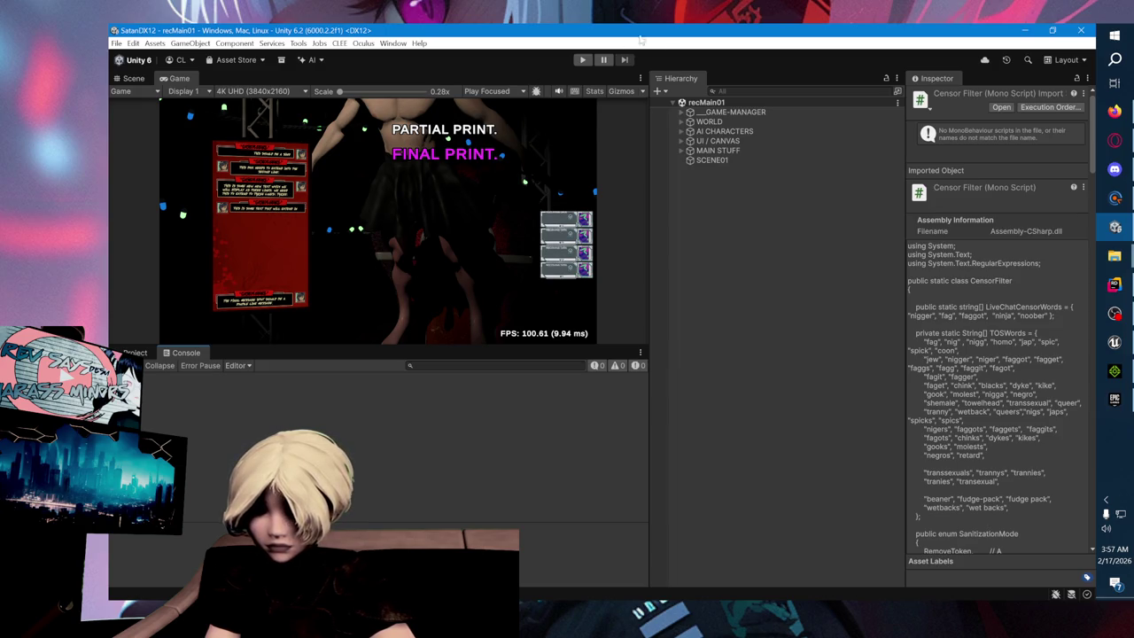
pyautogui.hotkey('ctrl', 'p')
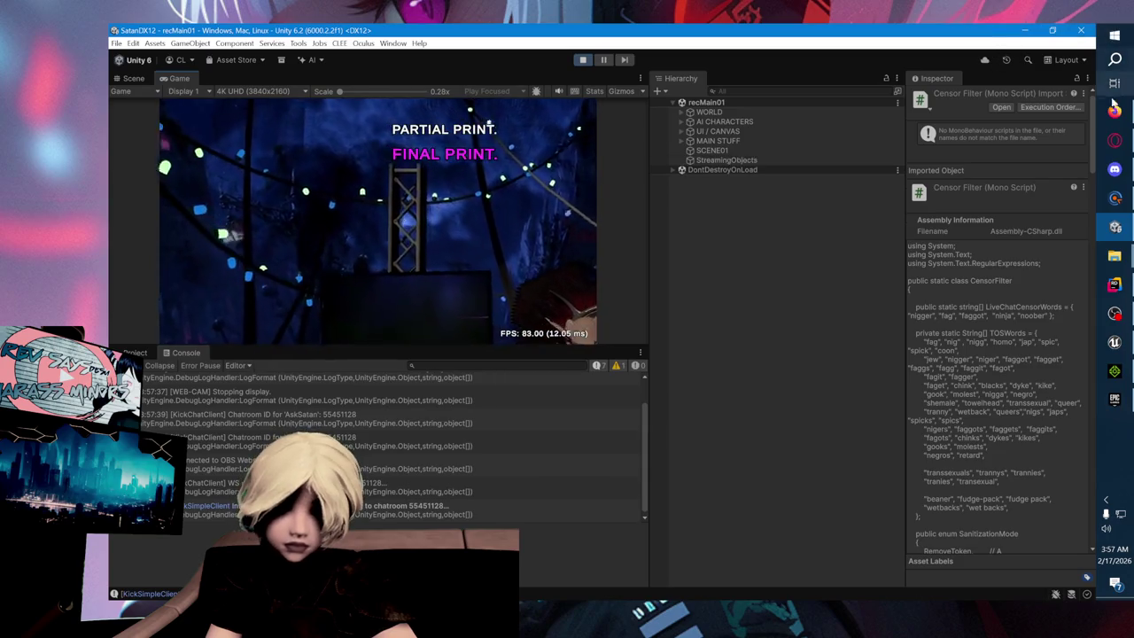
pyautogui.hotkey('alt', 'Tab')
pyautogui.click(337, 37)
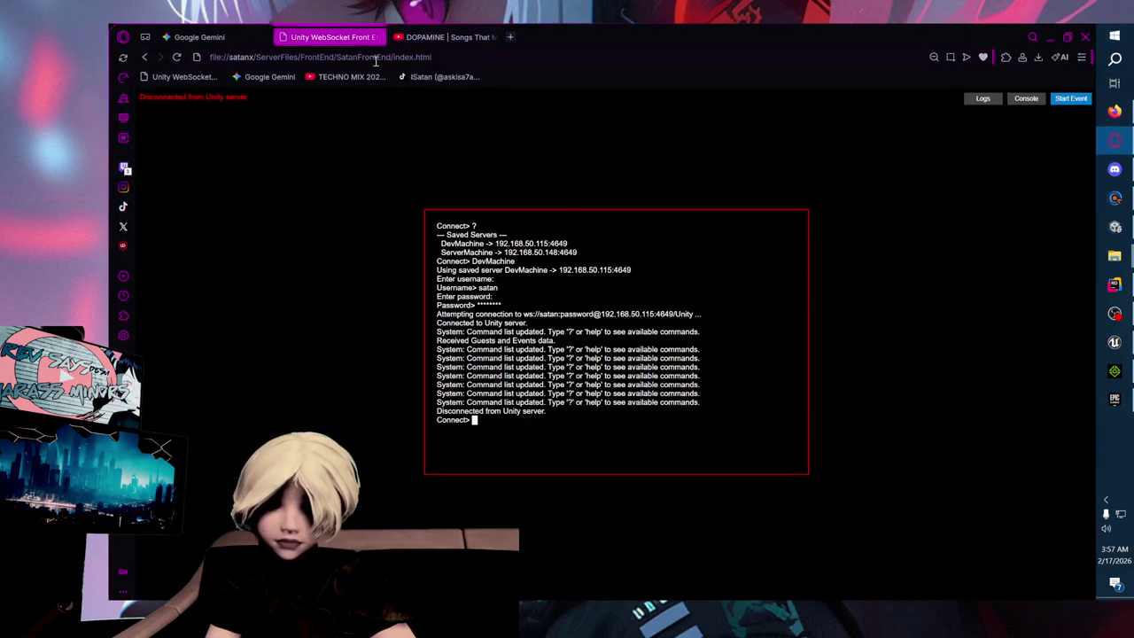
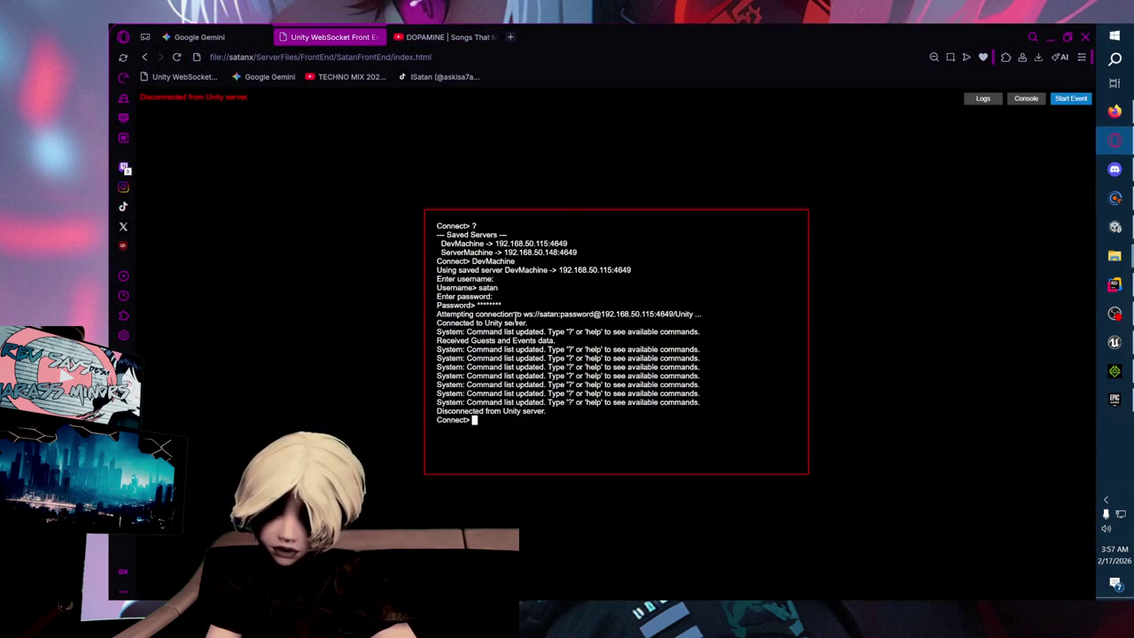
# Reconnect to the DevMachine server, logging in with the account username and password.
pyautogui.press('Return')
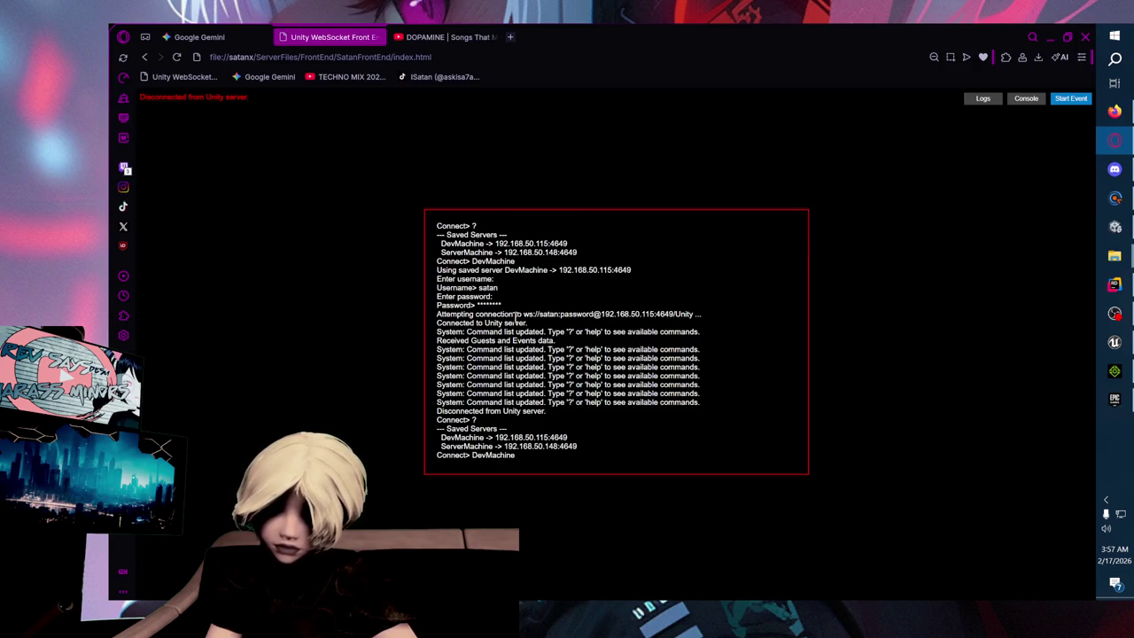
pyautogui.press('Return')
pyautogui.press('Return')
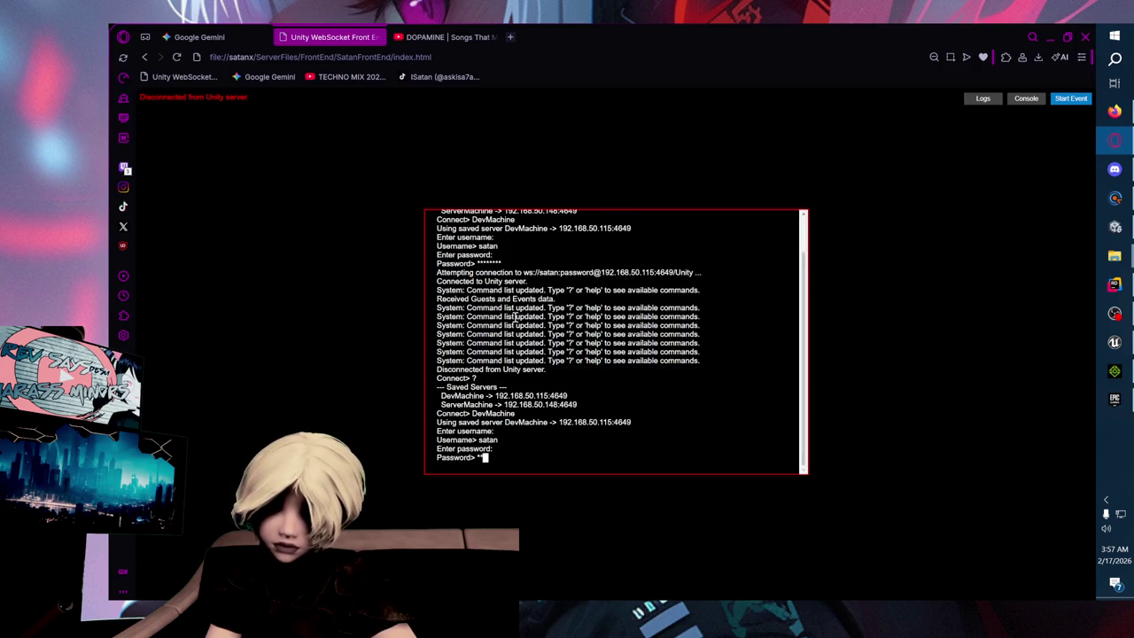
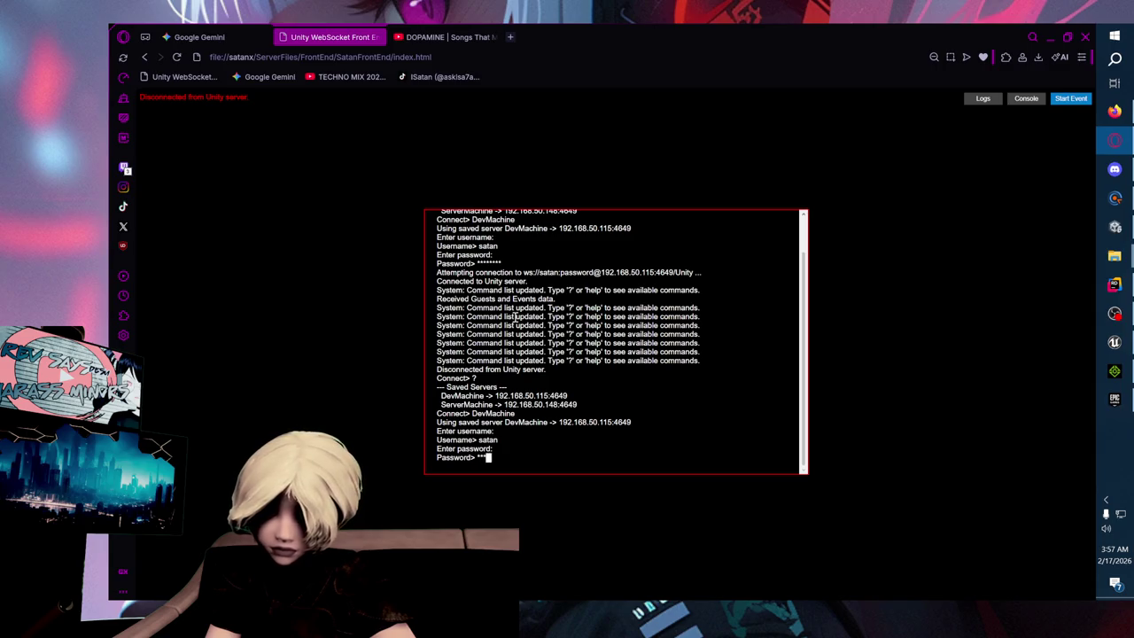
pyautogui.press('Return')
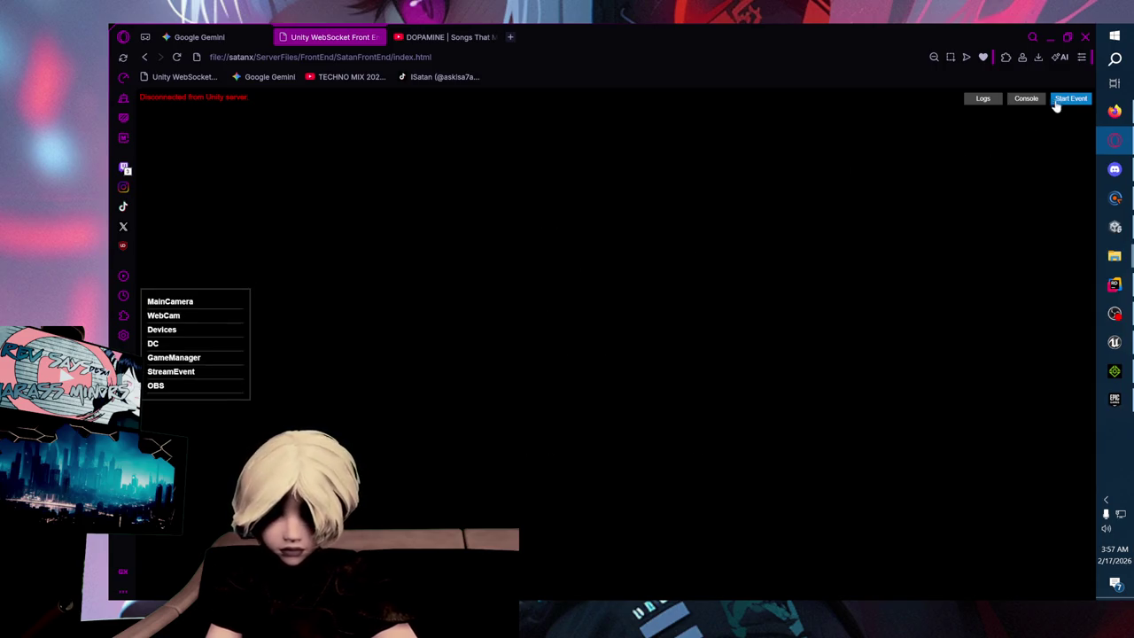
# Start the SatanColabWithGuest stream event, then minimize the browser.
pyautogui.click(1054, 101)
pyautogui.click(221, 121)
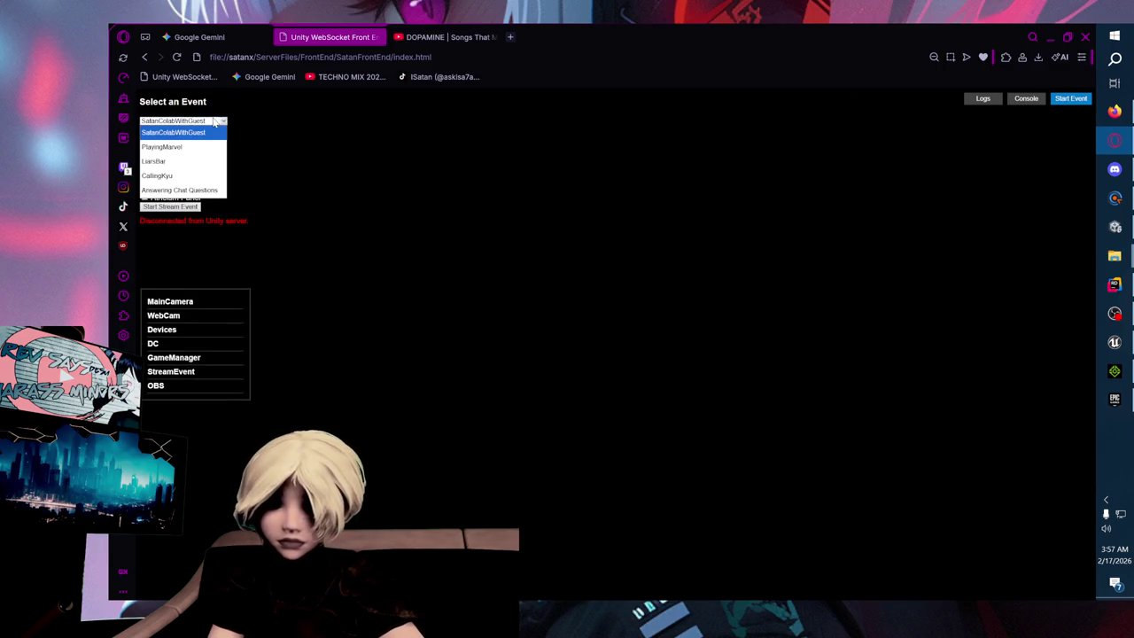
pyautogui.click(217, 133)
pyautogui.click(194, 207)
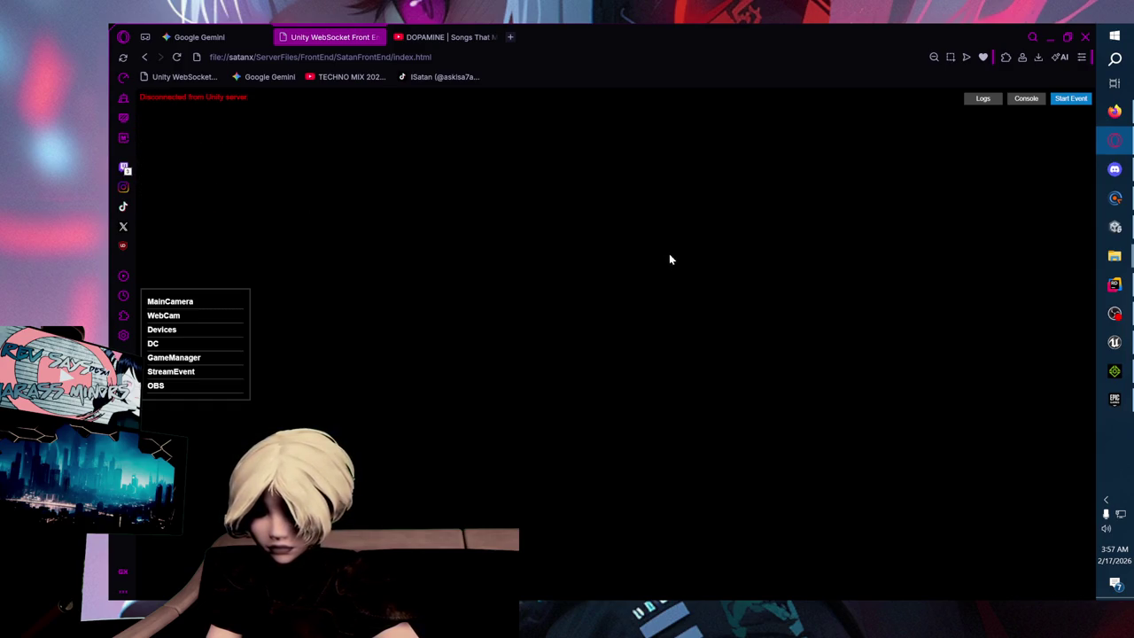
pyautogui.click(1049, 40)
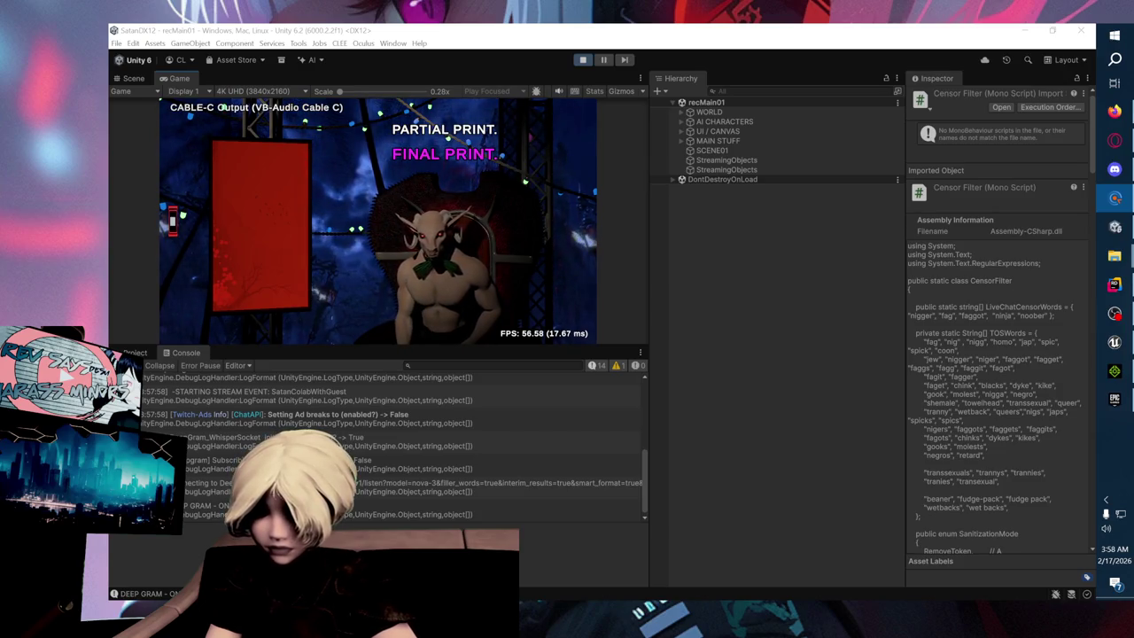
# Switch to the remote desktop and maximize the OBS window to fill the screen.
pyautogui.hotkey('alt', 'Tab')
pyautogui.doubleClick(325, 286)
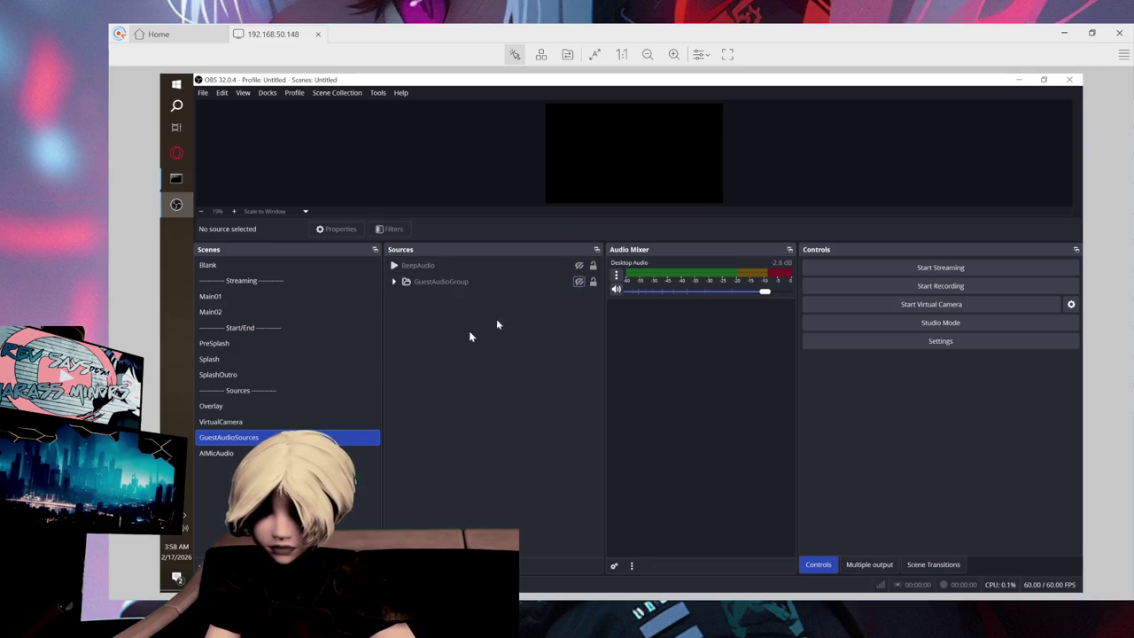
# Compare the Main01 and GuestAudioSources scenes while toggling GuestAudioGroup's visibility.
pyautogui.click(350, 297)
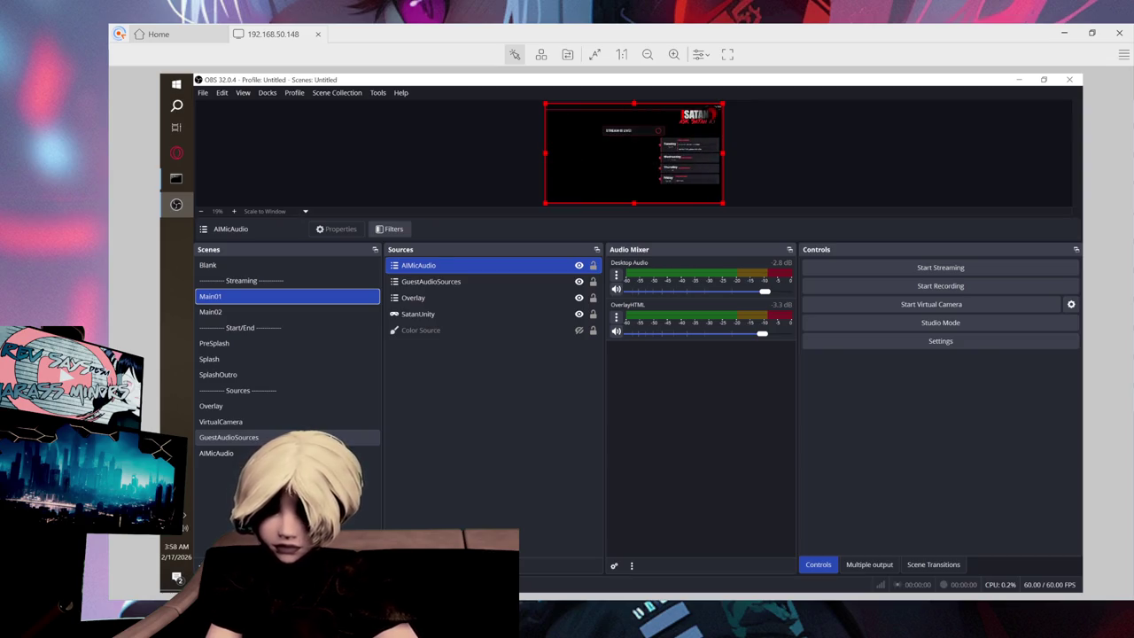
pyautogui.click(350, 436)
pyautogui.click(580, 282)
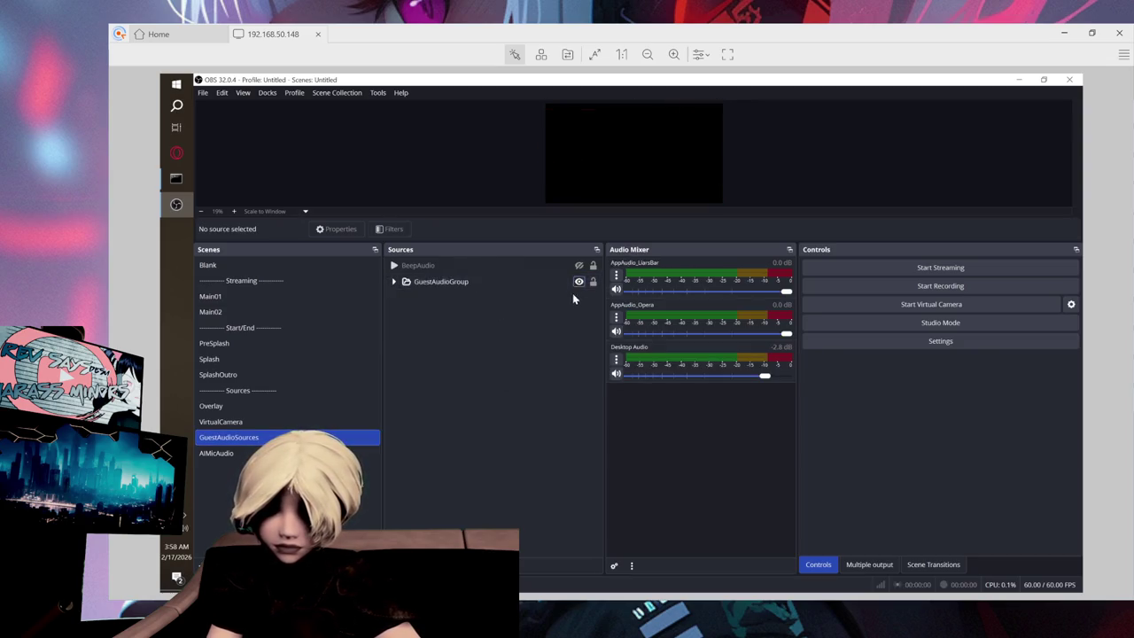
pyautogui.click(285, 298)
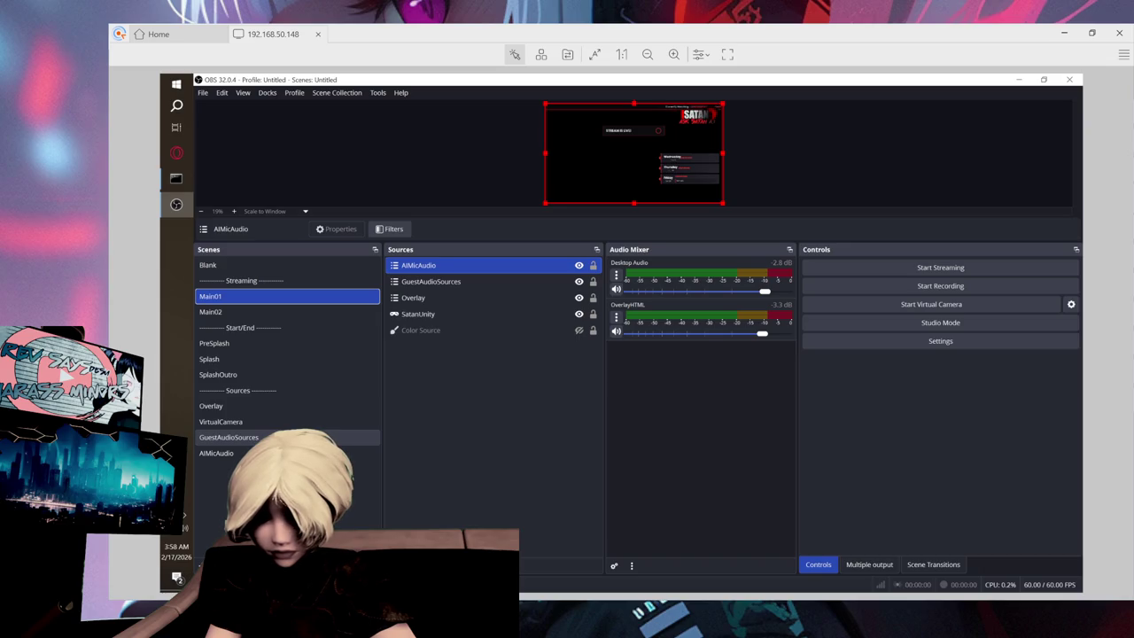
pyautogui.click(301, 436)
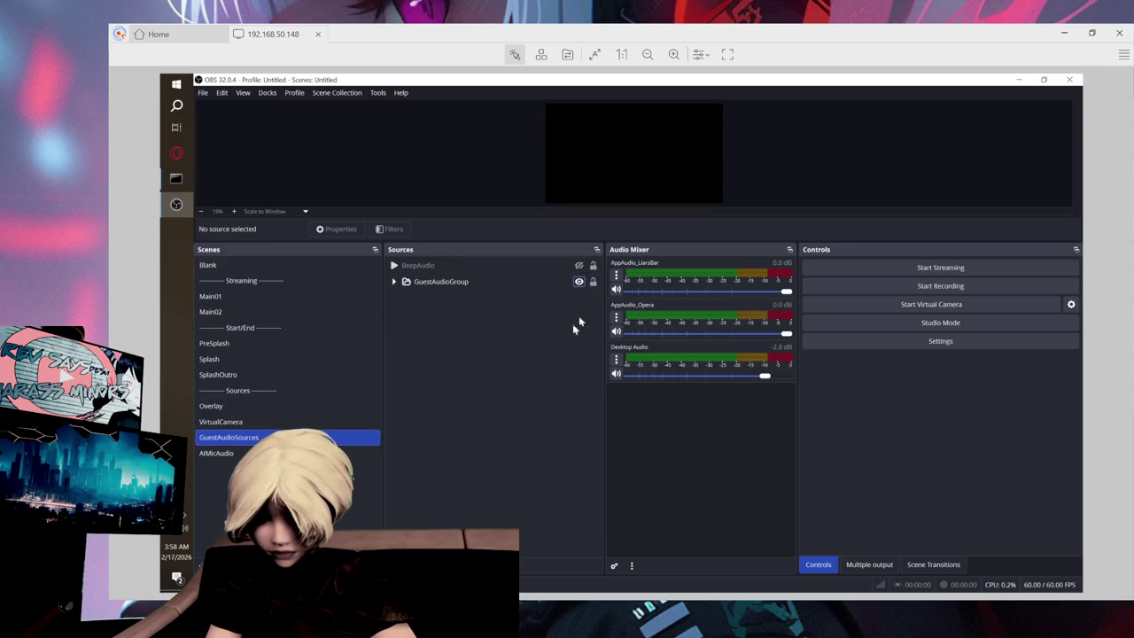
pyautogui.click(303, 296)
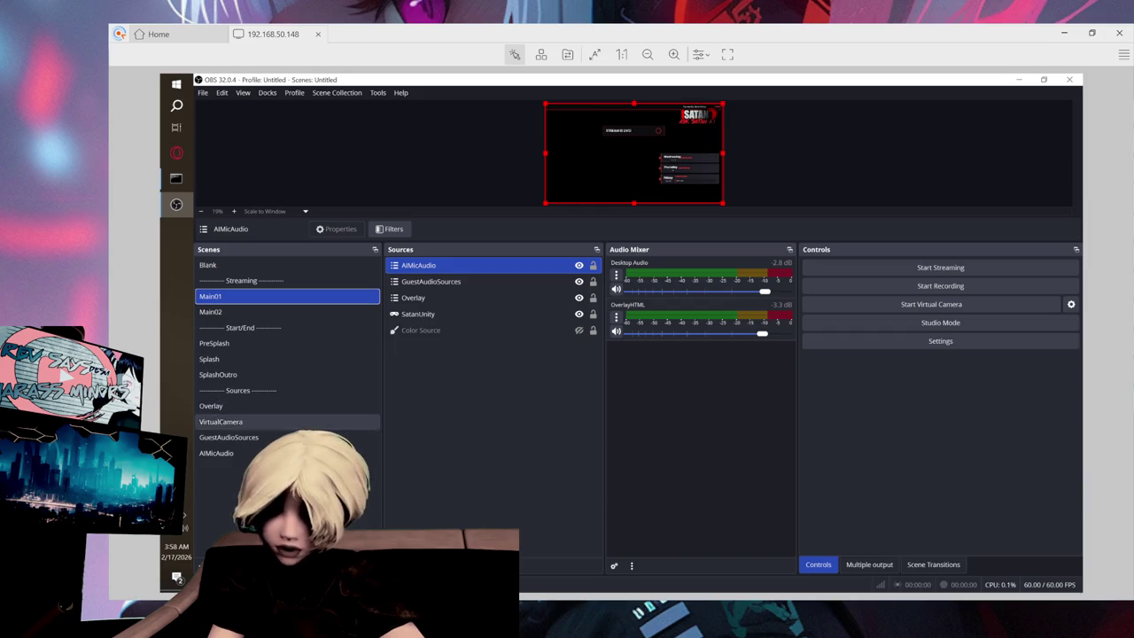
pyautogui.click(228, 437)
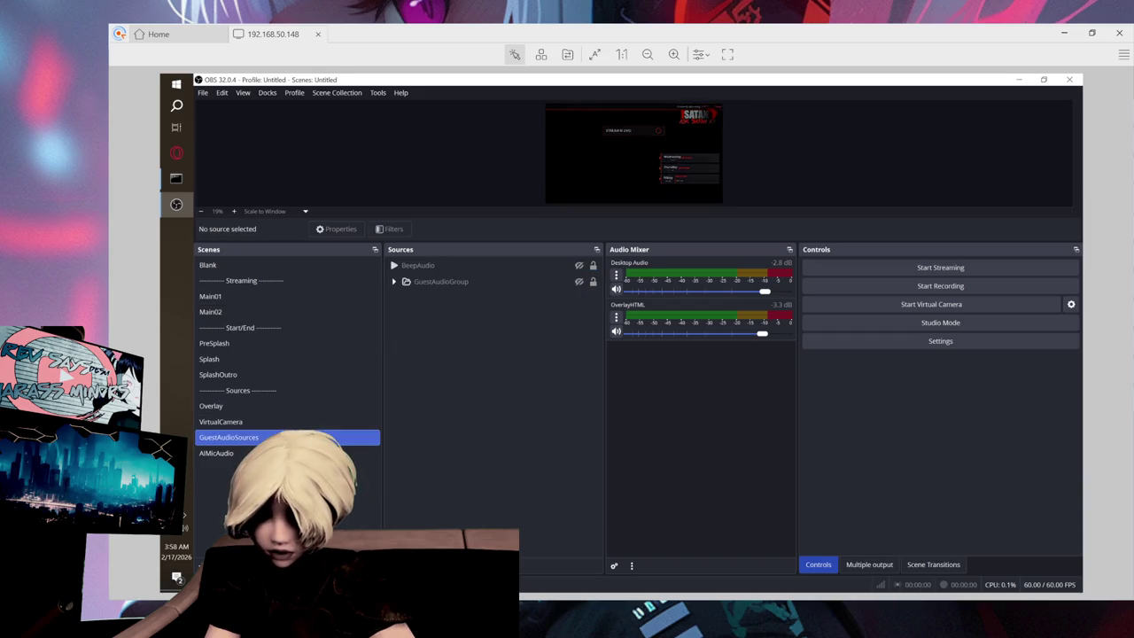
pyautogui.click(578, 282)
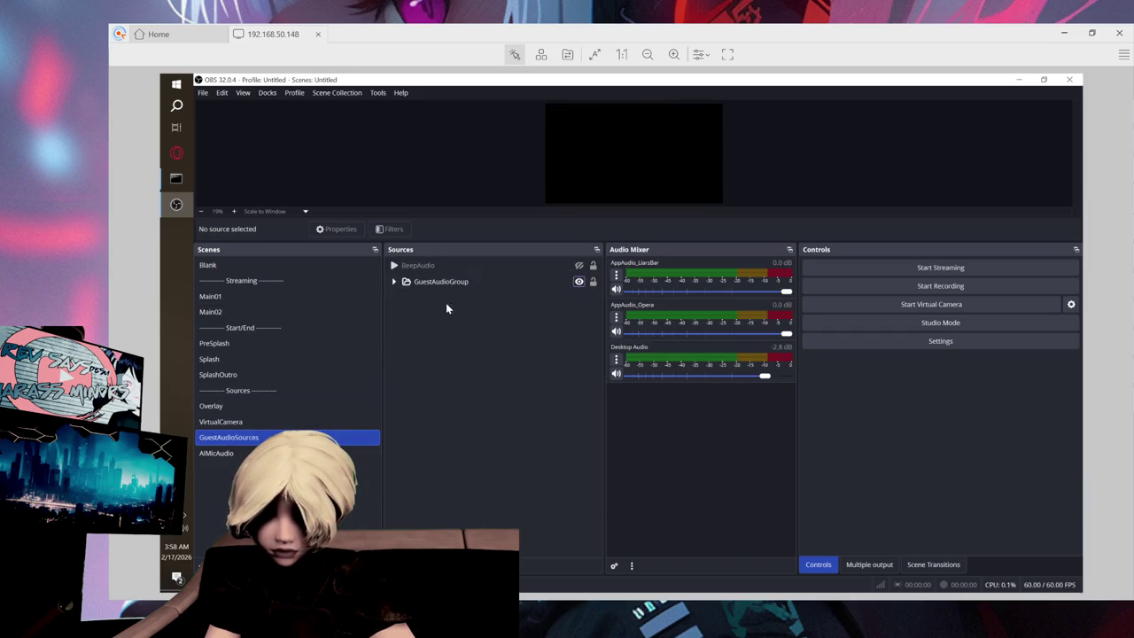
# Expand GuestAudioGroup in GuestAudioSources, hide it, and move the OBS viewer aside to reveal Unity.
pyautogui.click(312, 299)
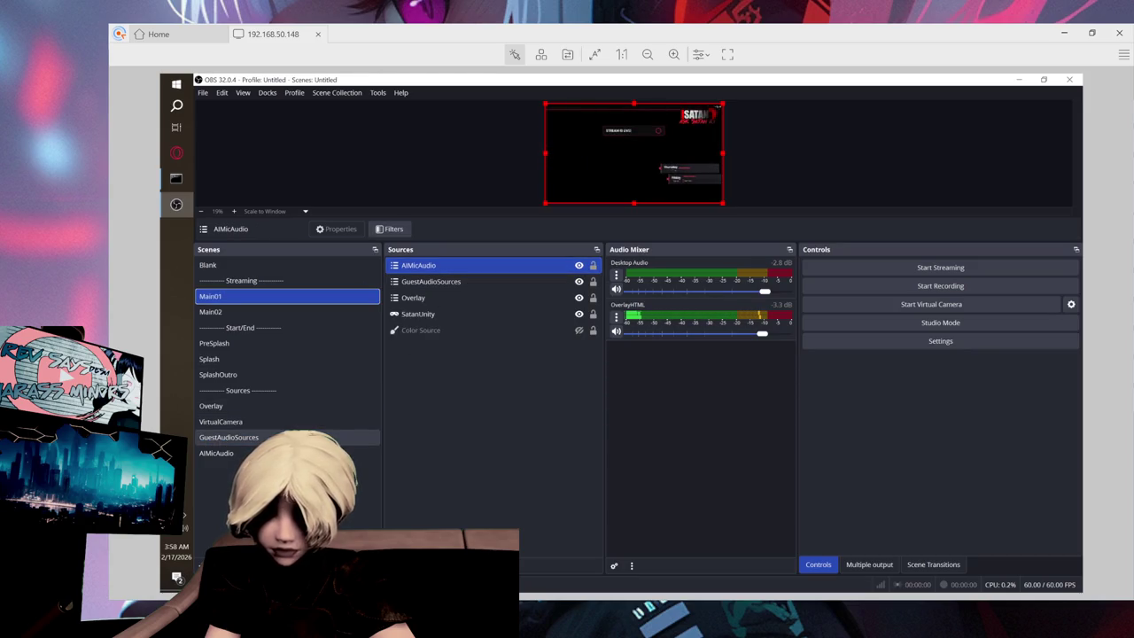
pyautogui.click(345, 438)
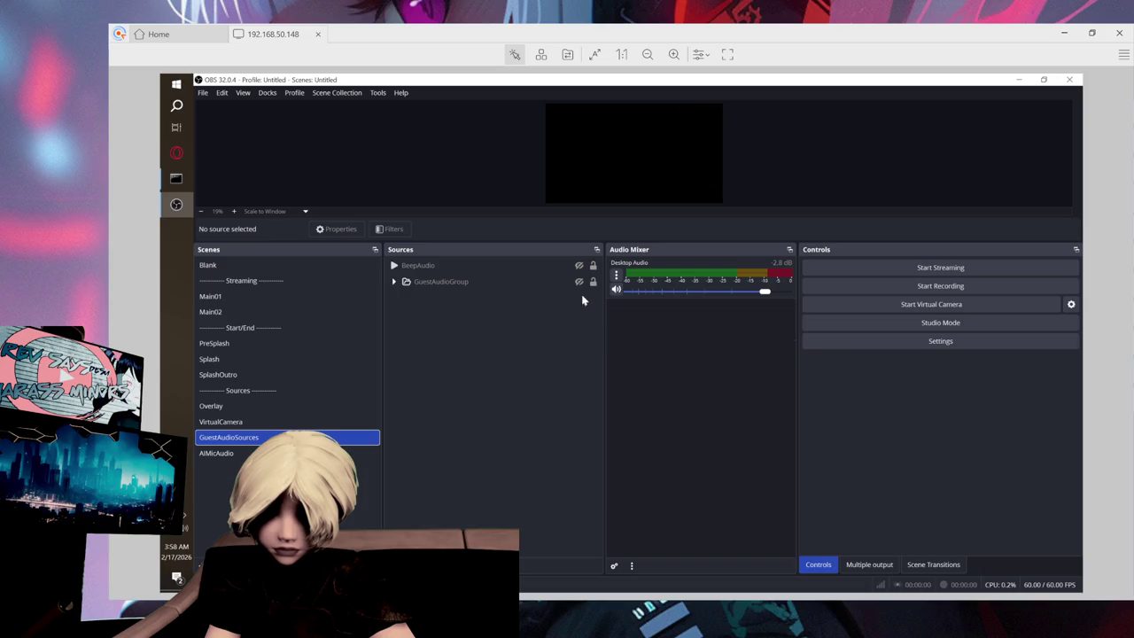
pyautogui.click(579, 281)
pyautogui.click(393, 282)
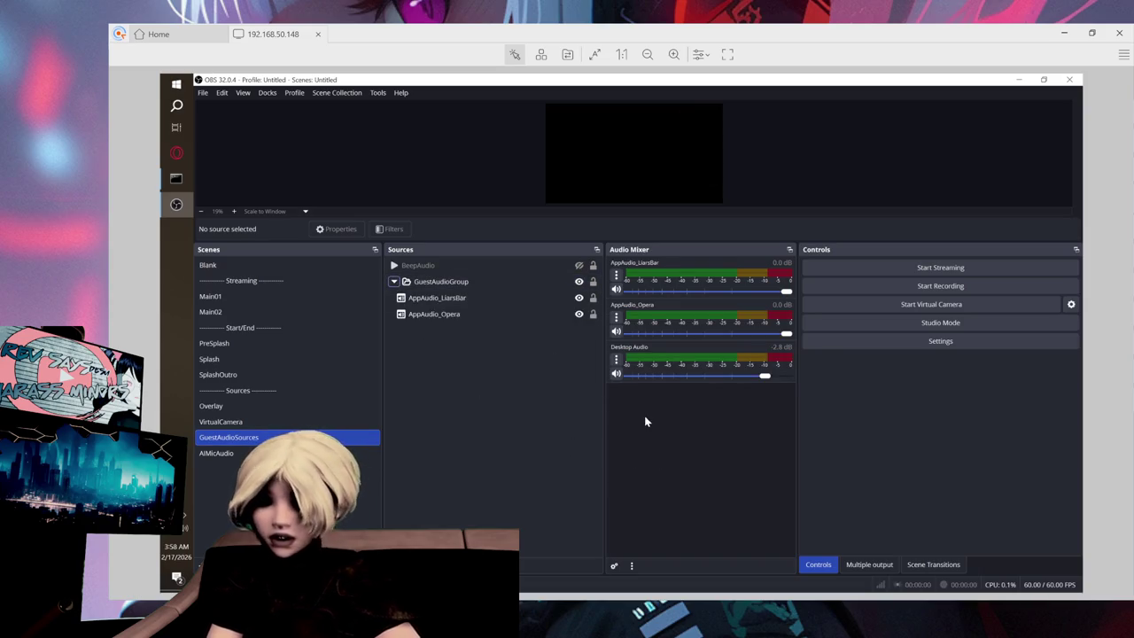
pyautogui.click(579, 281)
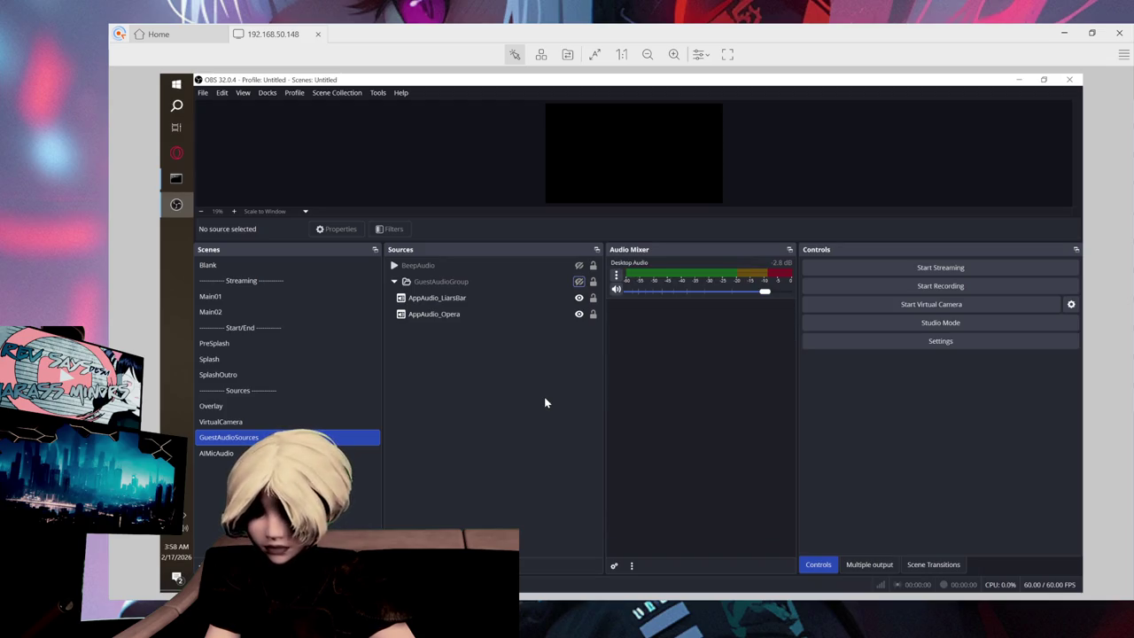
pyautogui.moveTo(620, 34)
pyautogui.mouseDown()
pyautogui.moveTo(602, 50)
pyautogui.moveTo(645, 512)
pyautogui.moveTo(853, 239)
pyautogui.moveTo(838, 167)
pyautogui.mouseUp()
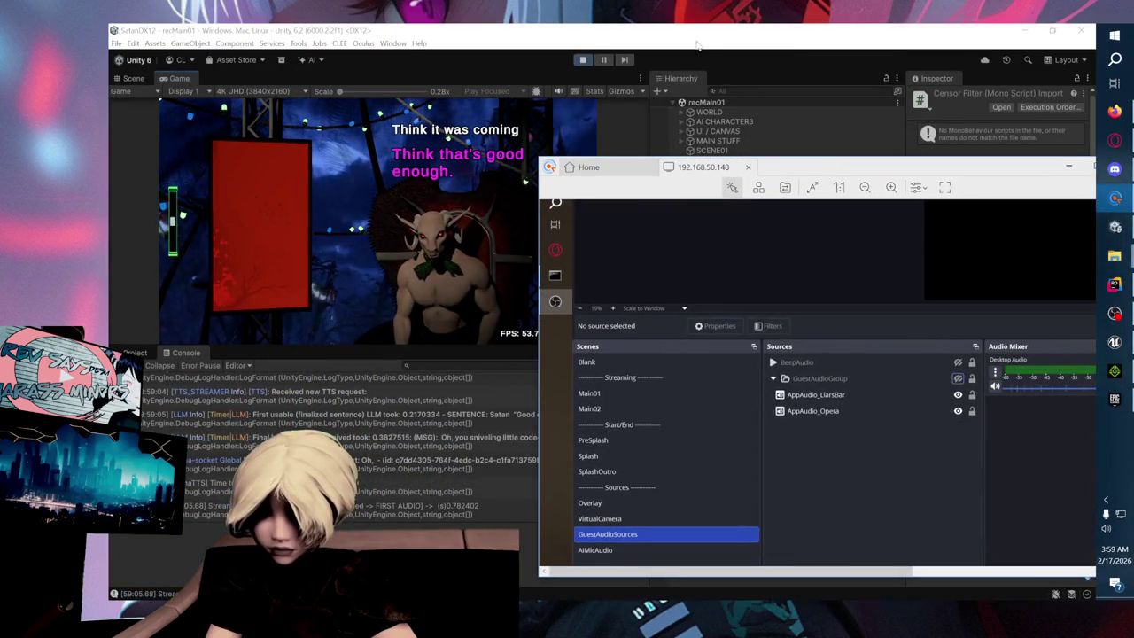
# Bring the OBS viewer back in front of Unity and maximize it.
pyautogui.click(605, 62)
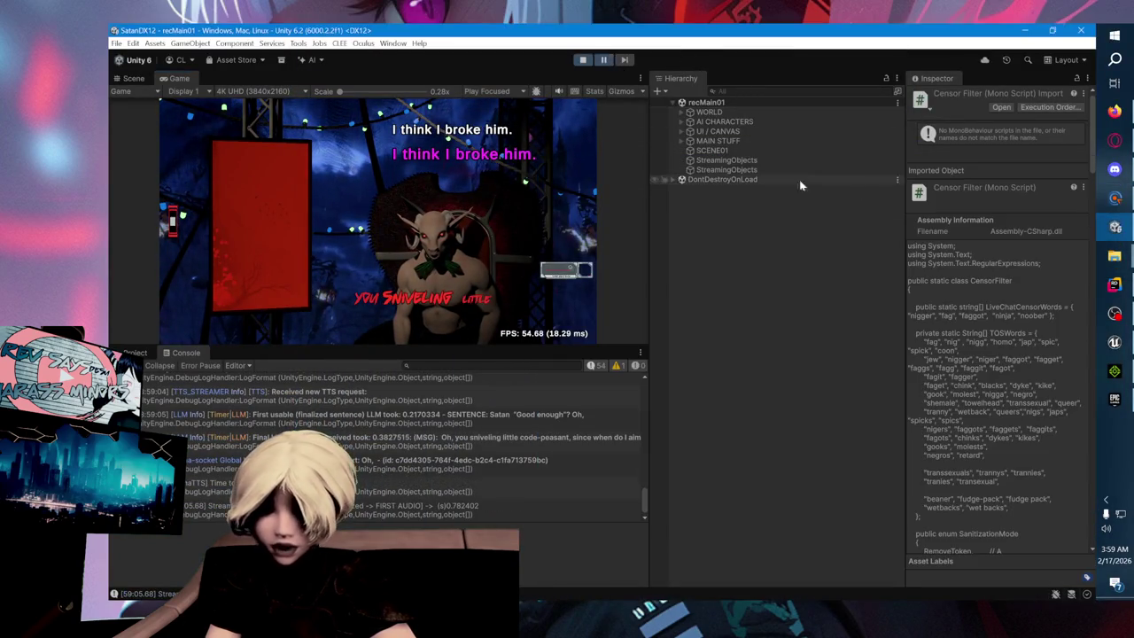
pyautogui.click(1114, 197)
pyautogui.moveTo(791, 161); pyautogui.dragTo(492, 95)
pyautogui.click(796, 94)
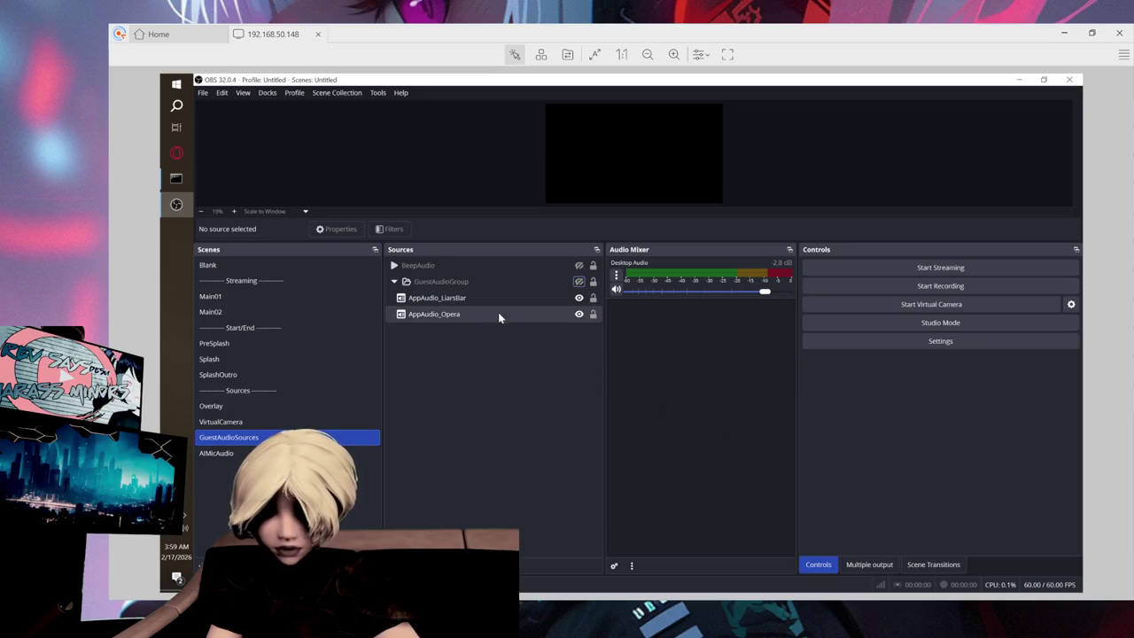
# Play the BeepAudio beep once by showing then hiding it, then restore the viewer and return to Unity.
pyautogui.click(448, 265)
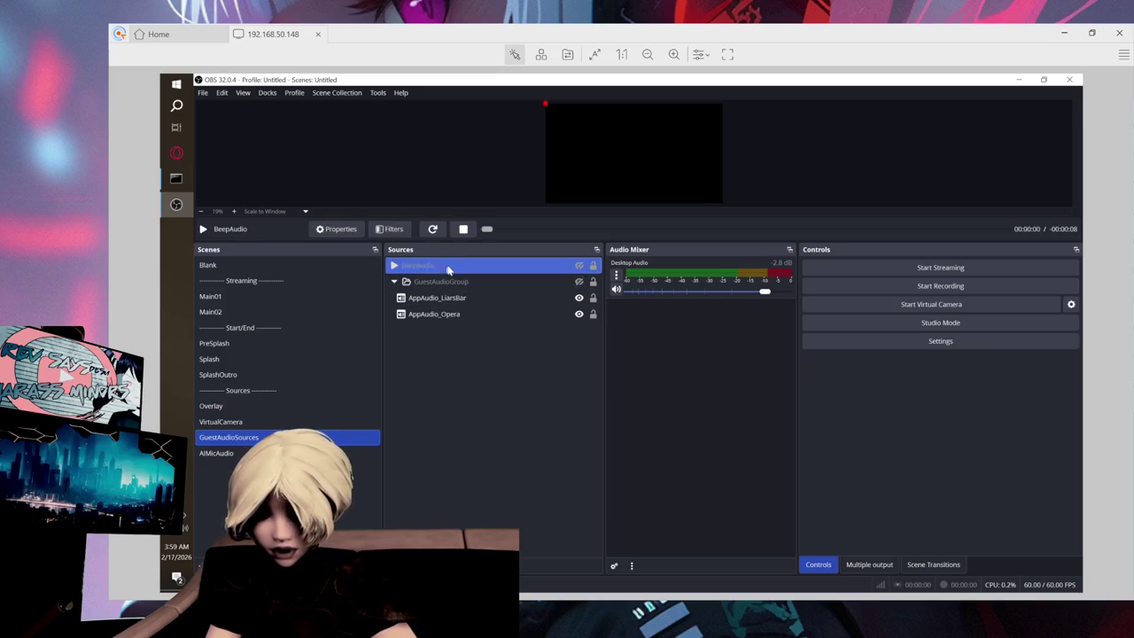
pyautogui.click(580, 265)
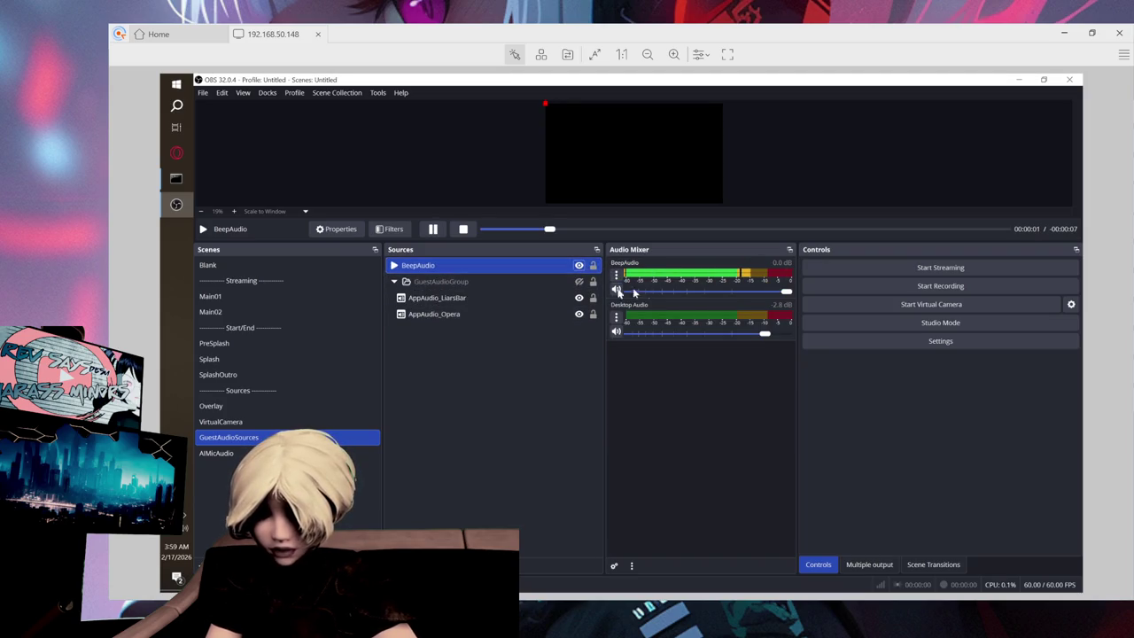
pyautogui.click(580, 265)
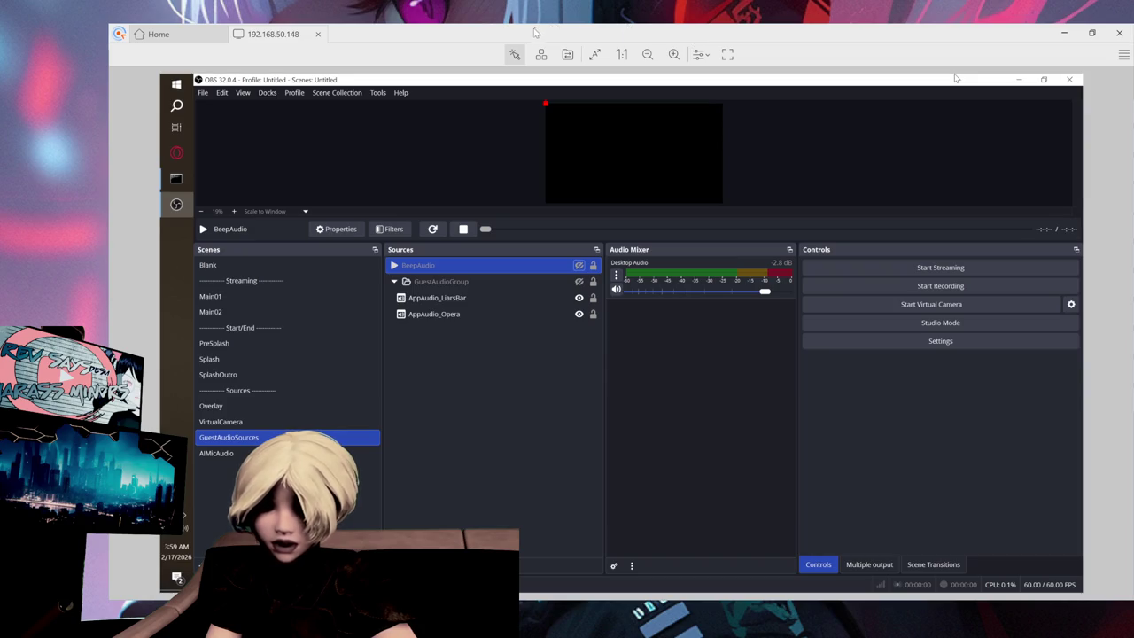
pyautogui.moveTo(527, 36)
pyautogui.mouseDown()
pyautogui.moveTo(514, 226)
pyautogui.moveTo(539, 113)
pyautogui.mouseUp()
pyautogui.click(603, 61)
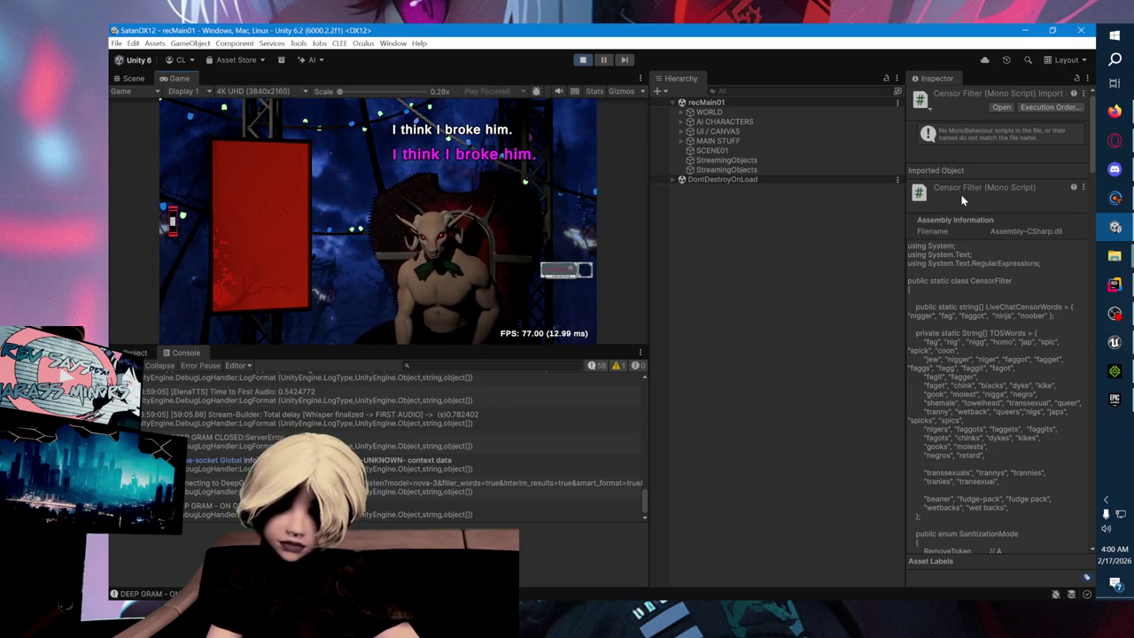
# Maximize the OBS viewer and drag the preview divider down to enlarge the preview, then return to Unity and Rider.
pyautogui.click(1114, 197)
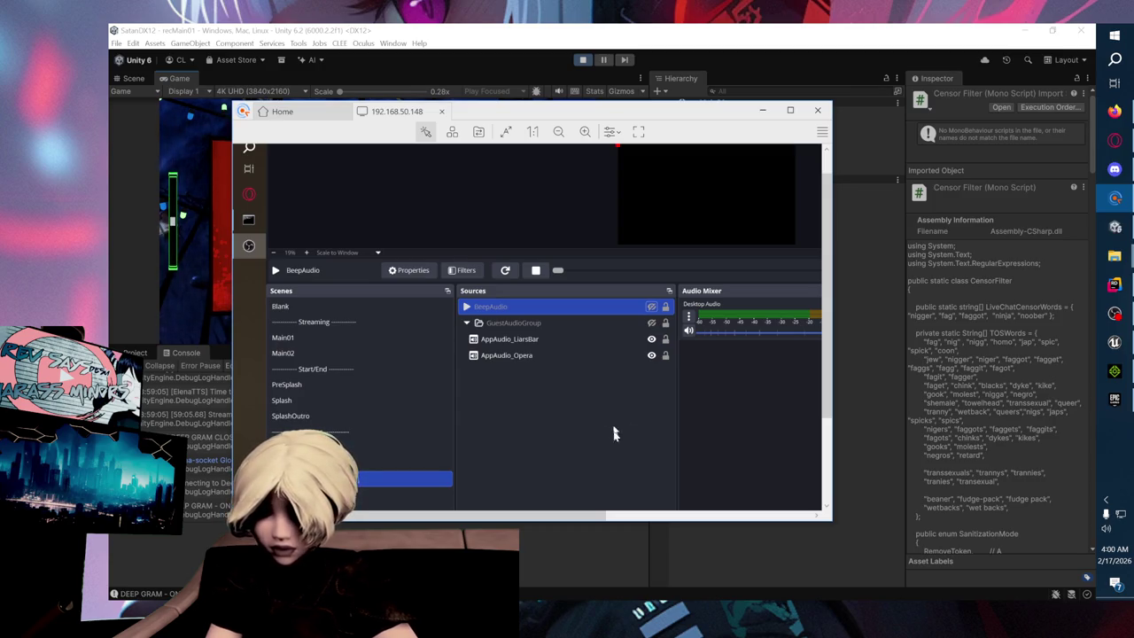
pyautogui.hotkey('alt', 'Tab')
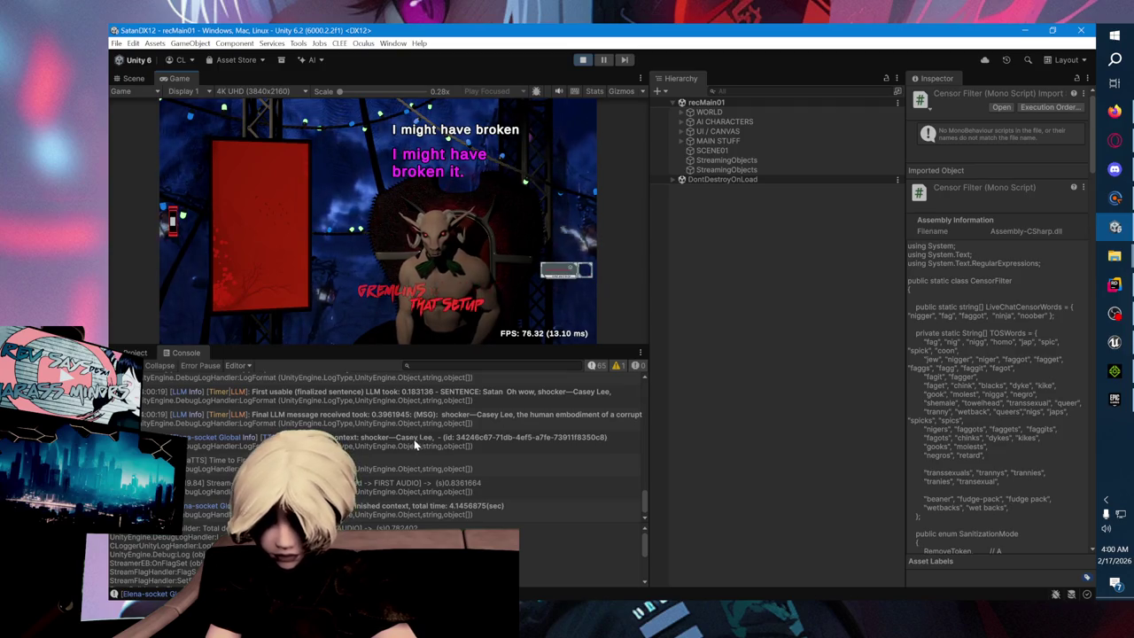
pyautogui.click(1114, 196)
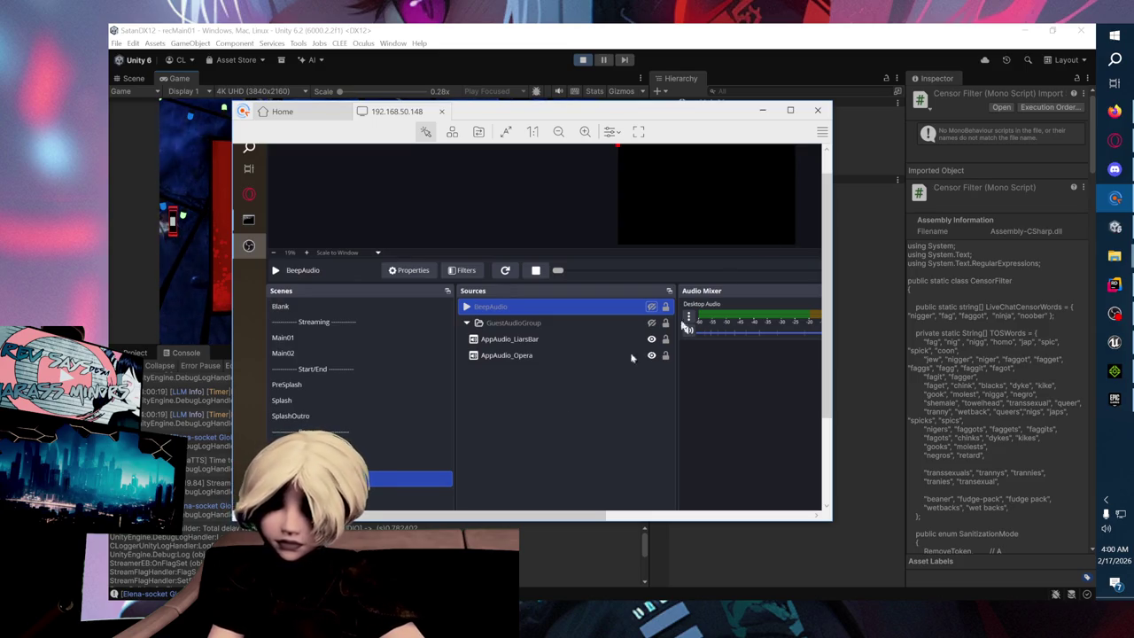
pyautogui.click(790, 110)
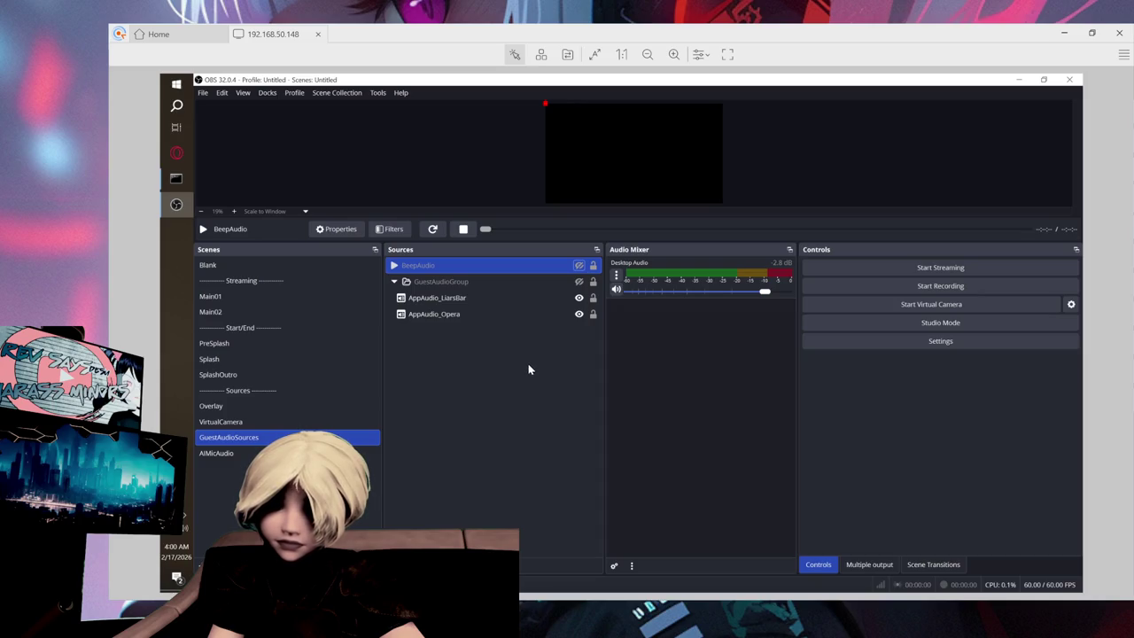
pyautogui.moveTo(549, 236)
pyautogui.mouseDown()
pyautogui.moveTo(563, 409)
pyautogui.moveTo(593, 307)
pyautogui.moveTo(660, 533)
pyautogui.moveTo(665, 364)
pyautogui.moveTo(640, 253)
pyautogui.moveTo(645, 282)
pyautogui.mouseUp()
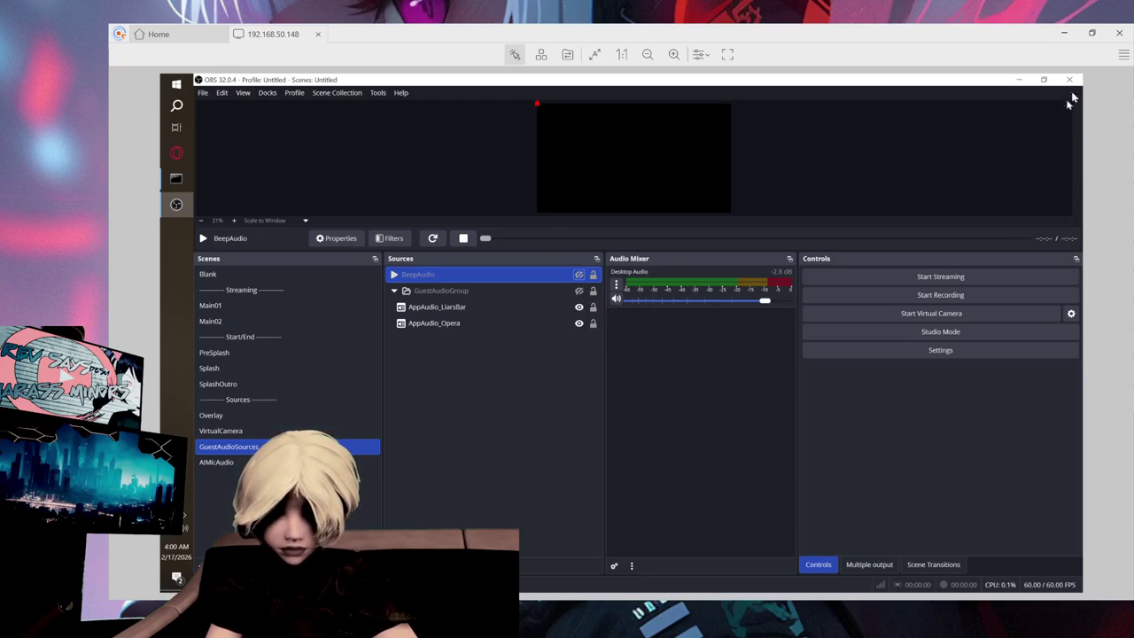
pyautogui.hotkey('alt', 'Tab')
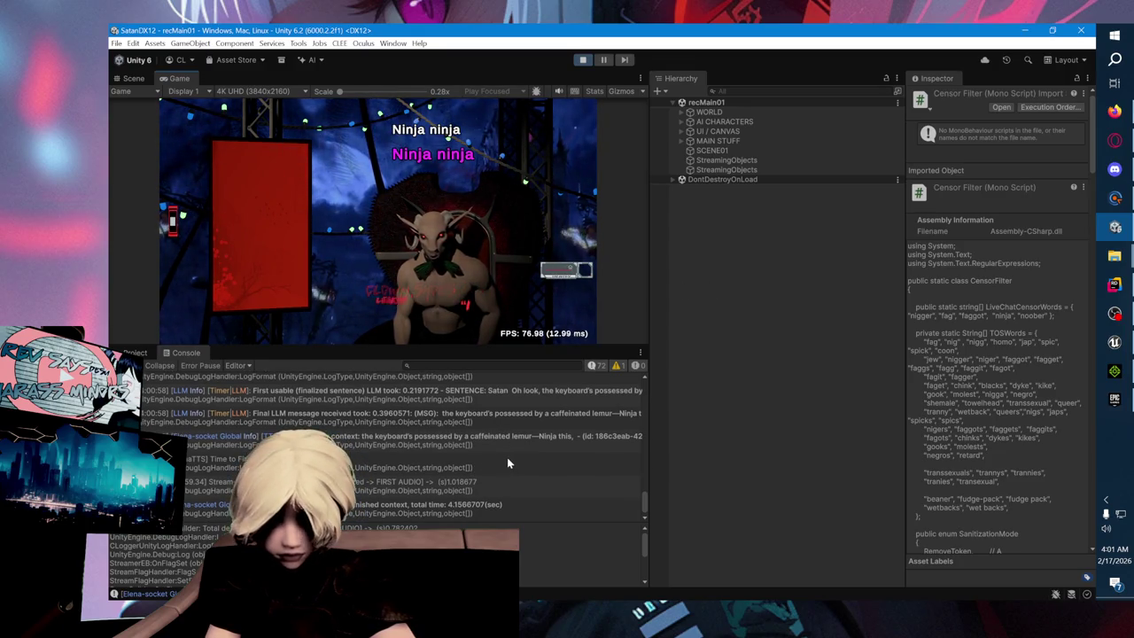
pyautogui.click(1126, 295)
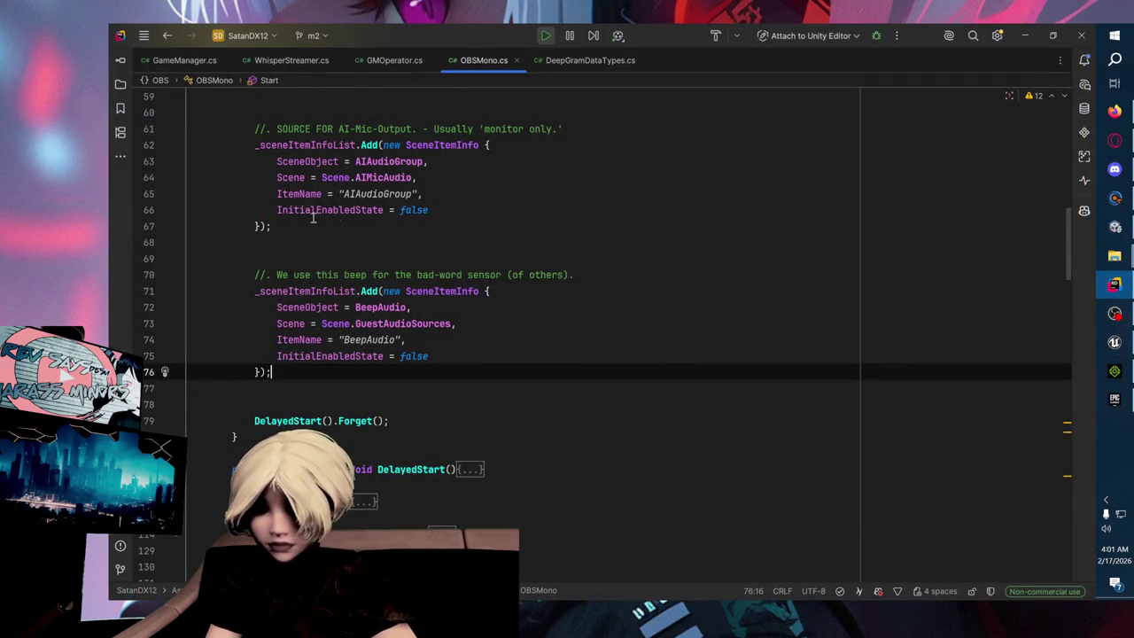
# Follow GameManager.cs's TriggerGuestMicSensor call through to the EnableBleepSensor definition.
pyautogui.click(188, 62)
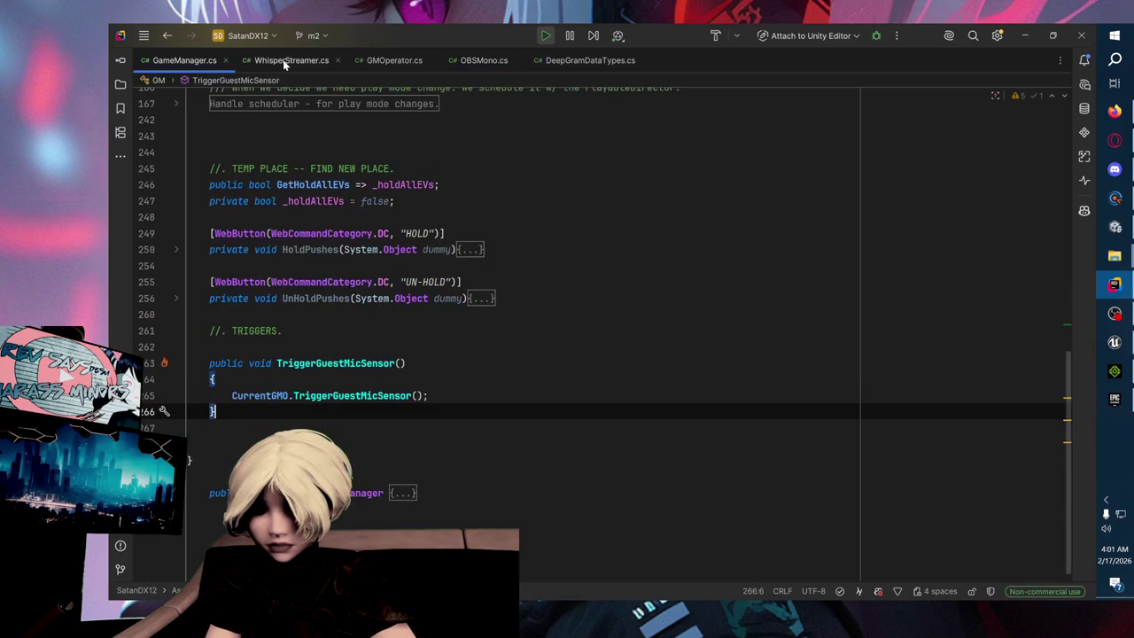
pyautogui.click(355, 395)
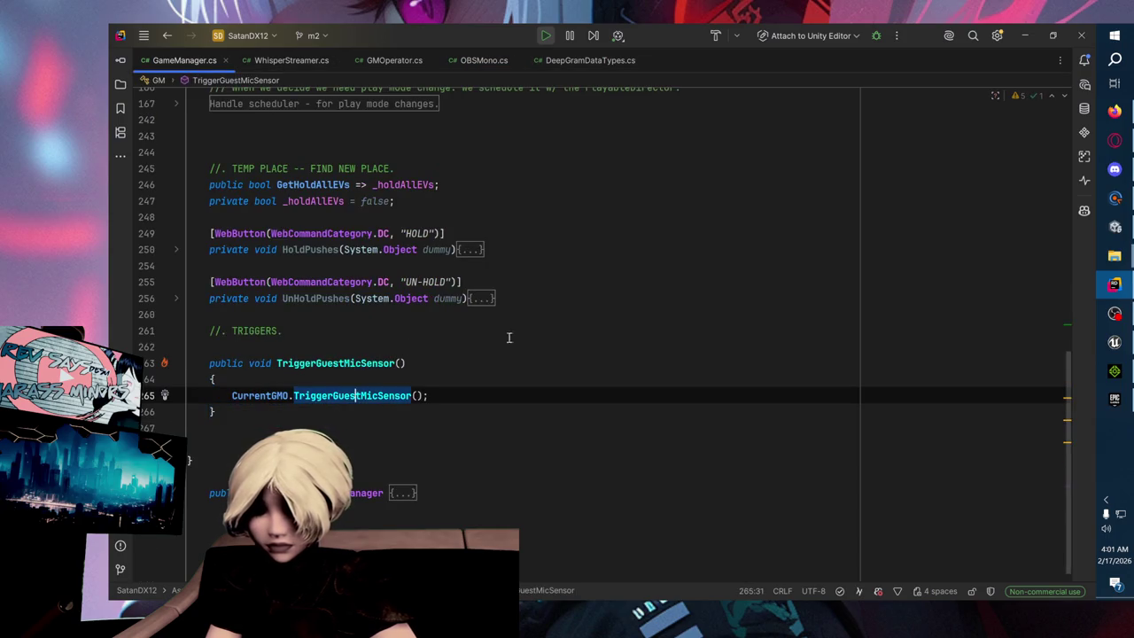
pyautogui.press('F12')
pyautogui.click(346, 362)
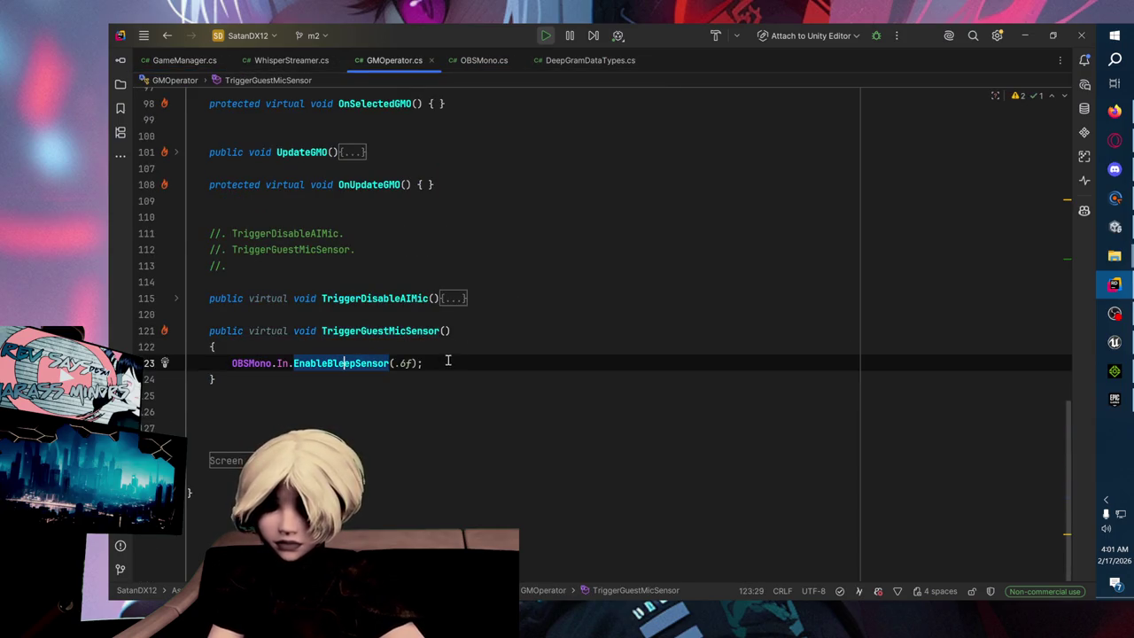
pyautogui.press('F12')
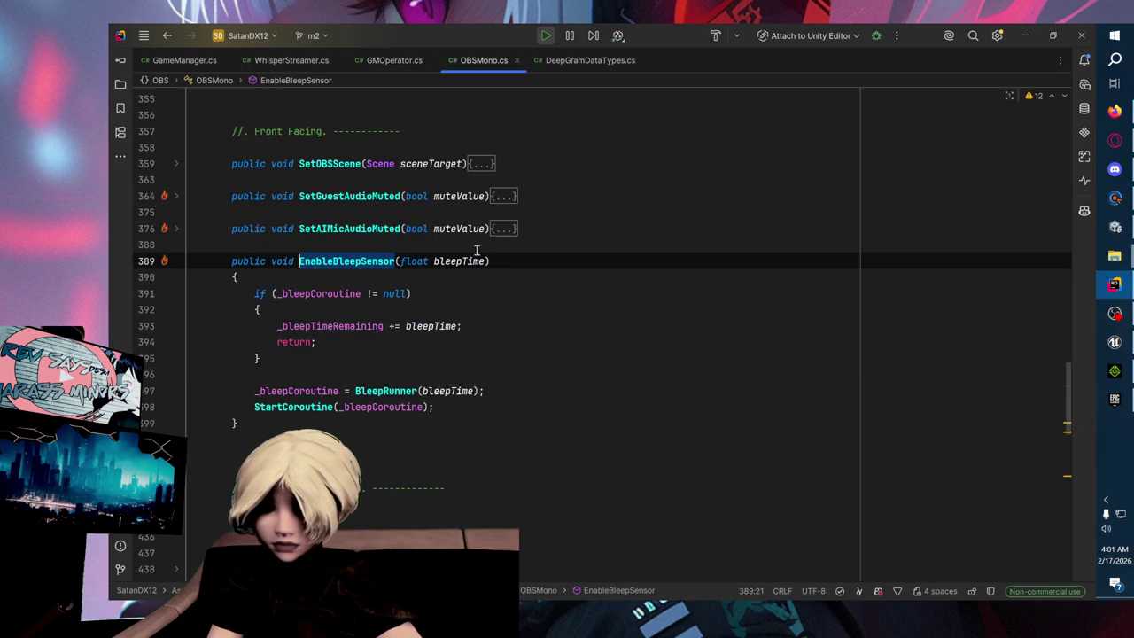
# Highlight usages of _bleepCoroutine, _bleepTimeRemaining and bleepTime within EnableBleepSensor.
pyautogui.click(322, 293)
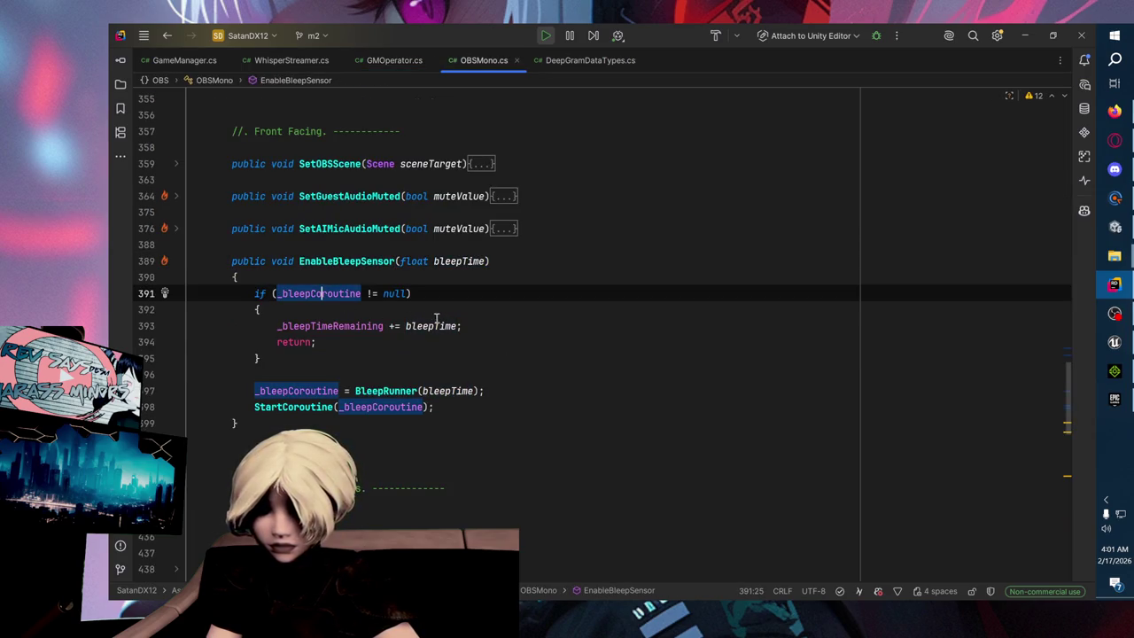
pyautogui.click(359, 326)
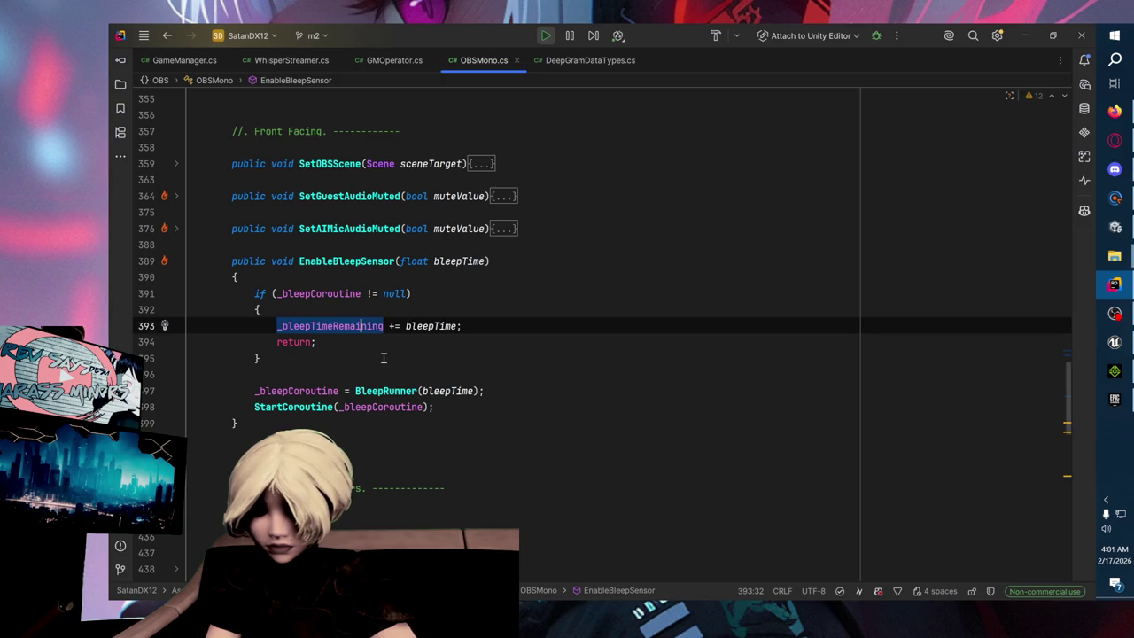
pyautogui.click(446, 328)
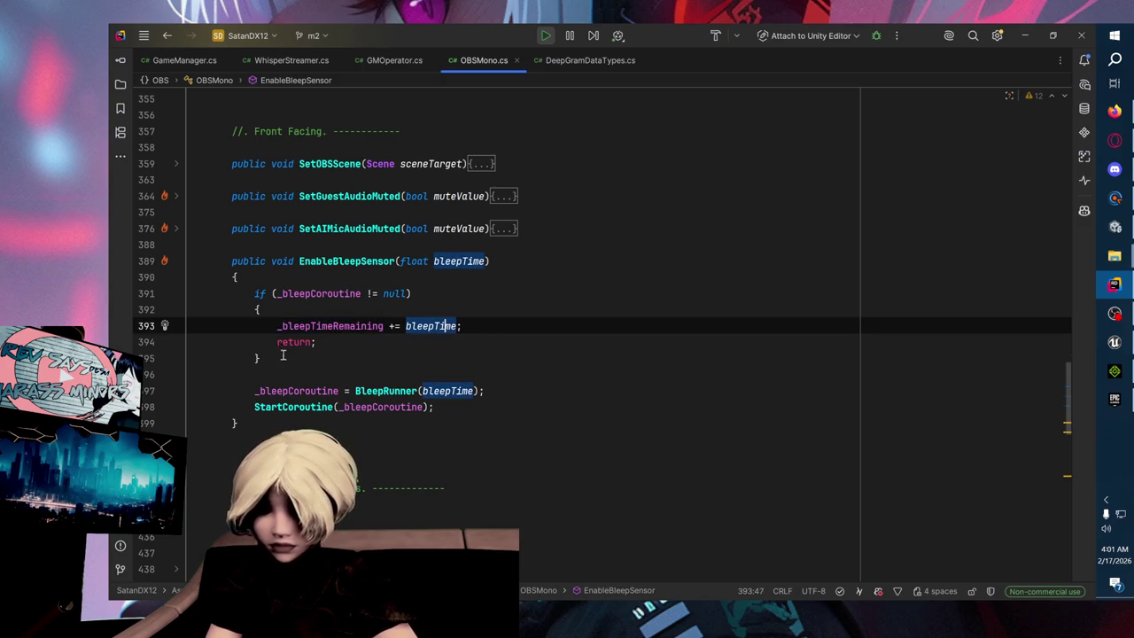
pyautogui.click(320, 360)
pyautogui.click(269, 391)
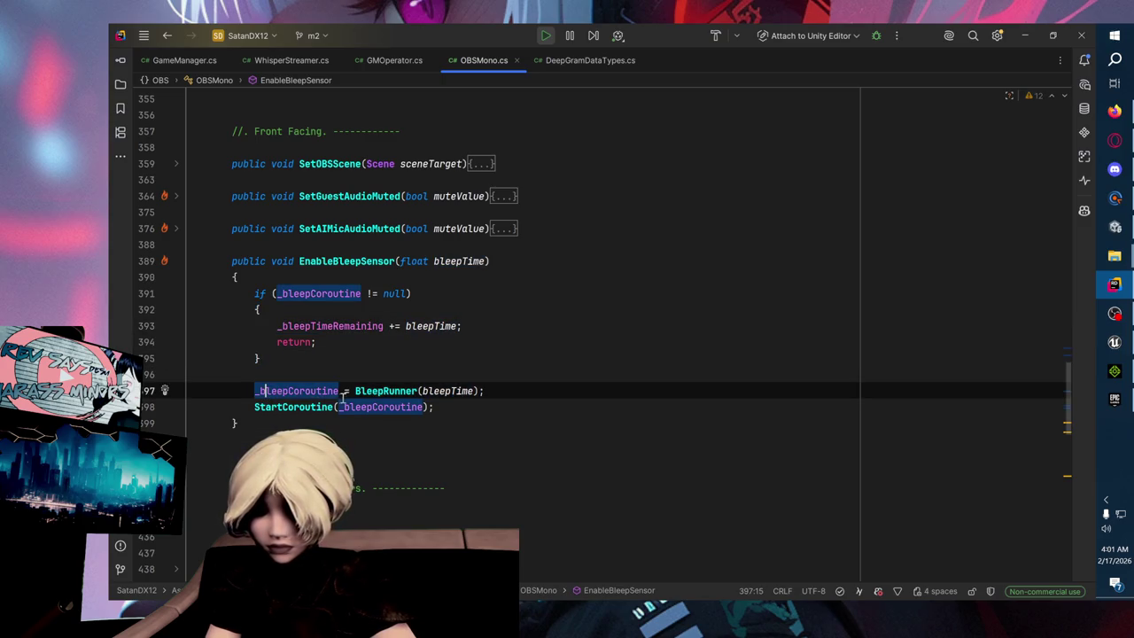
pyautogui.click(382, 391)
pyautogui.click(446, 390)
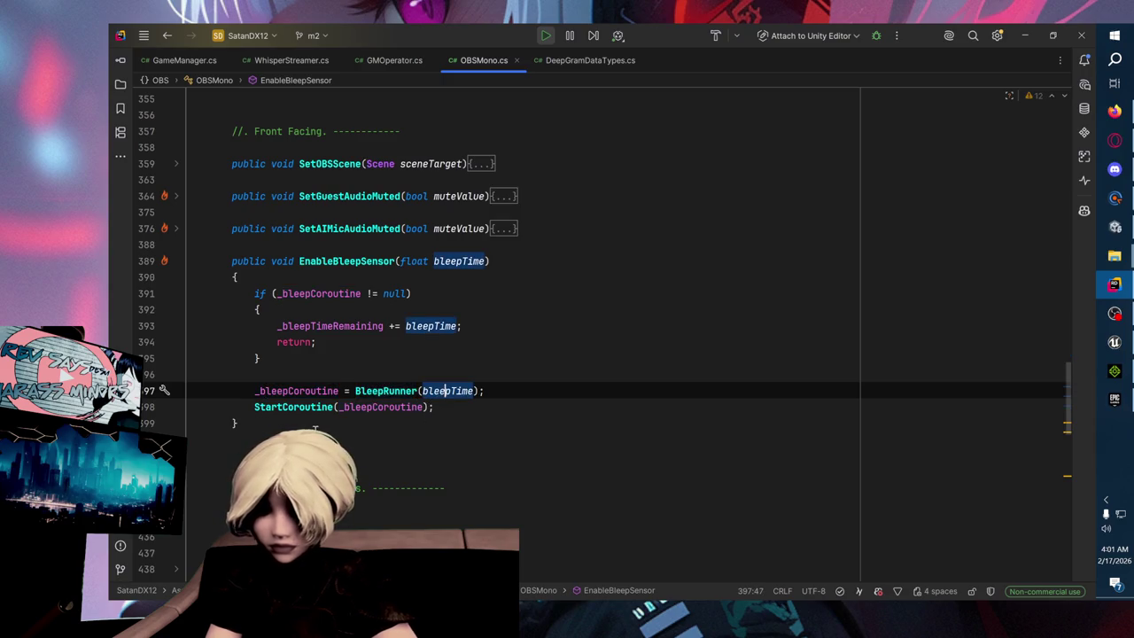
pyautogui.click(314, 422)
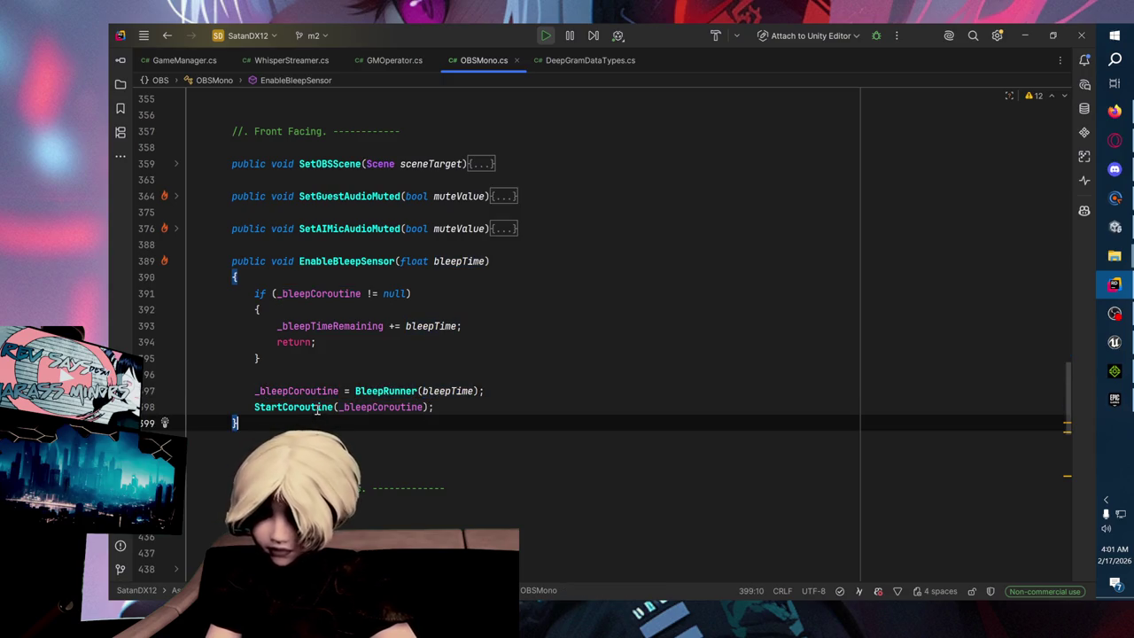
pyautogui.moveTo(317, 409)
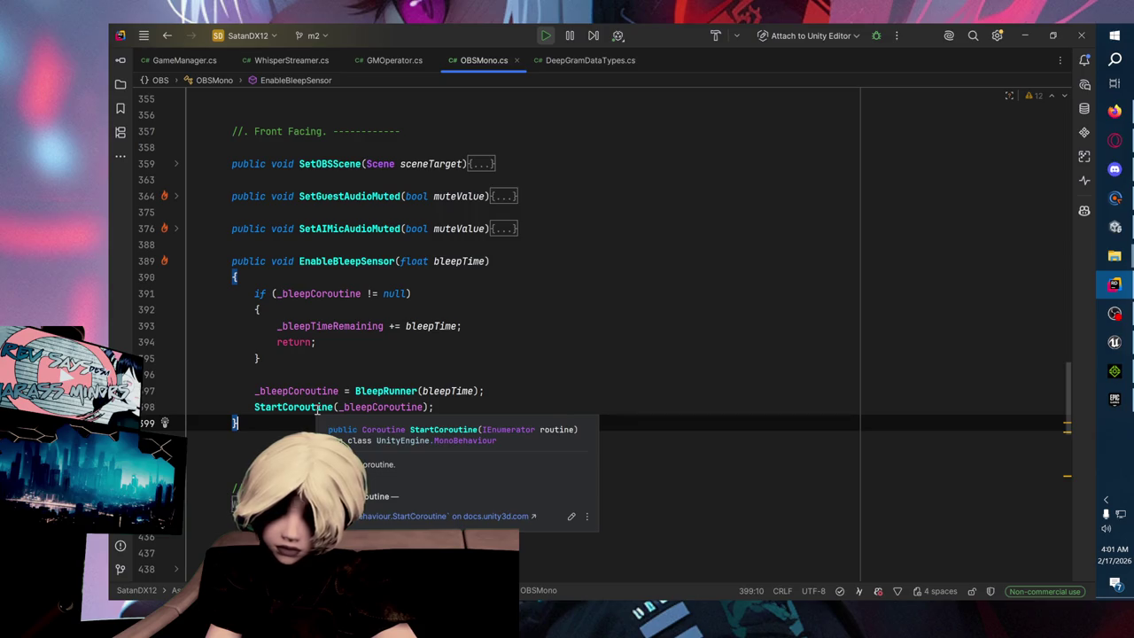
pyautogui.scroll(-6, 317, 409)
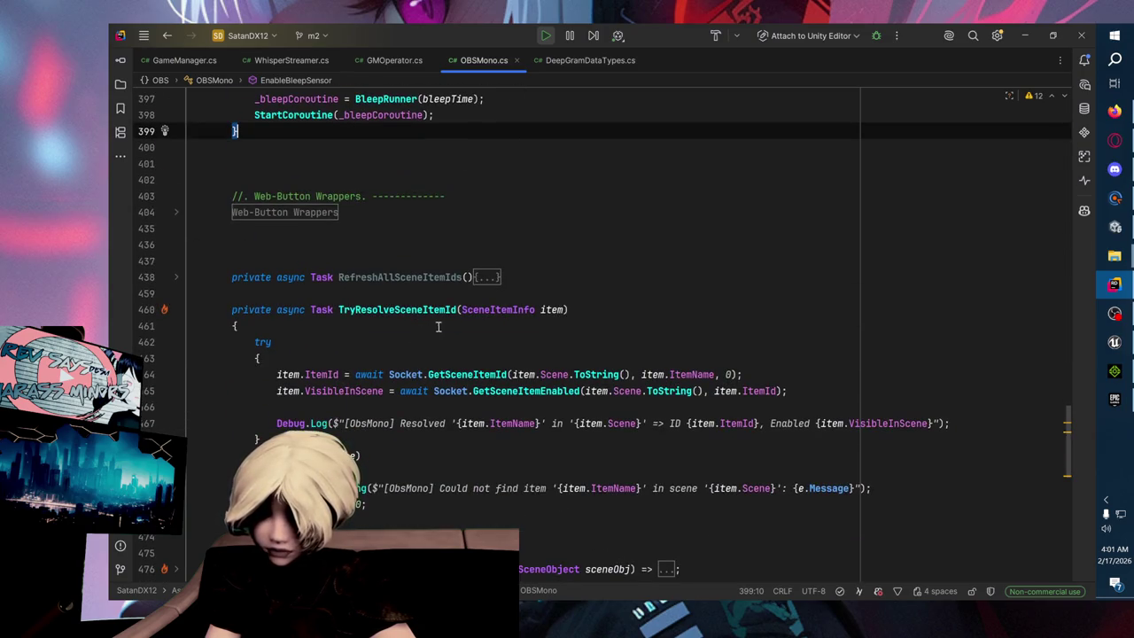
pyautogui.scroll(4, 280, 307)
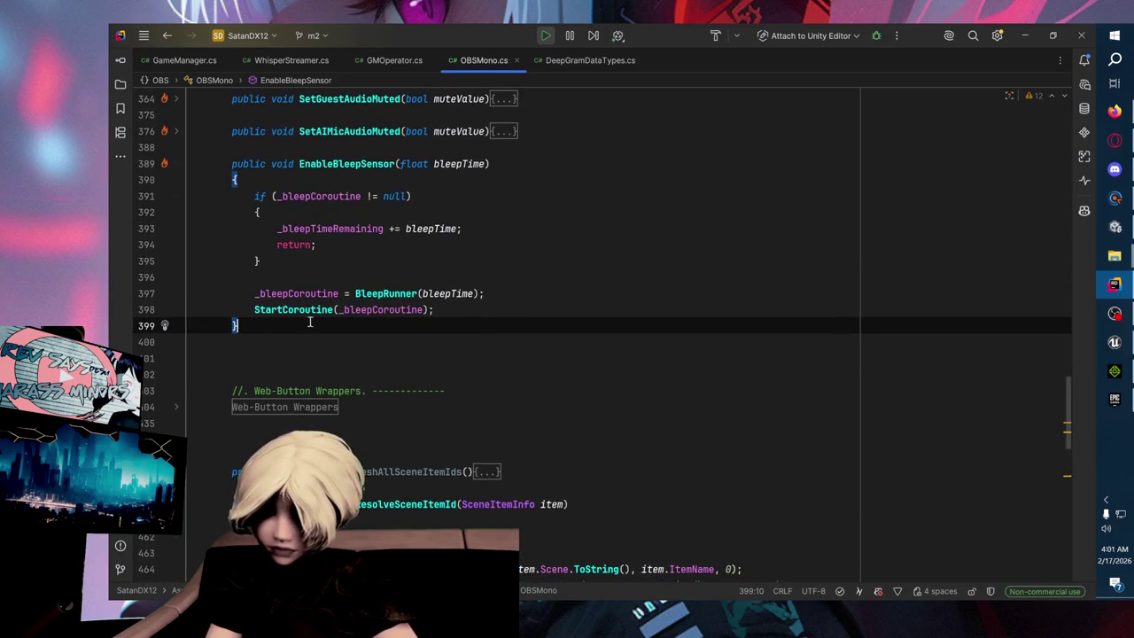
# Unfold BleepRunner and check startTime and _bleepTimeRemaining usages, then return to Unity.
pyautogui.keyDown('ctrl'); pyautogui.click(398, 295); pyautogui.keyUp('ctrl')
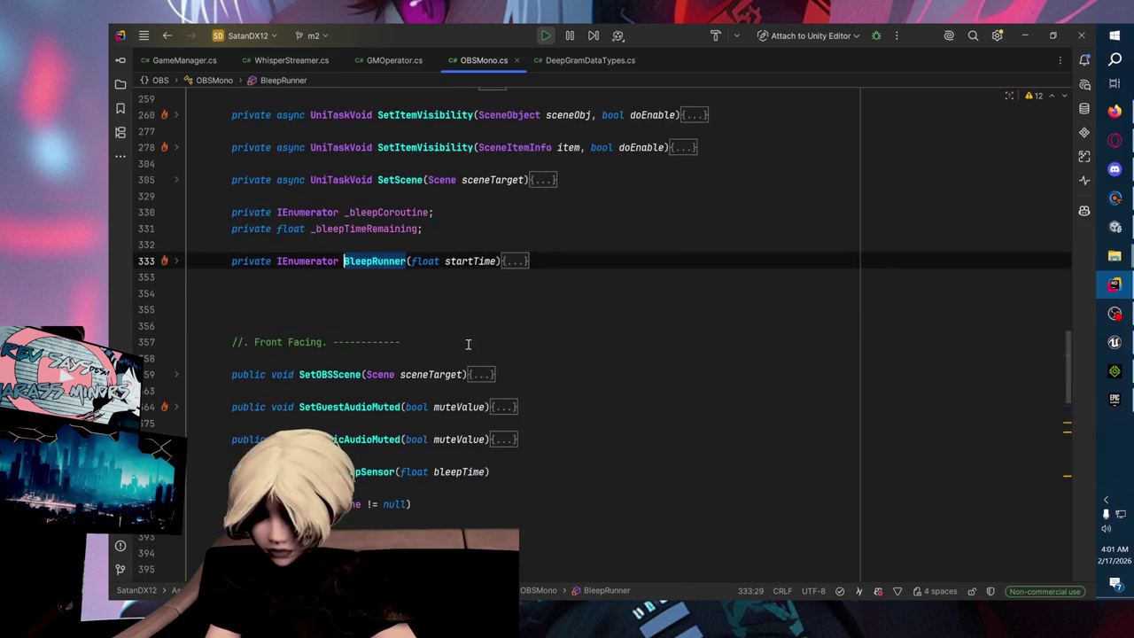
pyautogui.click(177, 261)
pyautogui.click(480, 261)
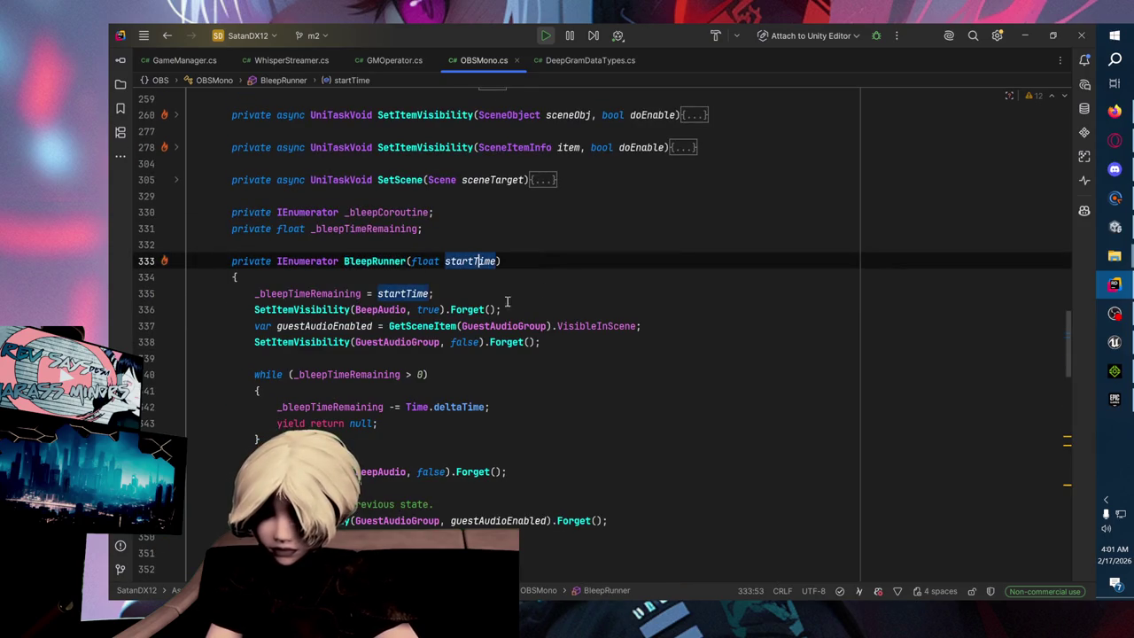
pyautogui.click(323, 293)
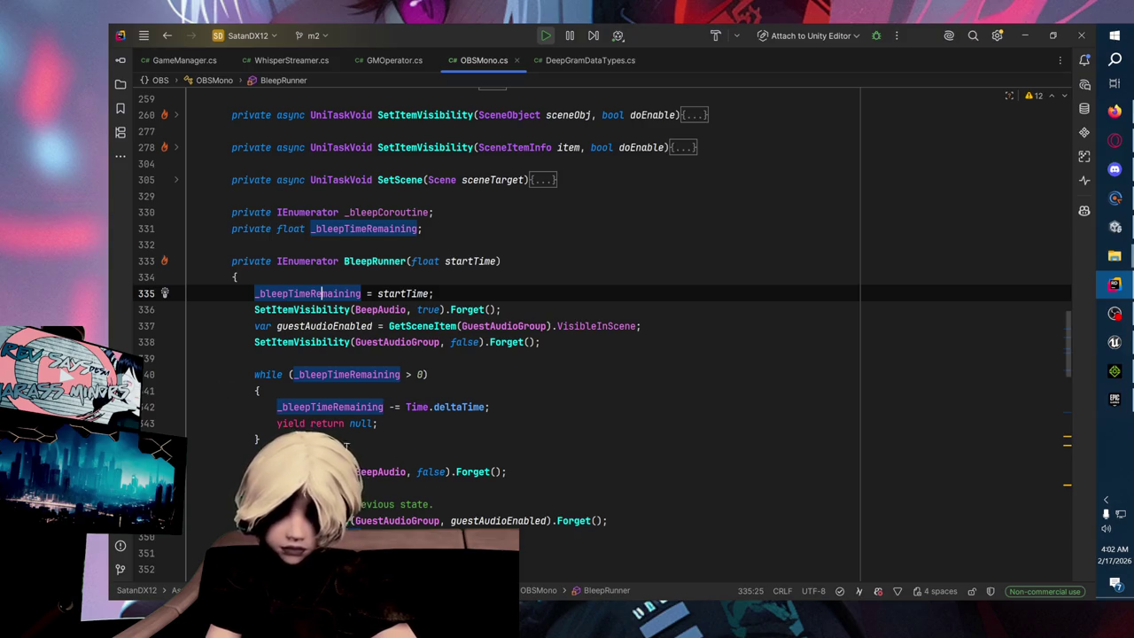
pyautogui.scroll(9, 535, 438)
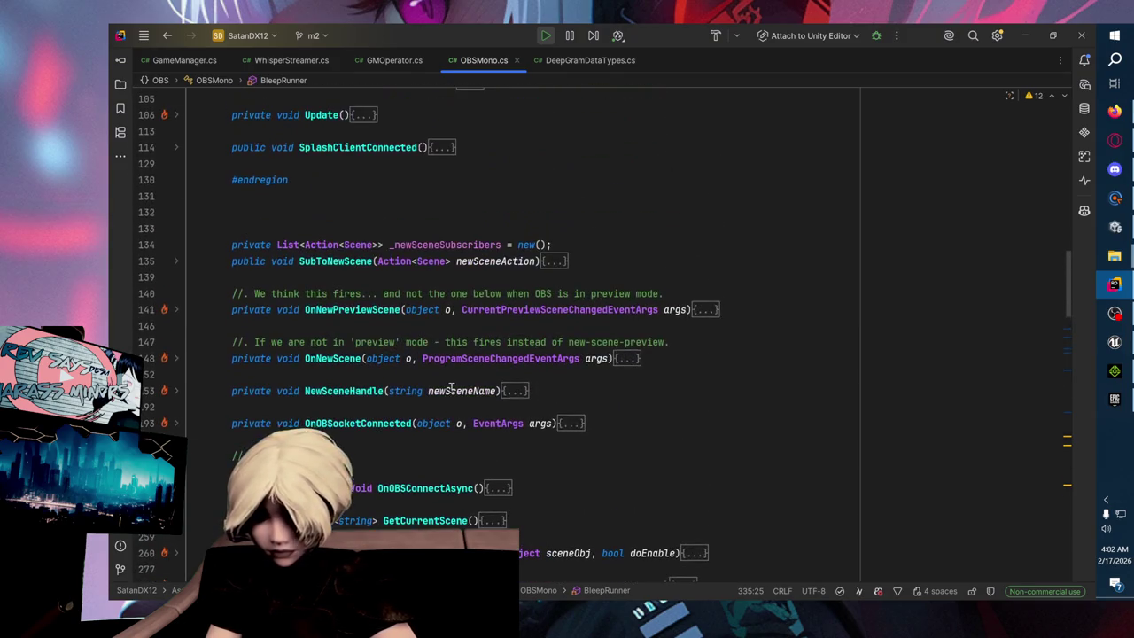
pyautogui.click(1115, 226)
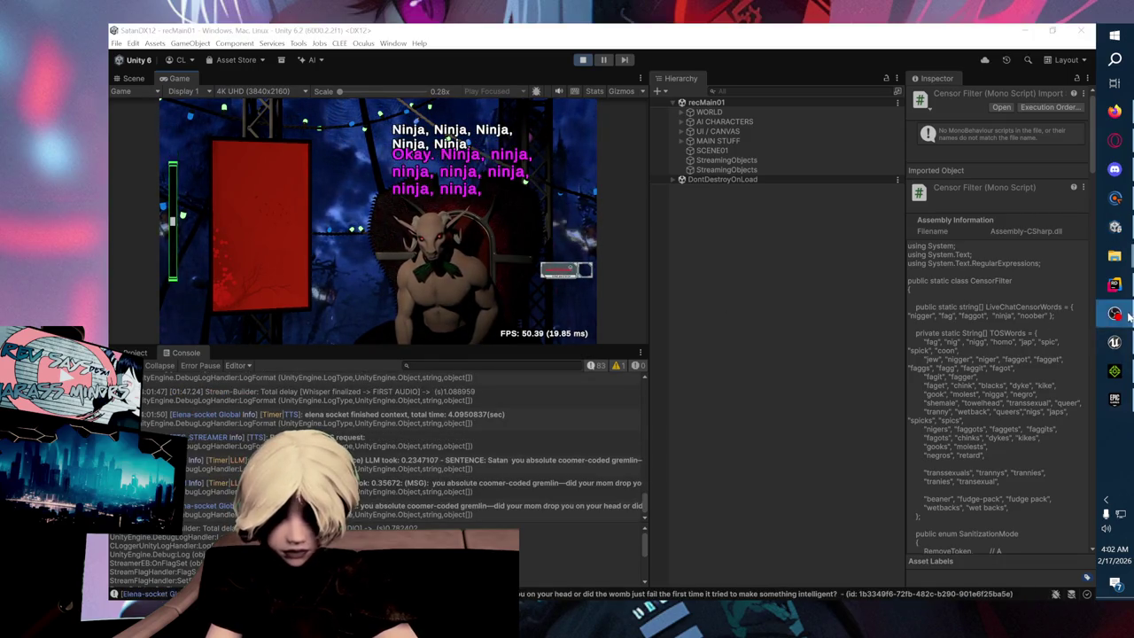
pyautogui.click(1114, 199)
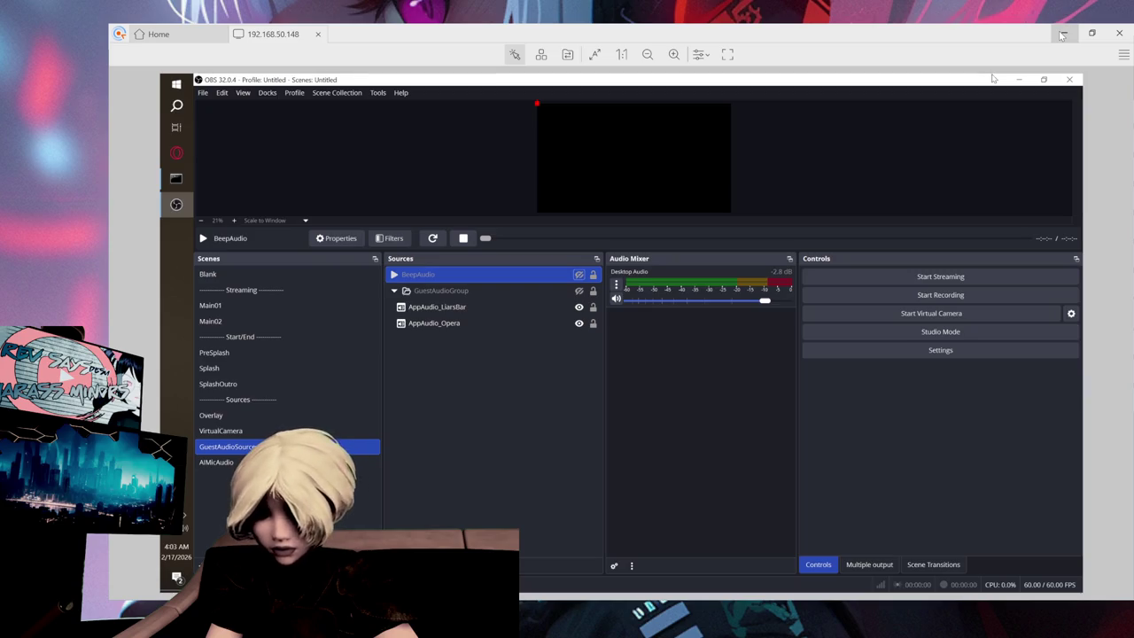
pyautogui.click(1062, 34)
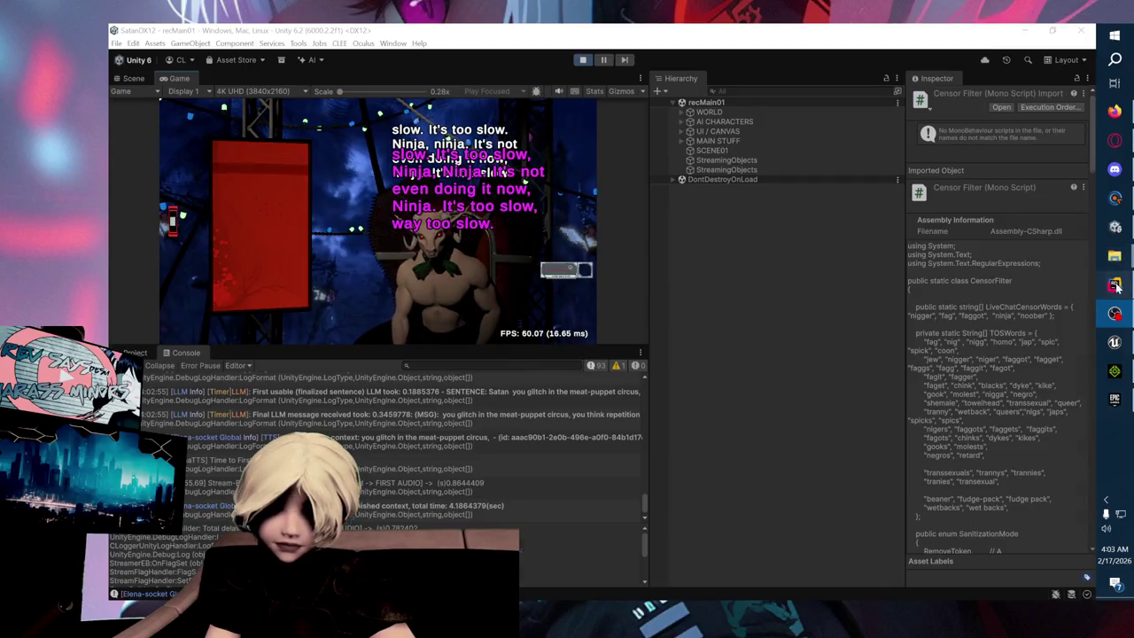
# Open WhisperStreamer.cs and unfold the GetCensoredWords method.
pyautogui.click(1062, 35)
pyautogui.click(284, 60)
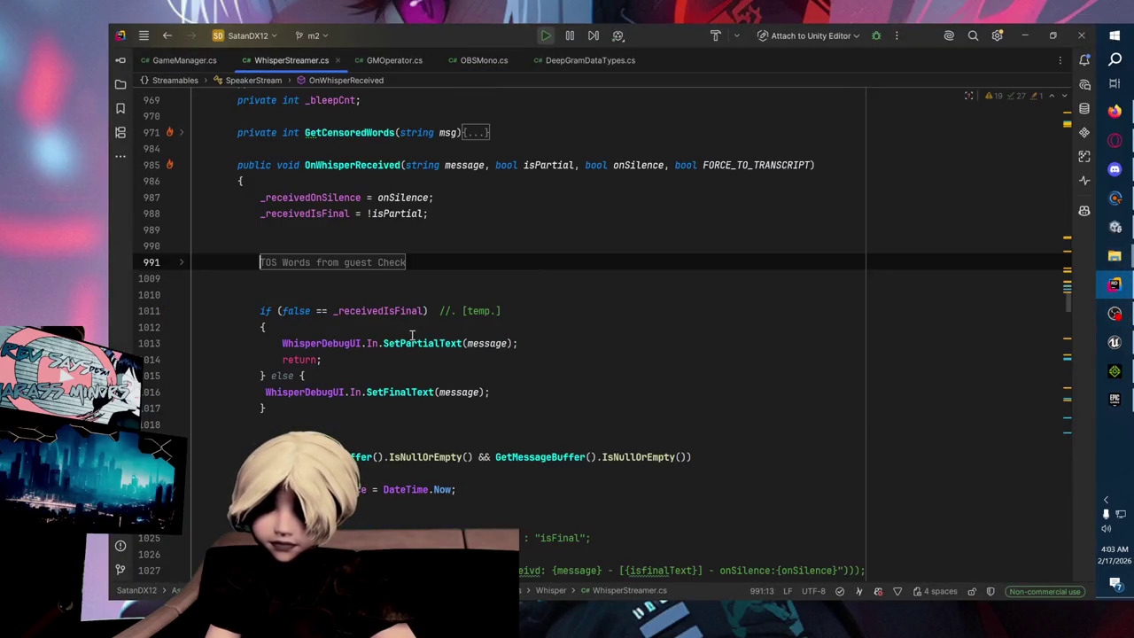
pyautogui.scroll(2, 203, 233)
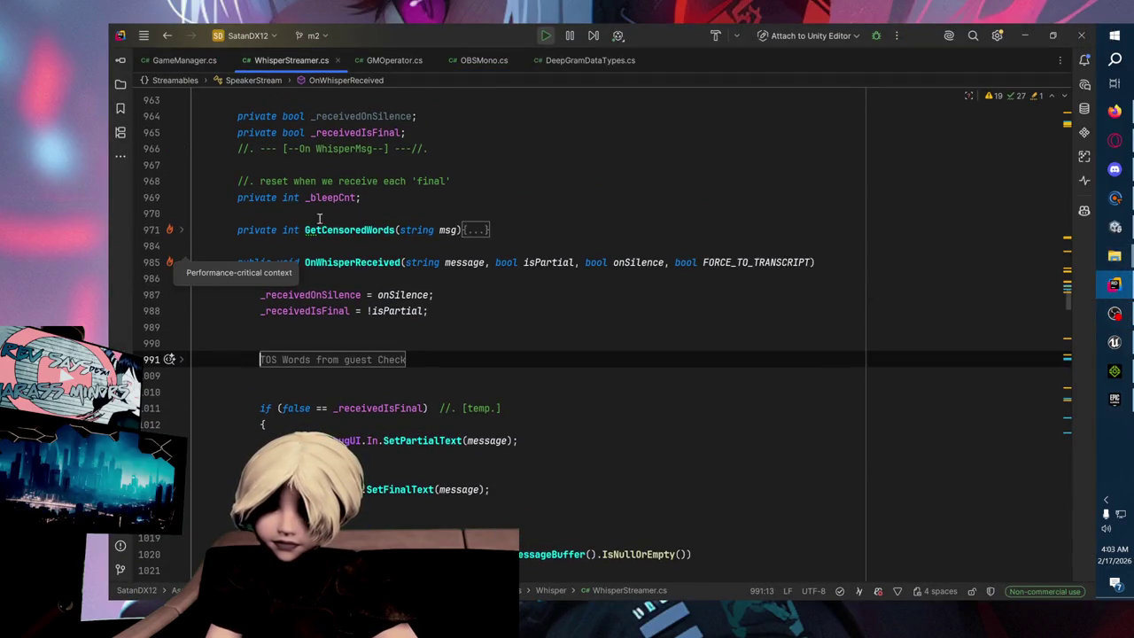
pyautogui.click(181, 231)
# Inspect msg, the cnt counter, the CensorFilter.LiveChatCensorWords loop and the Contains check, then go to the browser.
pyautogui.click(441, 230)
pyautogui.click(372, 262)
pyautogui.click(372, 278)
pyautogui.click(441, 278)
pyautogui.click(523, 278)
pyautogui.click(312, 311)
pyautogui.moveTo(352, 313)
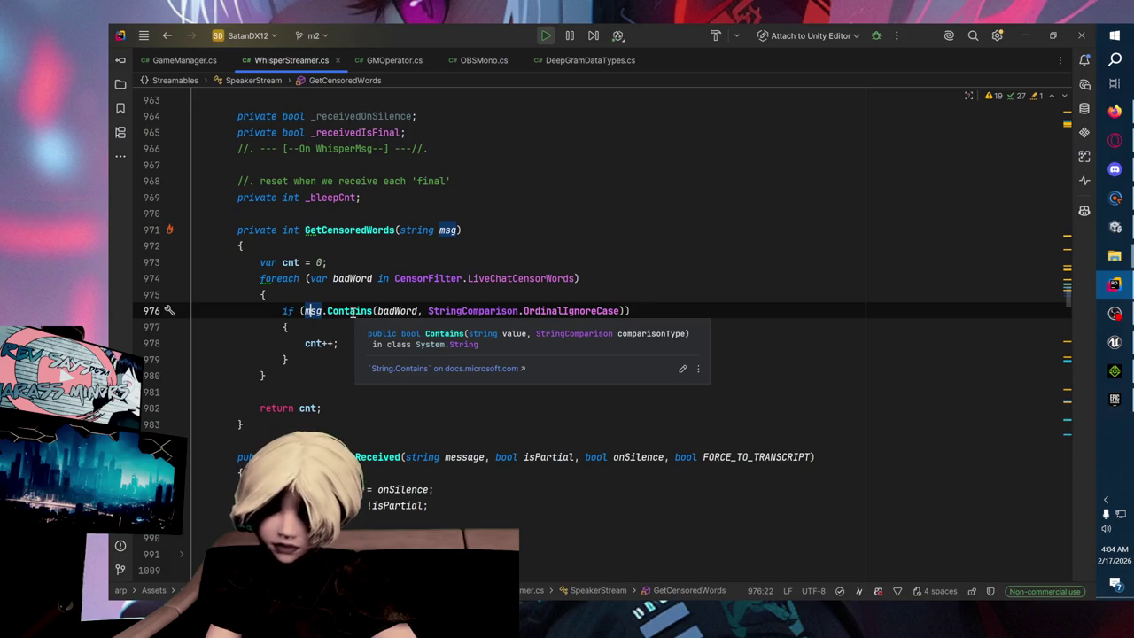
pyautogui.click(1114, 110)
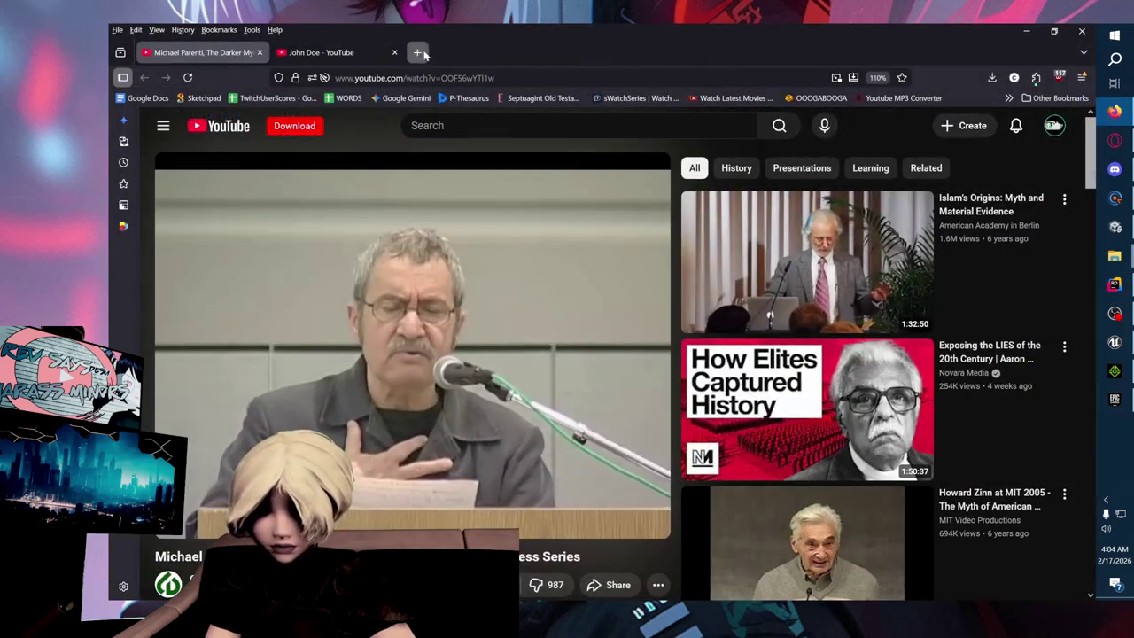
# Search Google for 'C# get number of substrings in string' in a new tab.
pyautogui.click(420, 53)
pyautogui.write('D')
pyautogui.press('BackSpace')
pyautogui.write('C# ')
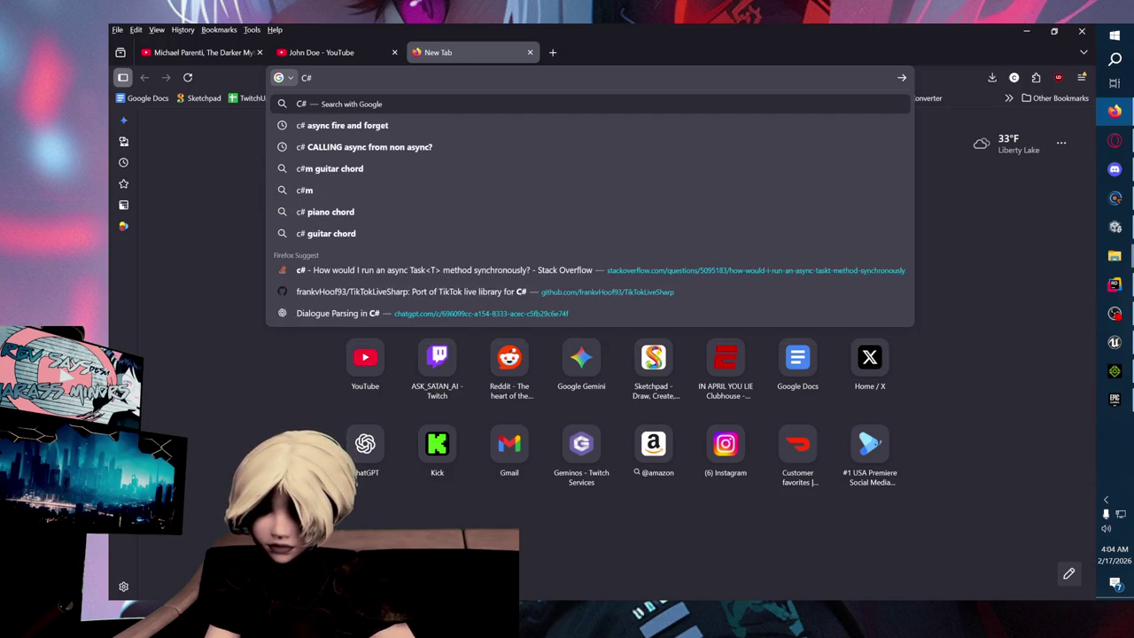
pyautogui.write('get number of')
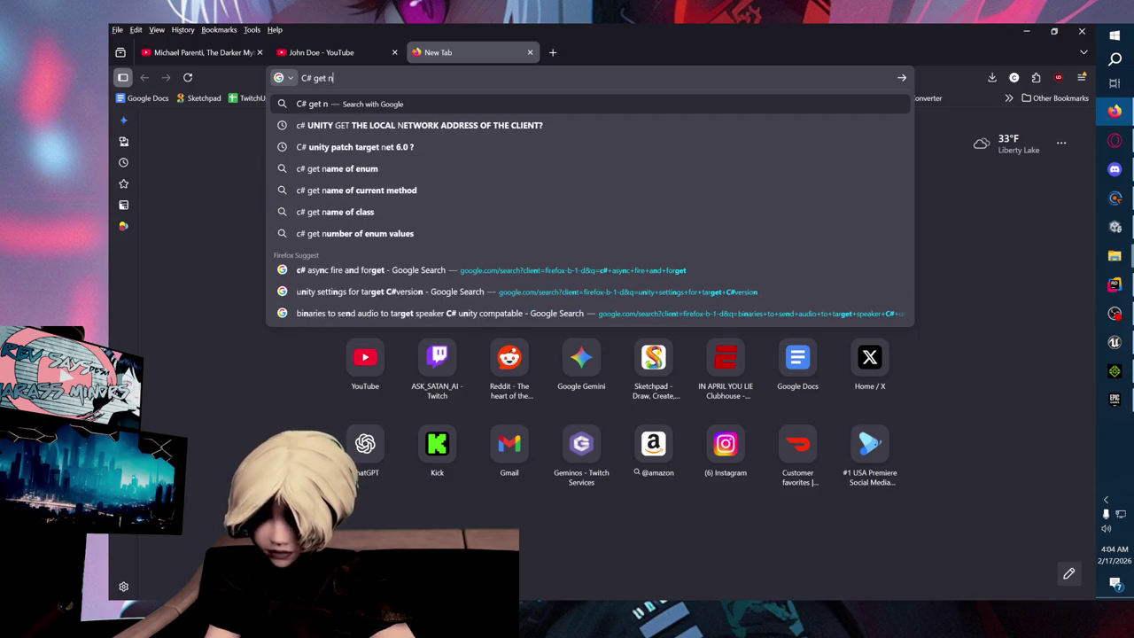
pyautogui.write(' substrings')
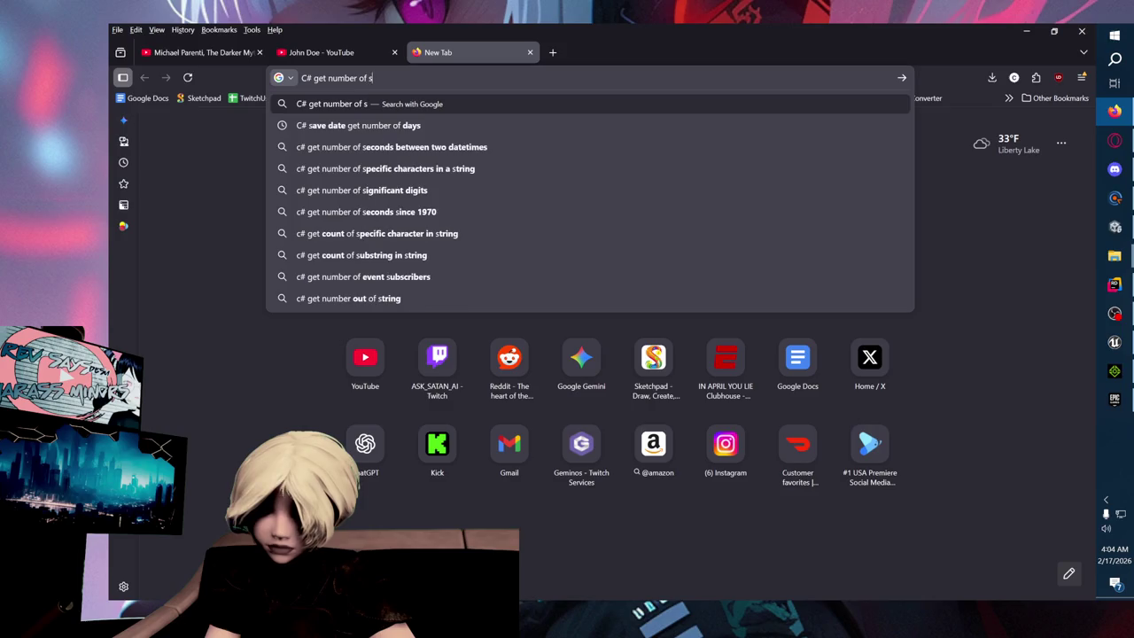
pyautogui.write(' in string')
pyautogui.press('Return')
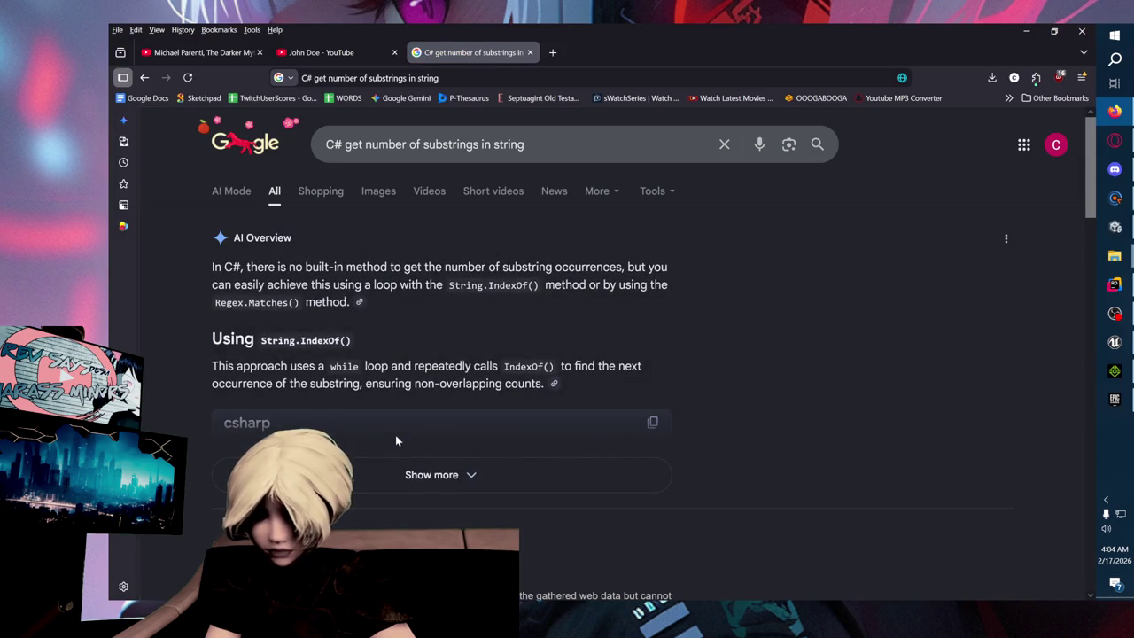
# Read the AI Overview's CountStringOccurrences code, then clear the query and start a new tab.
pyautogui.scroll(-1, 161, 359)
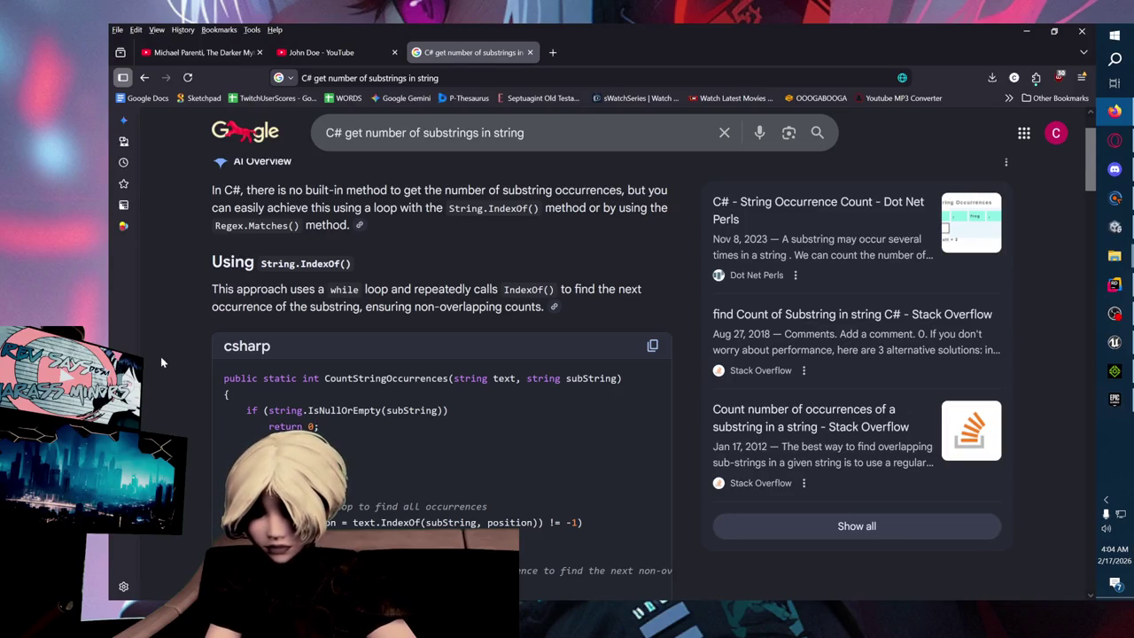
pyautogui.scroll(-1, 162, 358)
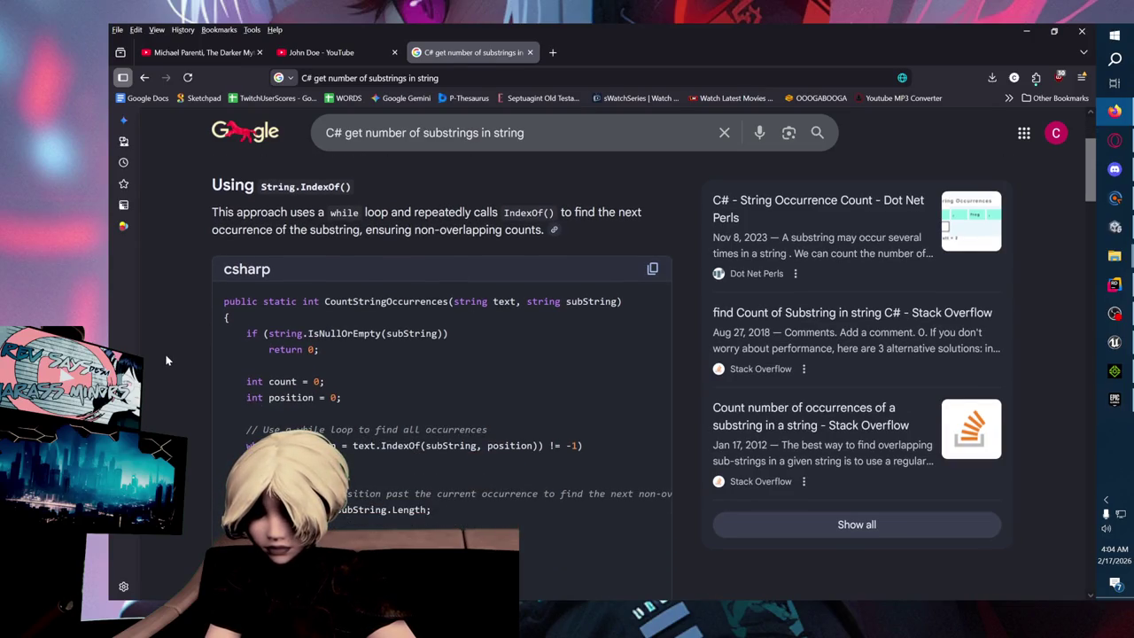
pyautogui.scroll(-1, 177, 355)
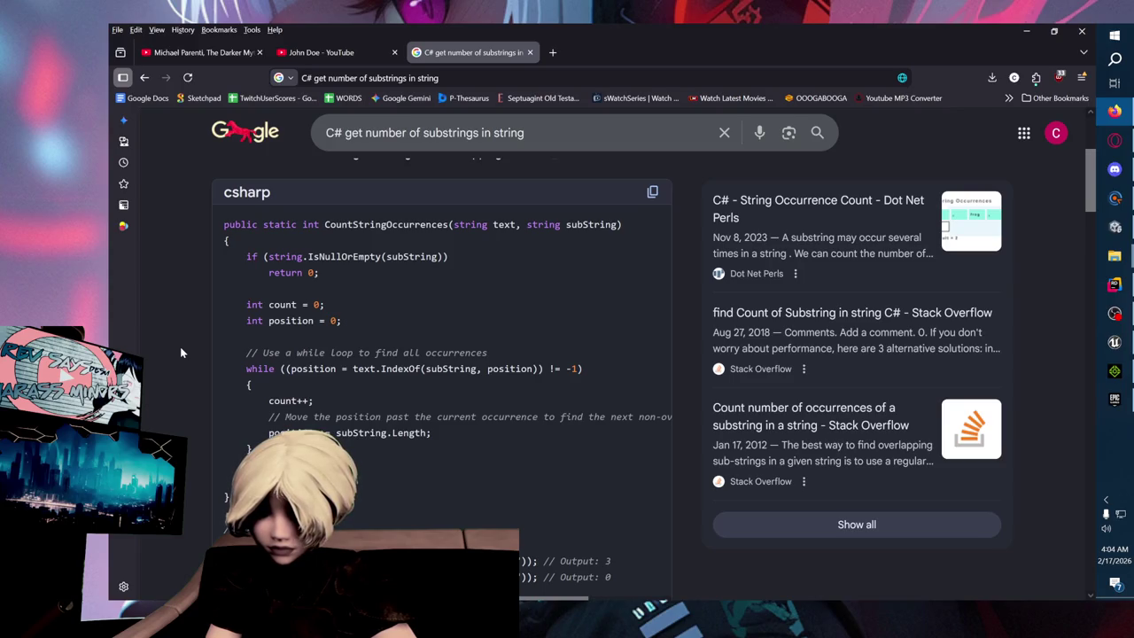
pyautogui.scroll(-2, 180, 346)
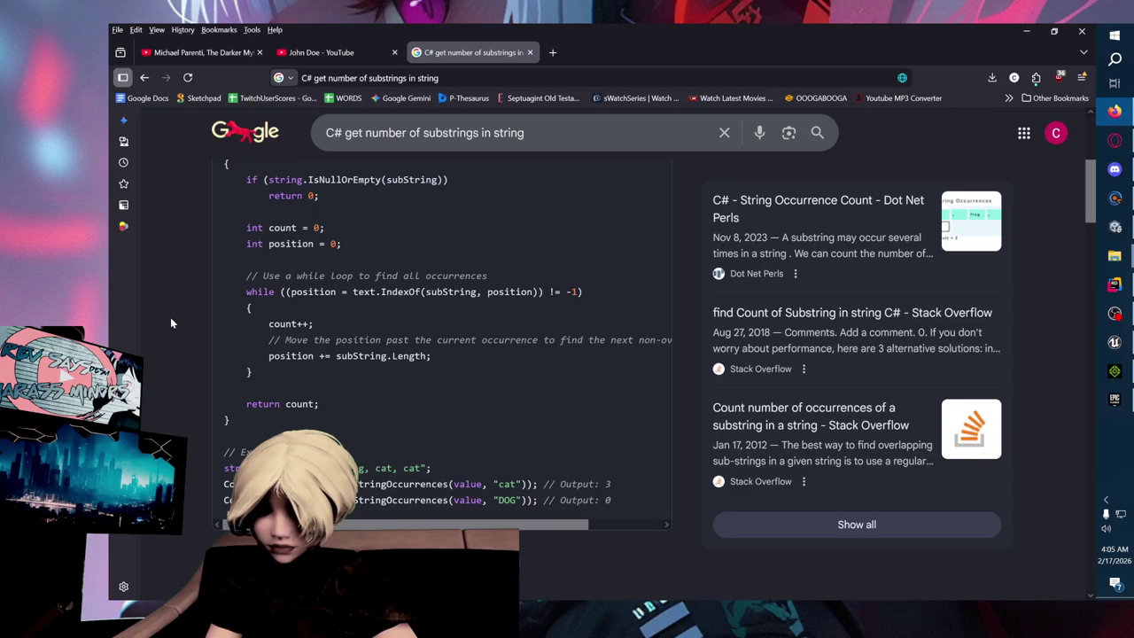
pyautogui.scroll(2, 166, 322)
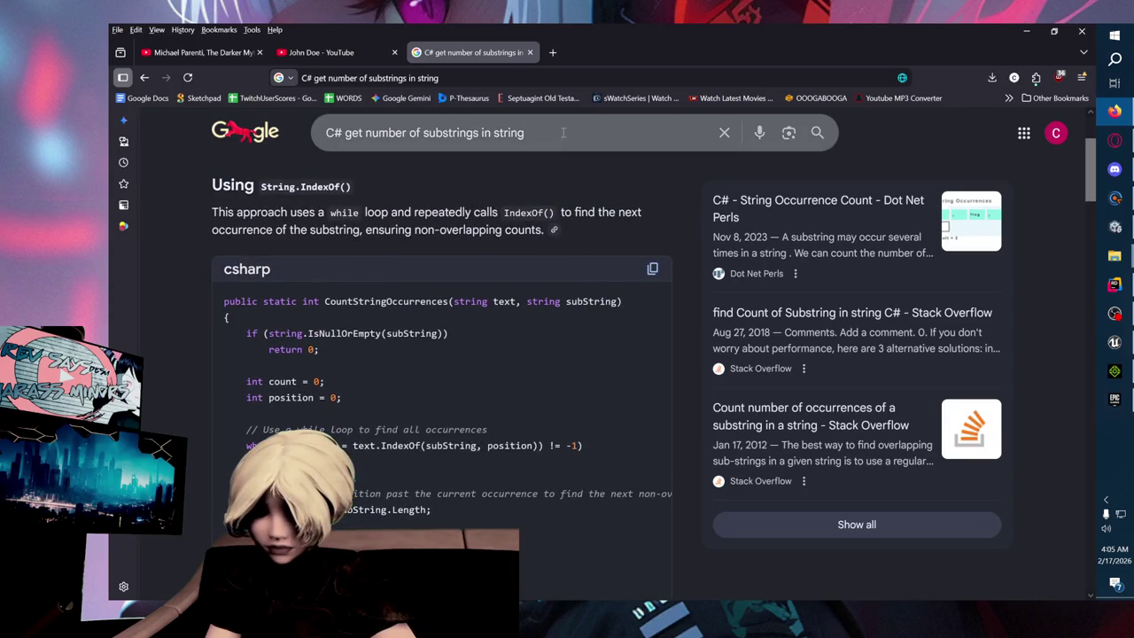
pyautogui.tripleClick(563, 132)
pyautogui.hotkey('ctrl', 'c')
pyautogui.press('BackSpace')
pyautogui.click(552, 52)
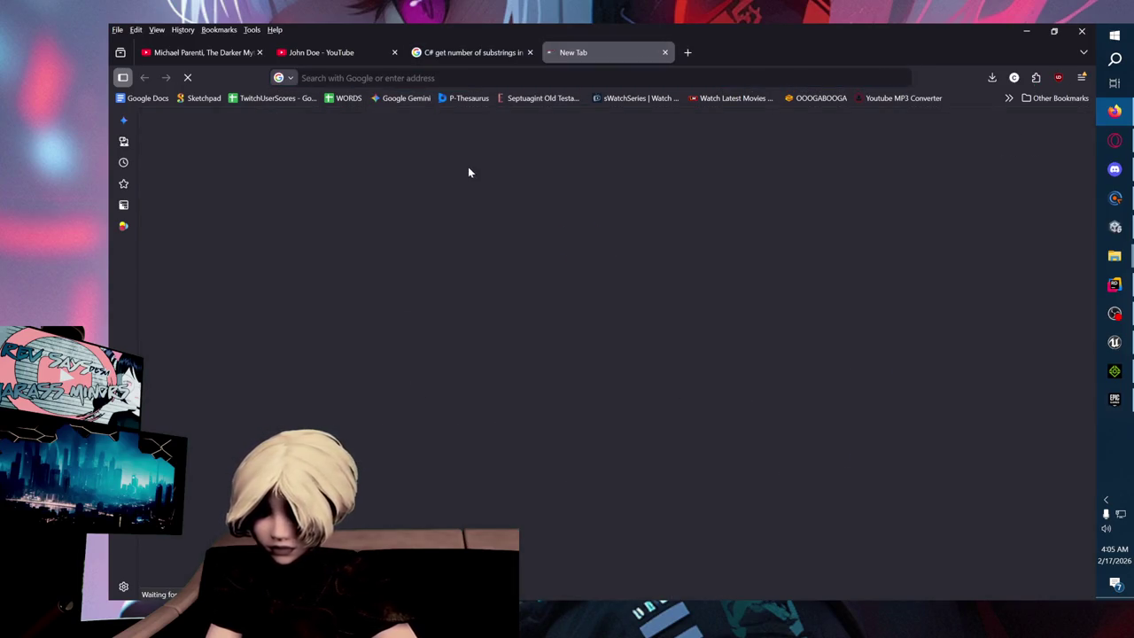
# Exit Unity's Play mode, then paste the substring-counting question into the Gemini prompt box.
pyautogui.hotkey('alt', 'Tab')
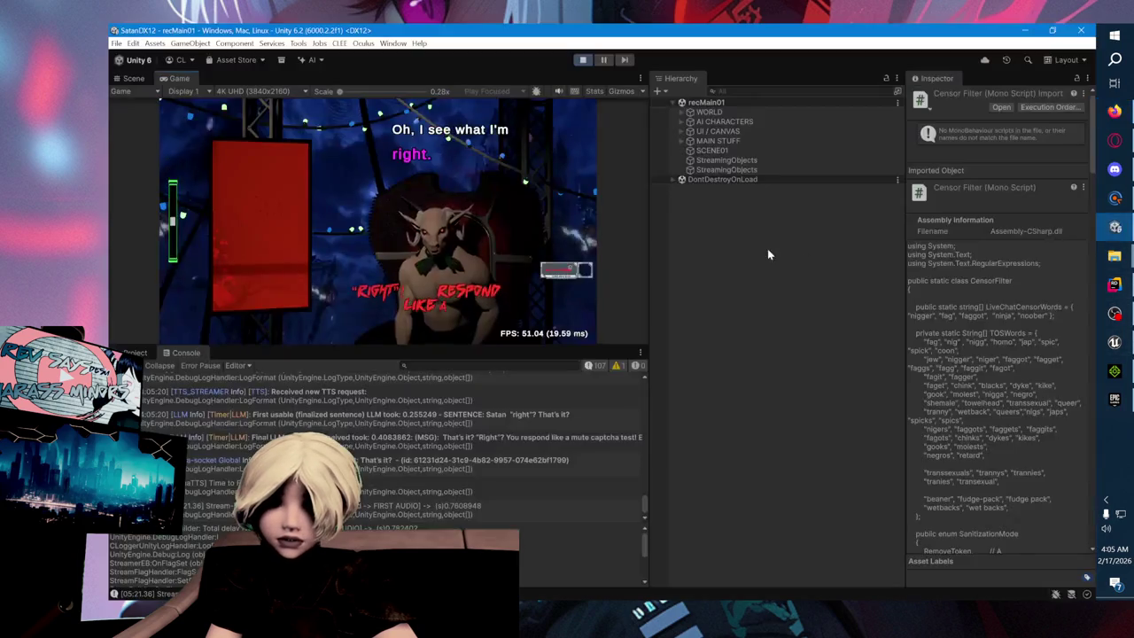
pyautogui.click(590, 61)
pyautogui.hotkey('alt', 'Tab')
pyautogui.hotkey('ctrl', 'Tab')
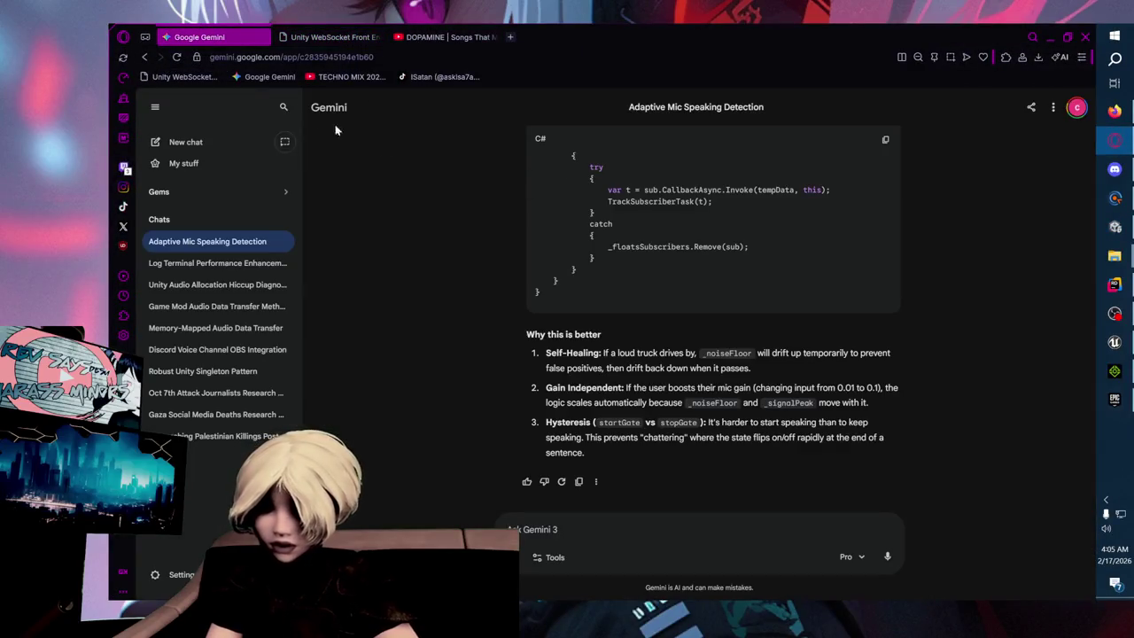
pyautogui.click(1114, 111)
pyautogui.click(588, 523)
pyautogui.hotkey('ctrl', 'v')
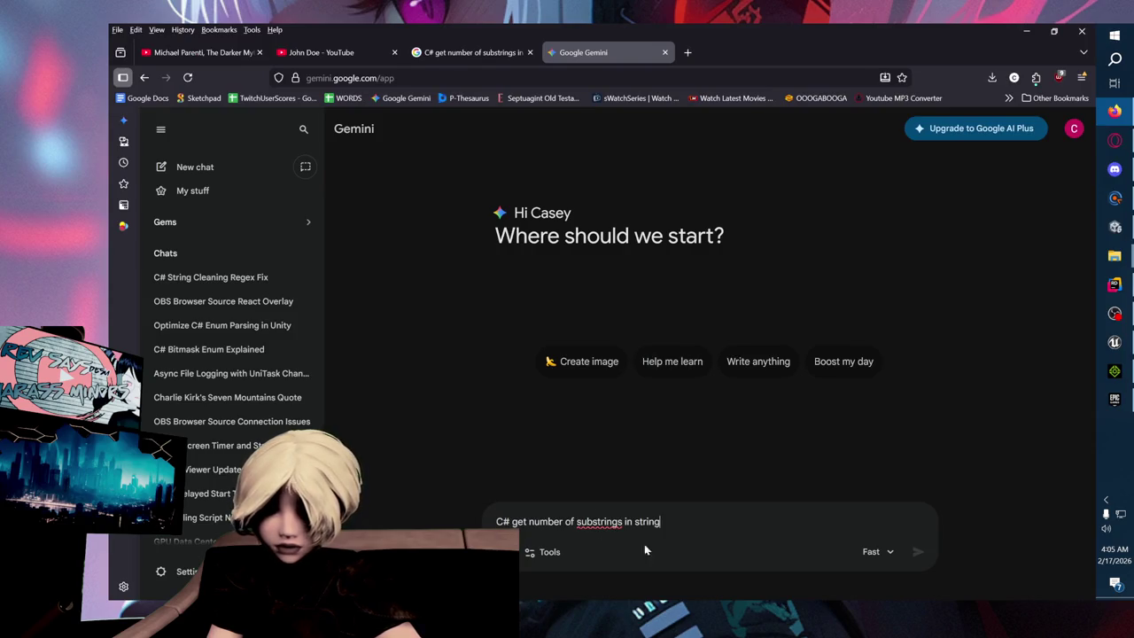
# Correct the Gemini question to say 'sub-strings', add the missing 'a', and send it.
pyautogui.click(866, 551)
pyautogui.click(697, 527)
pyautogui.rightClick(589, 523)
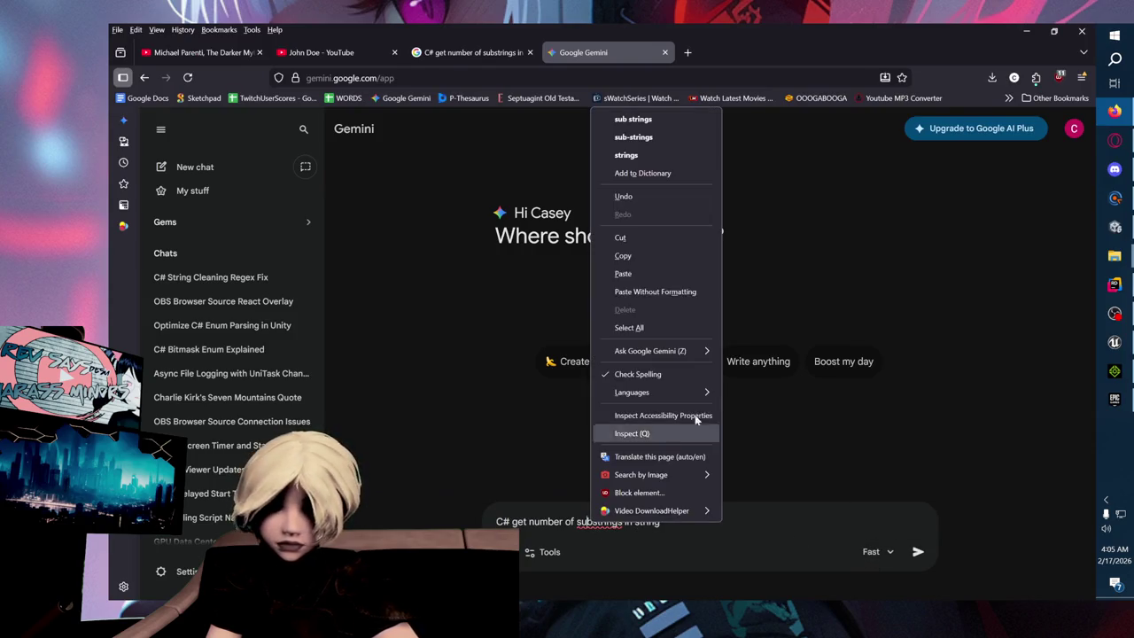
pyautogui.click(683, 137)
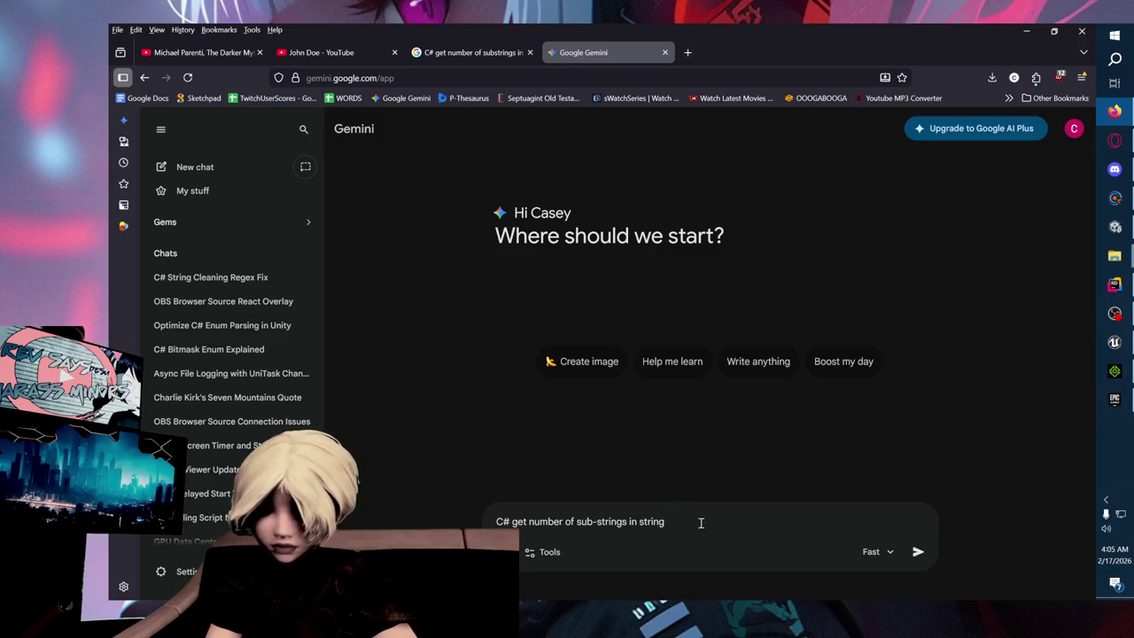
pyautogui.click(639, 522)
pyautogui.write('a')
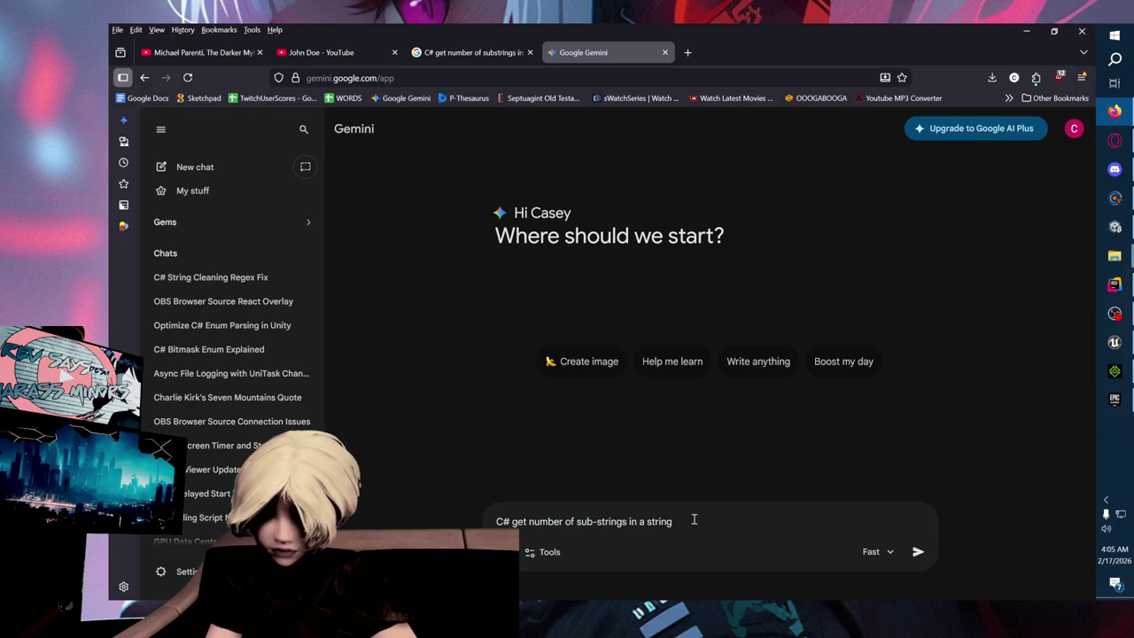
pyautogui.press('Return')
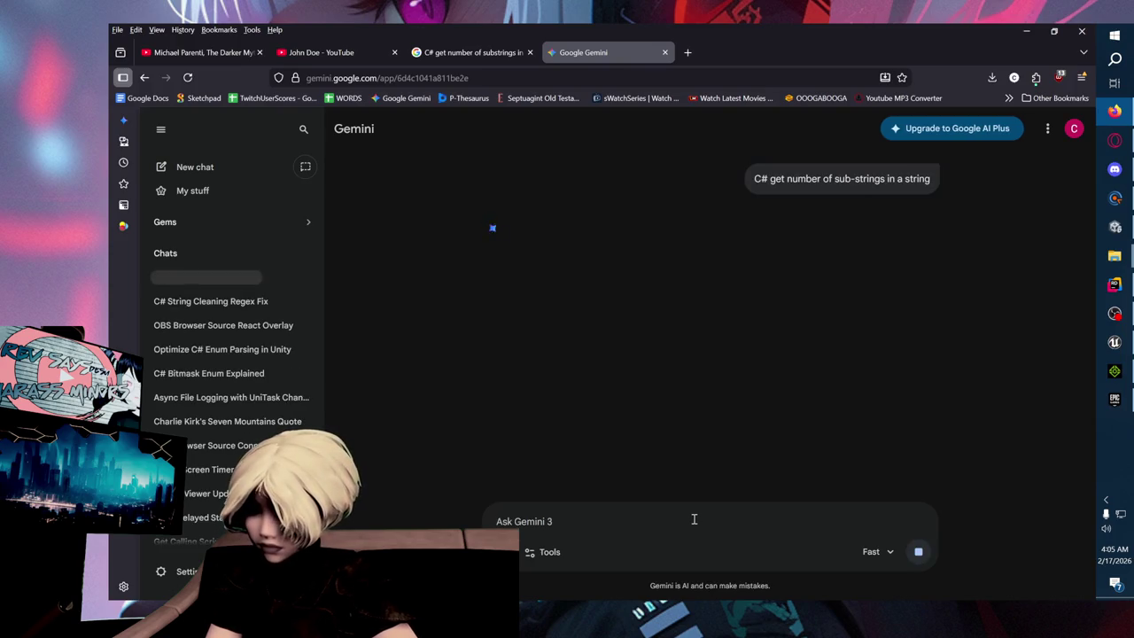
# Check the Firefox lecture video tab, pausing and resuming it, then return to the Gemini window.
pyautogui.click(1115, 140)
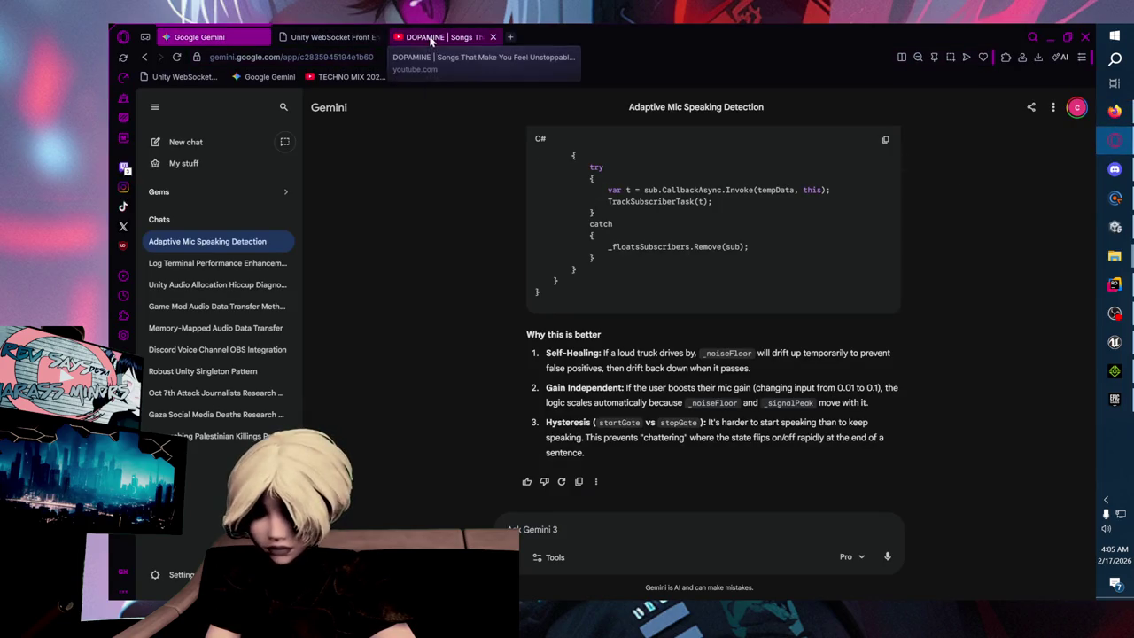
pyautogui.click(1114, 110)
pyautogui.click(321, 52)
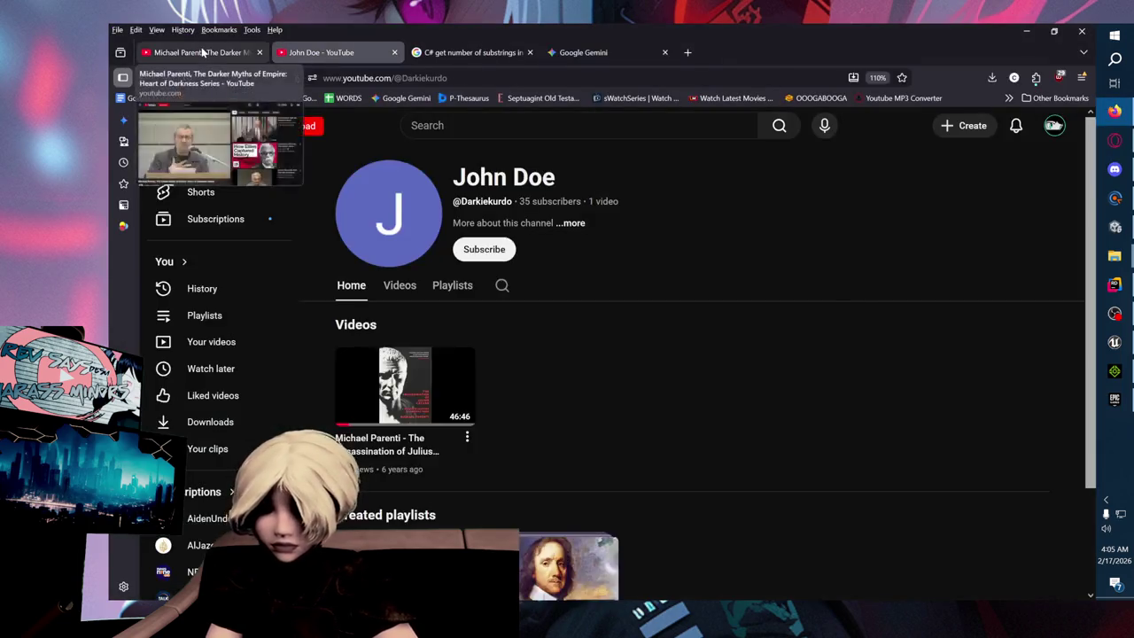
pyautogui.click(203, 52)
pyautogui.click(552, 202)
pyautogui.click(552, 202)
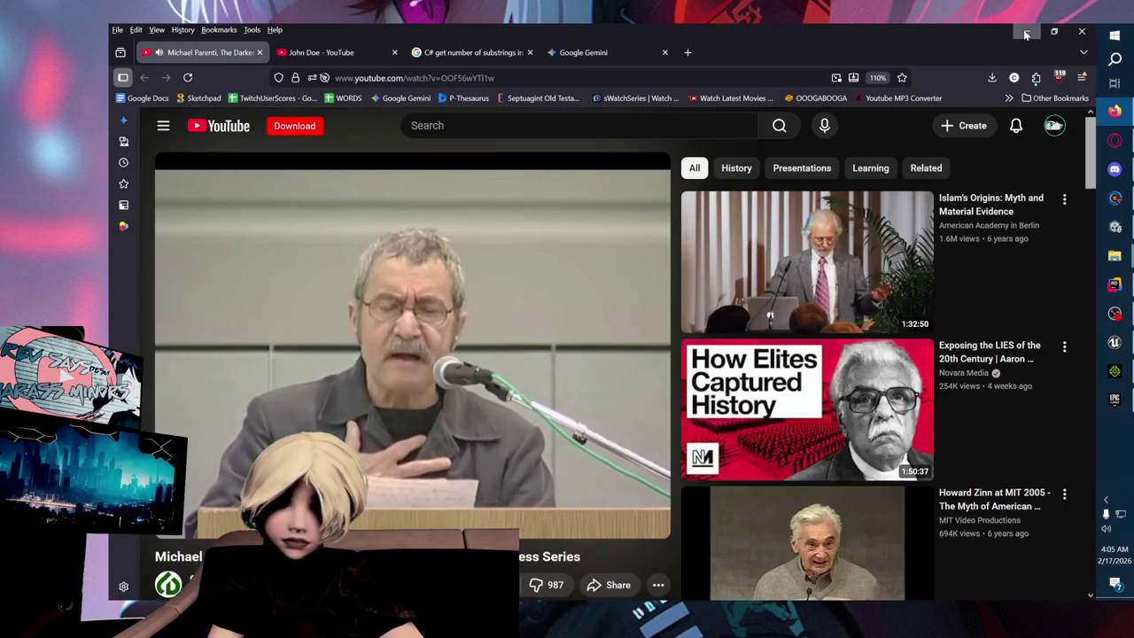
pyautogui.hotkey('alt', 'Tab')
pyautogui.scroll(2, 936, 373)
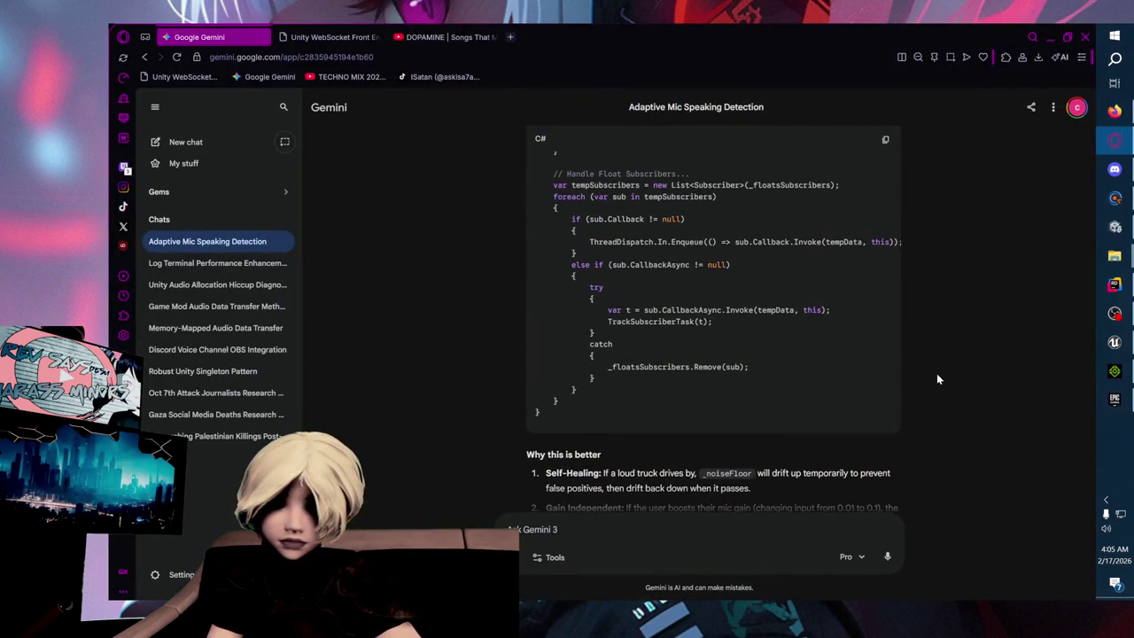
pyautogui.scroll(-2, 935, 373)
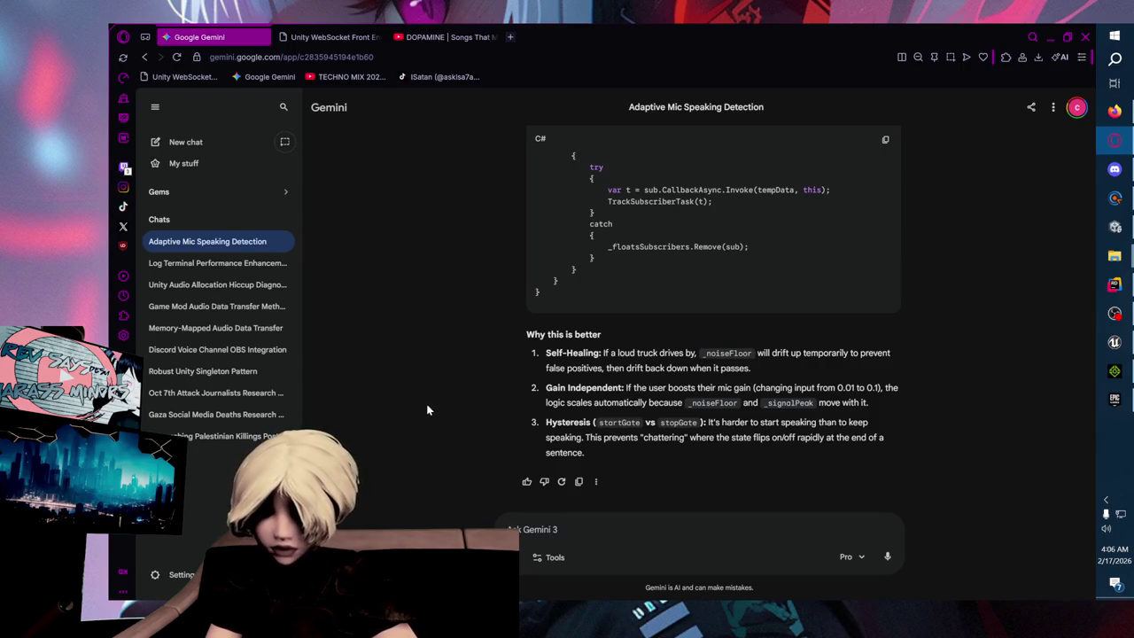
# Review the C# substring-count Google results and their code example, then go back to the Gemini chat.
pyautogui.click(1114, 111)
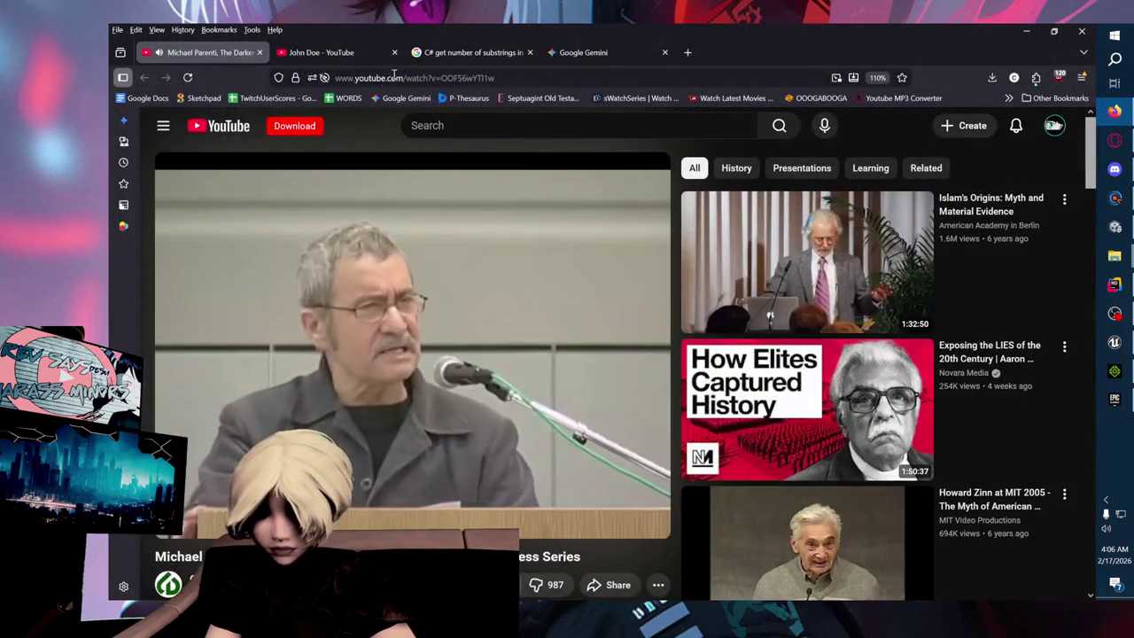
pyautogui.click(470, 52)
pyautogui.click(191, 272)
pyautogui.scroll(-3, 164, 262)
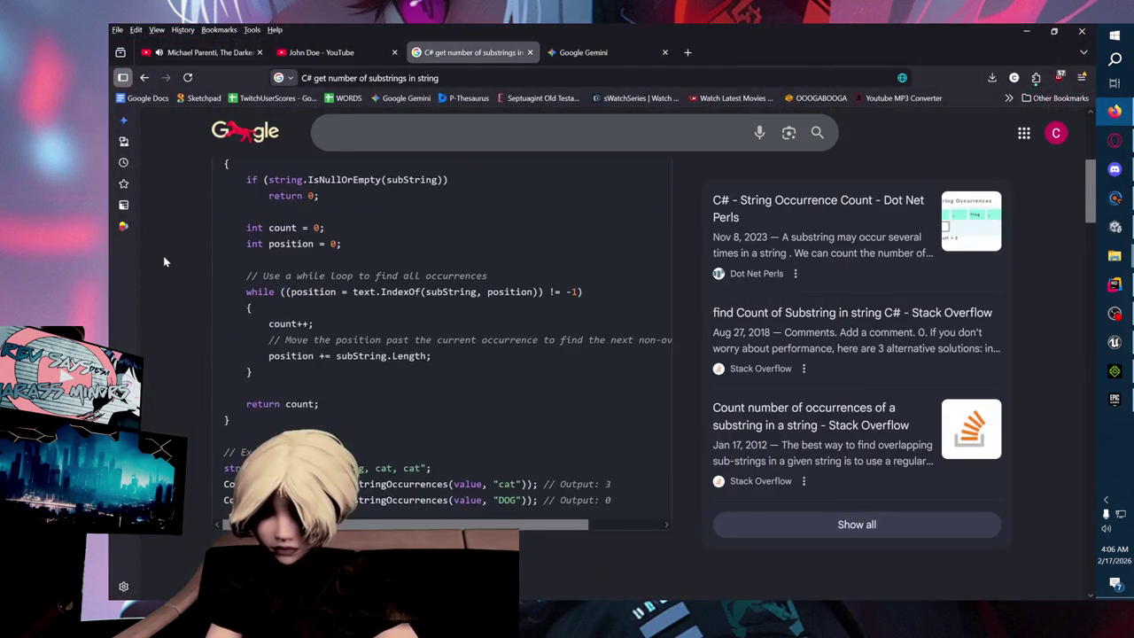
pyautogui.scroll(2, 166, 263)
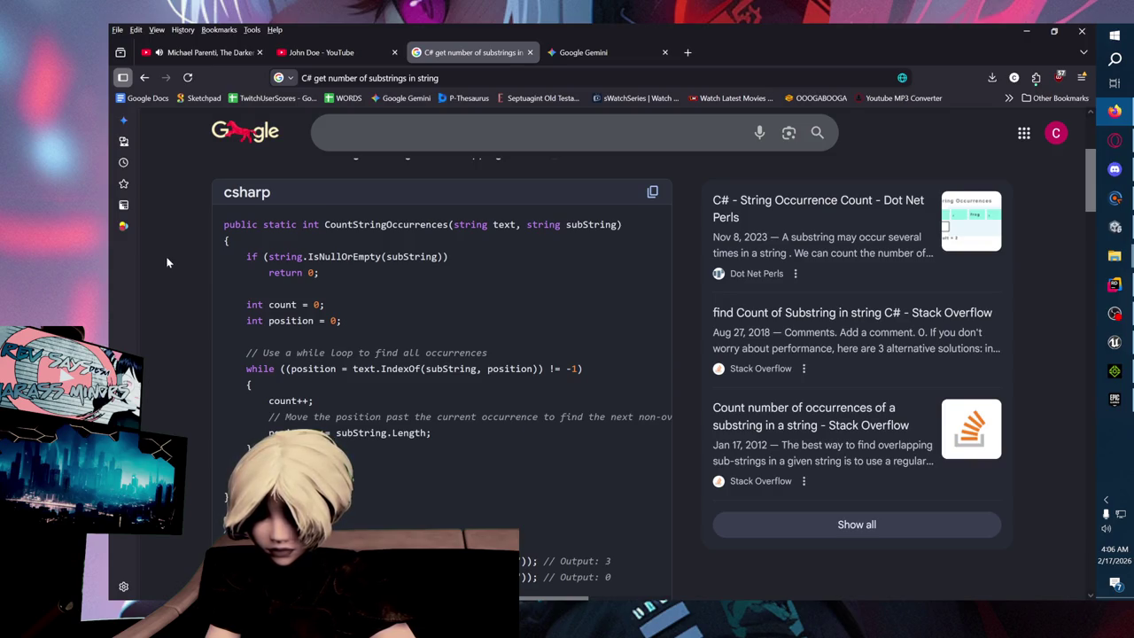
pyautogui.scroll(-2, 167, 262)
pyautogui.click(582, 52)
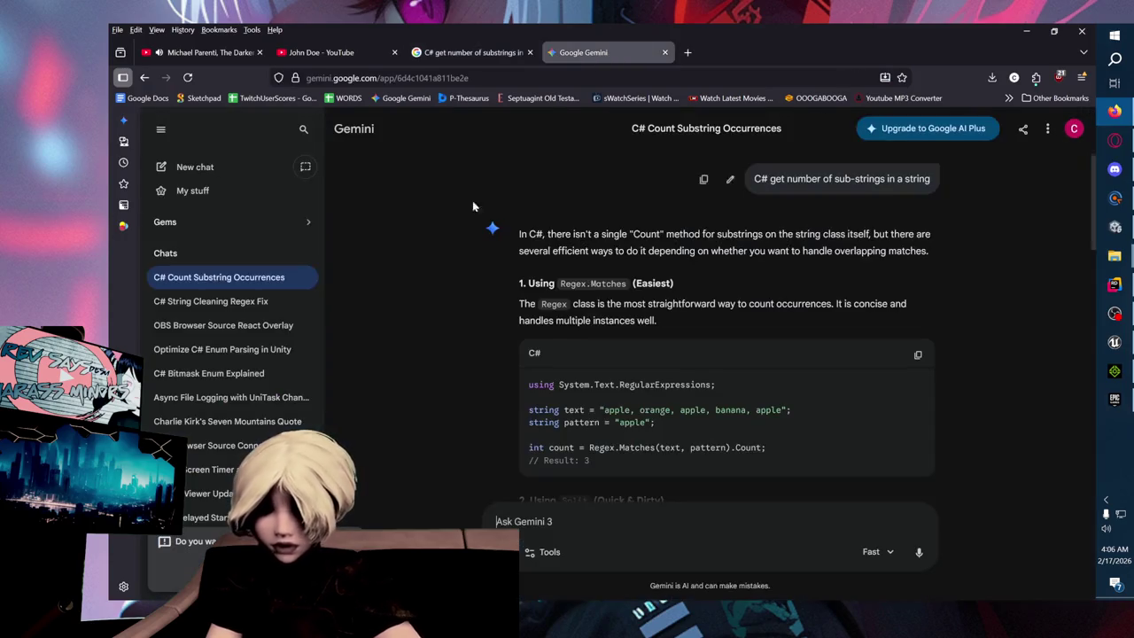
pyautogui.scroll(-3, 489, 290)
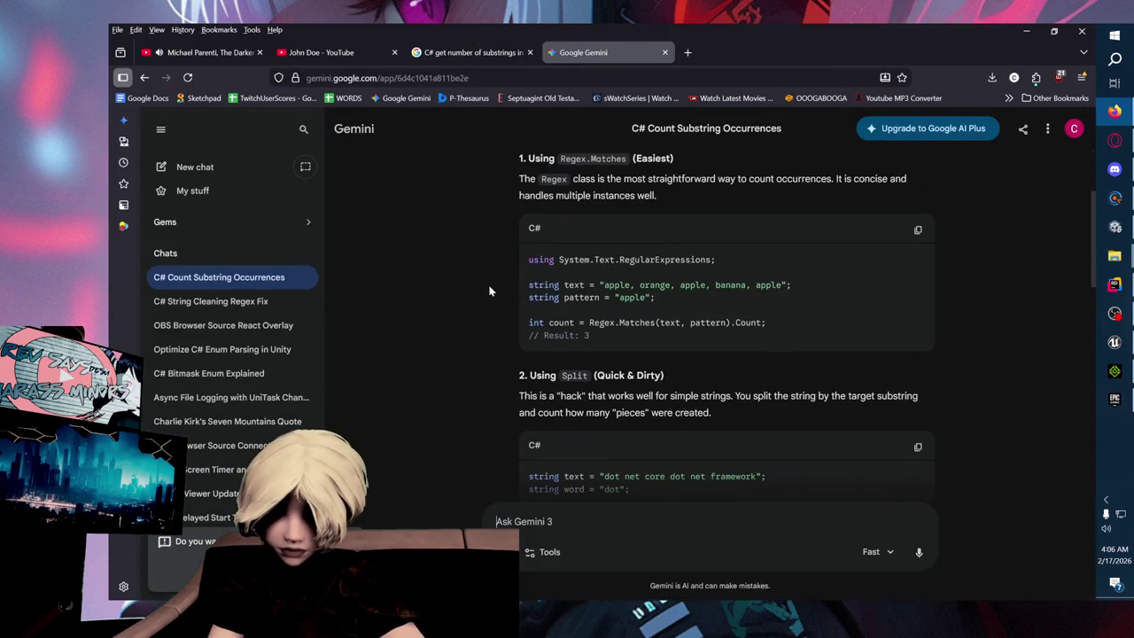
pyautogui.scroll(-4, 489, 291)
pyautogui.scroll(3, 492, 279)
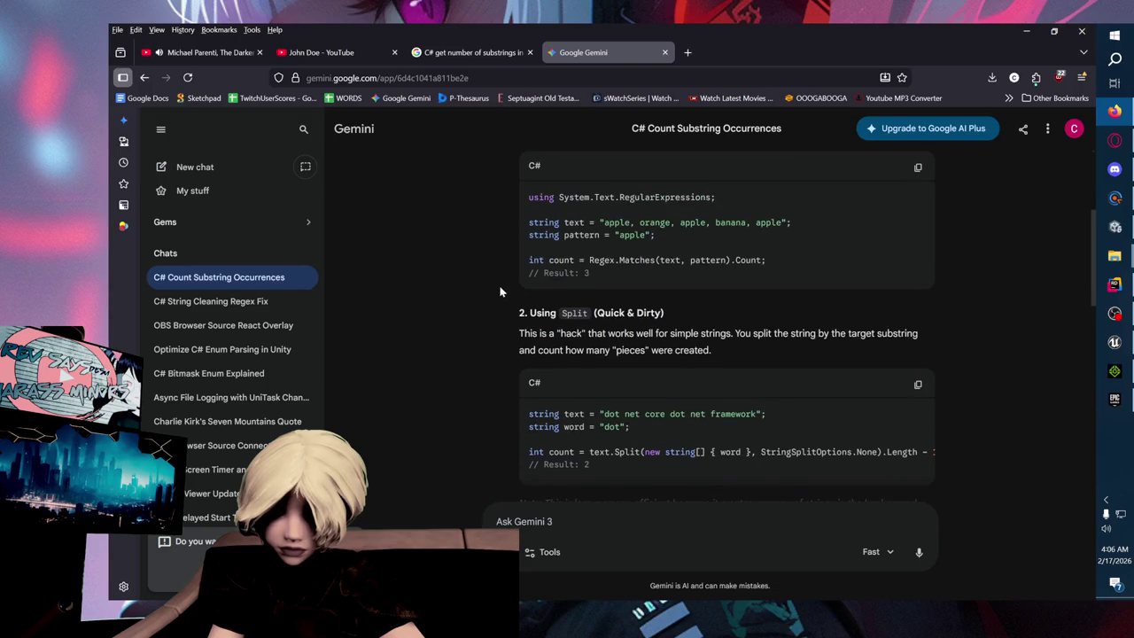
pyautogui.scroll(-2, 500, 291)
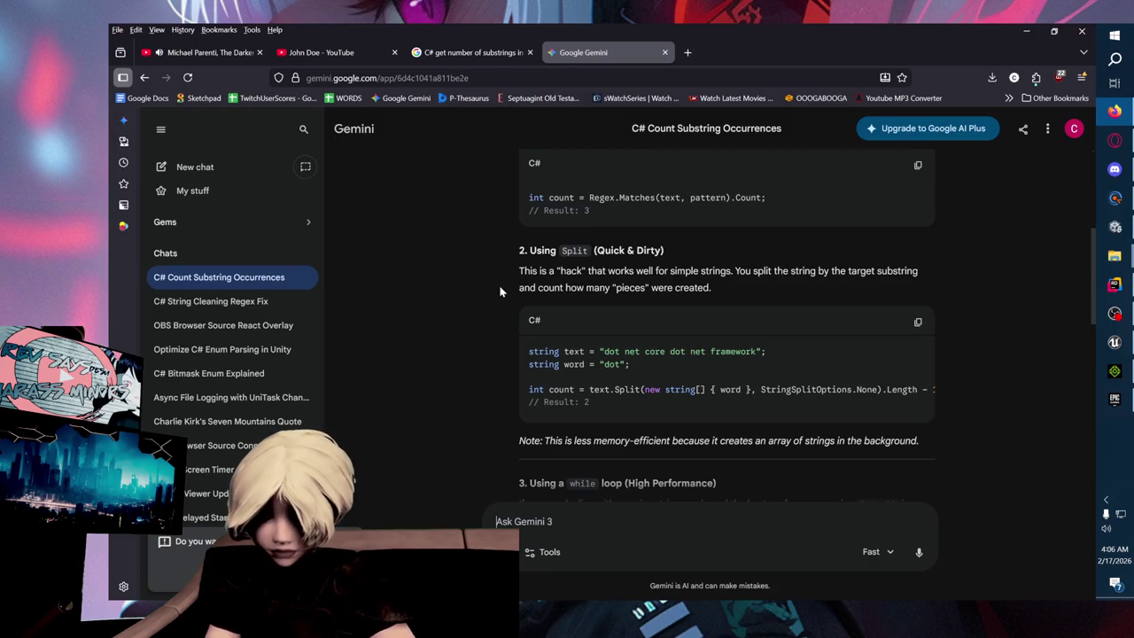
pyautogui.scroll(3, 499, 319)
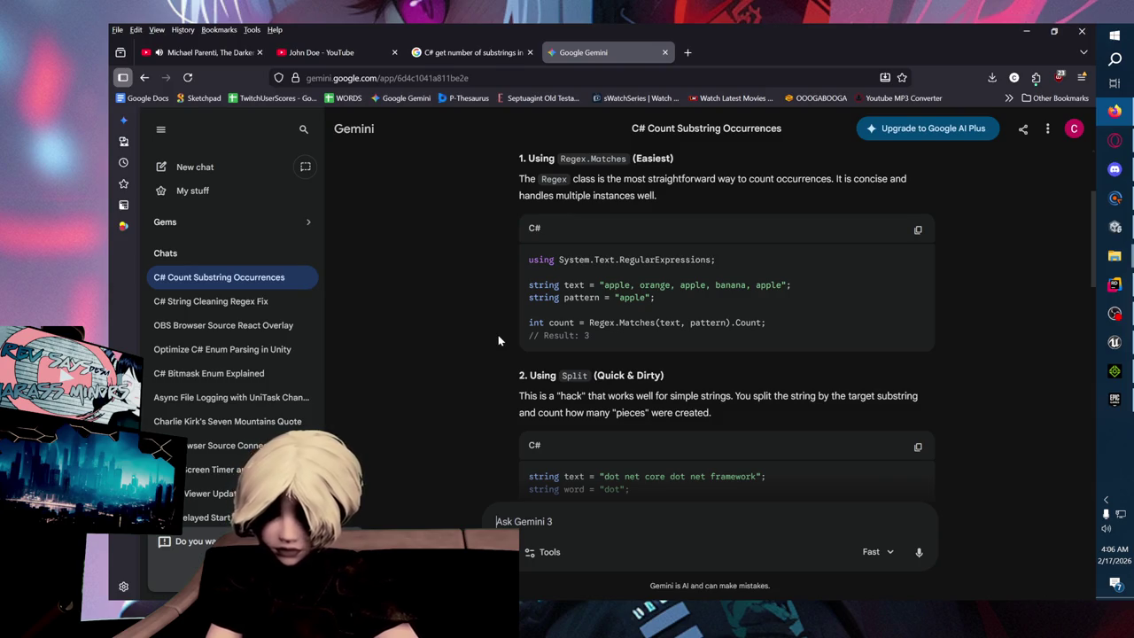
pyautogui.scroll(-3, 498, 340)
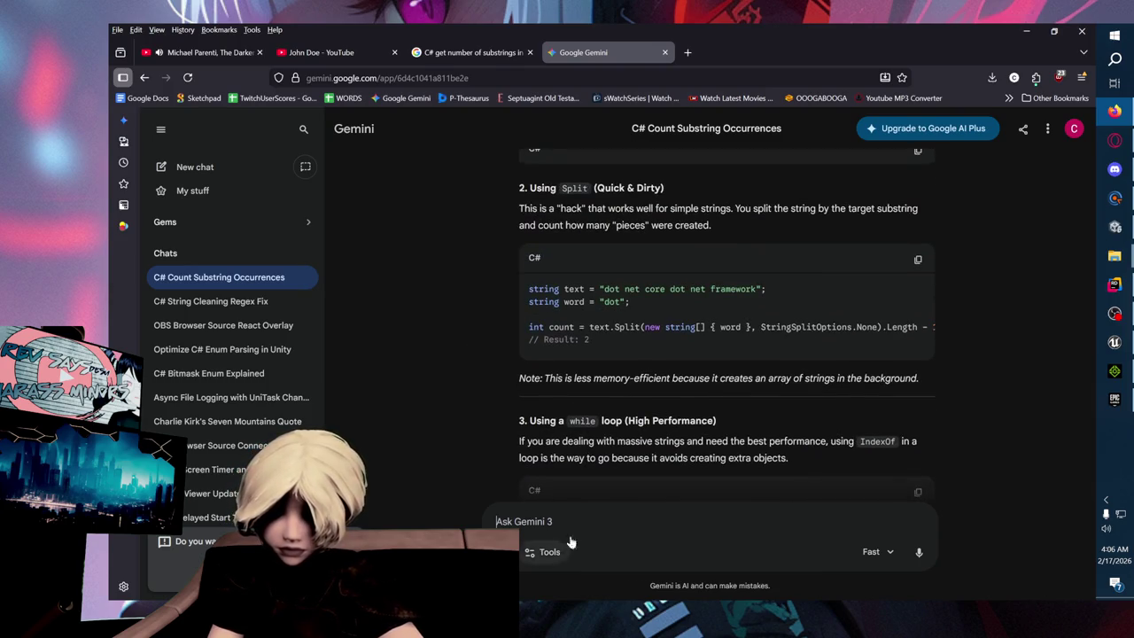
# Ask Gemini a follow-up about counting the matches while ignoring case.
pyautogui.write('we nee')
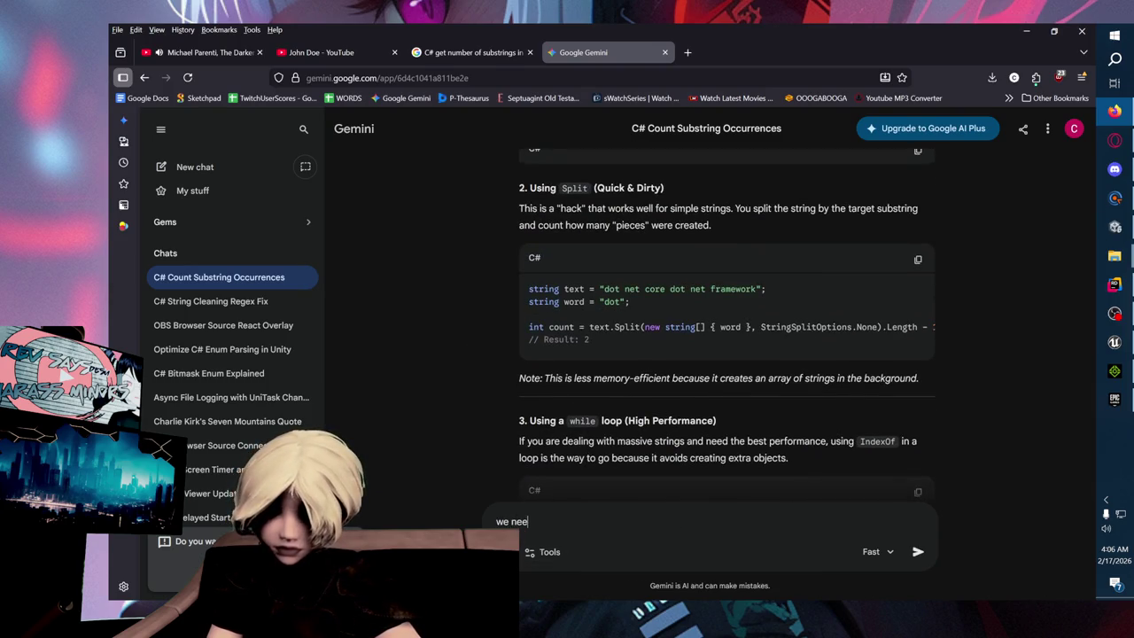
pyautogui.write('to ignore')
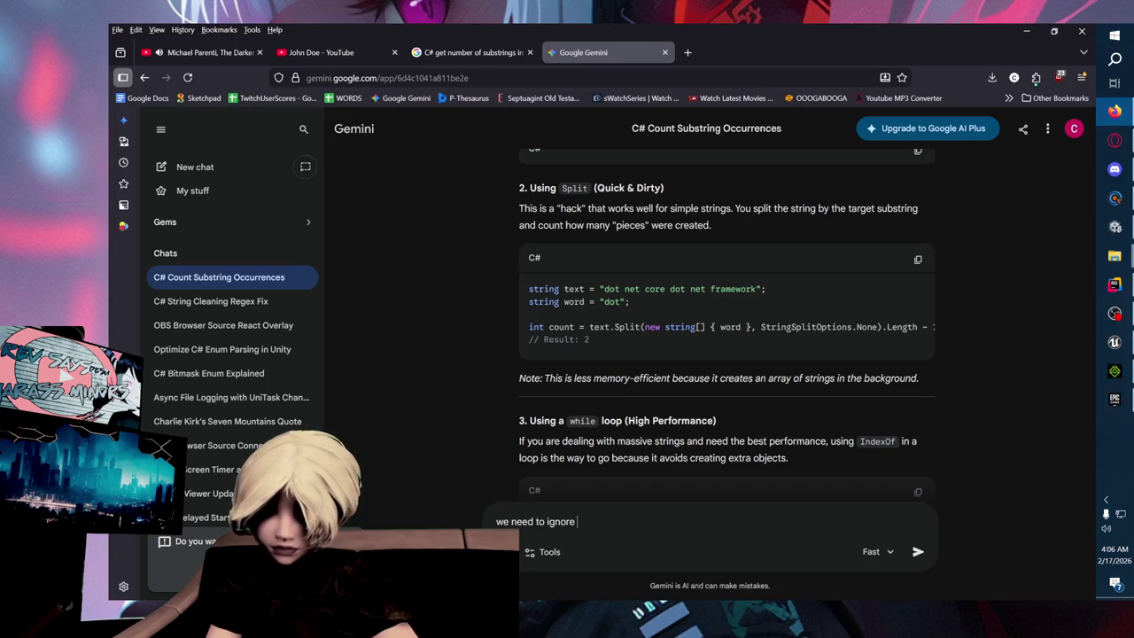
pyautogui.write('that with regex')
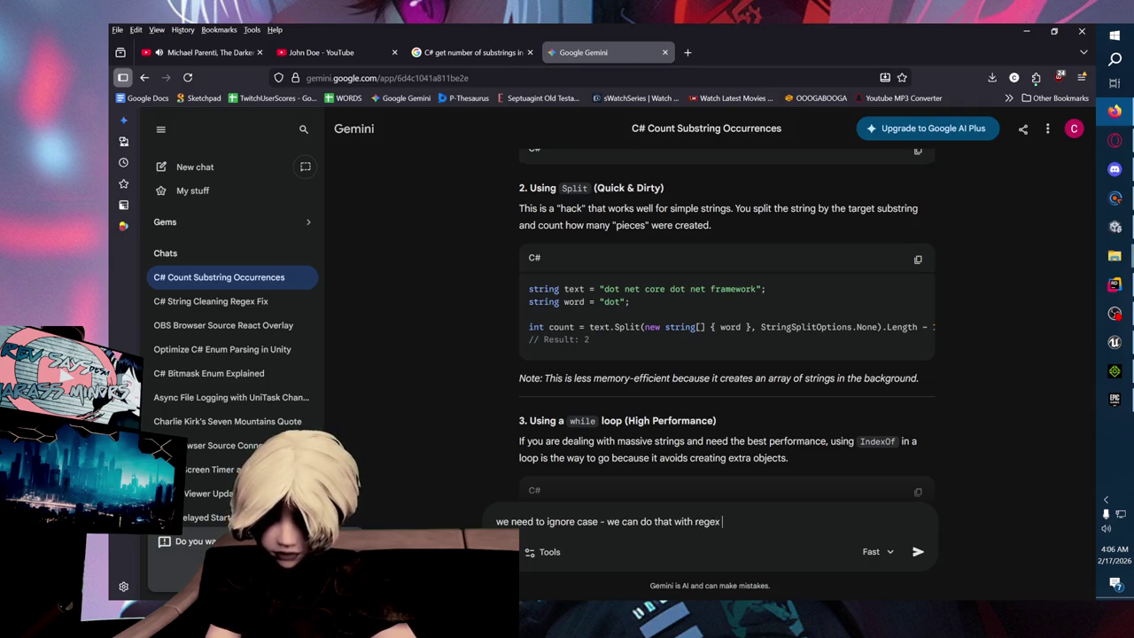
pyautogui.press('BackSpace')
pyautogui.write('.ma')
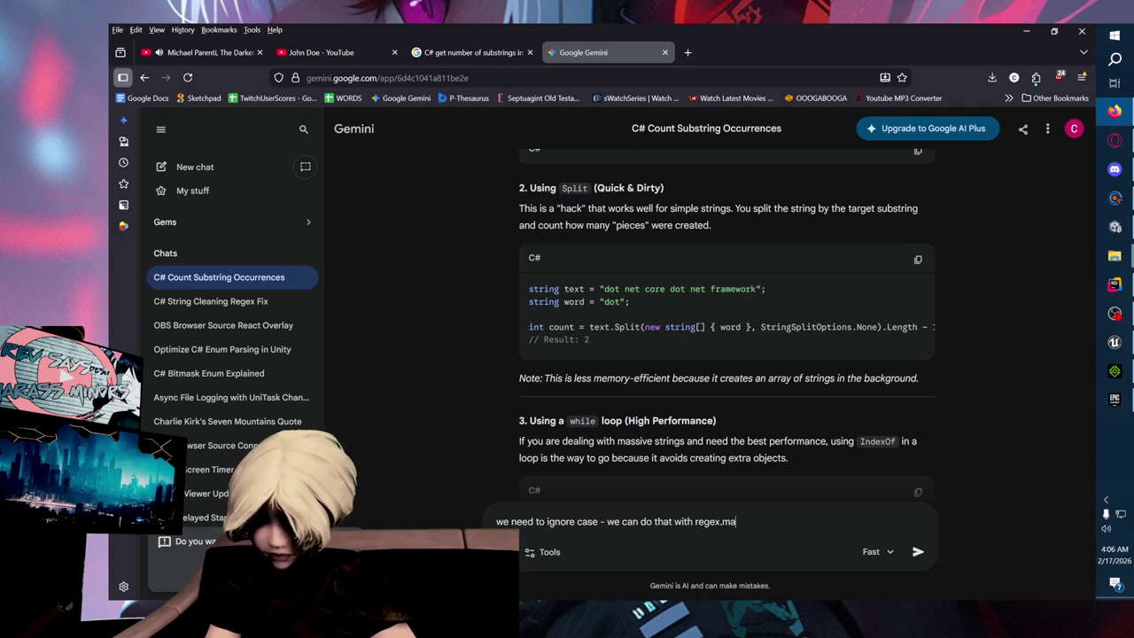
pyautogui.write('need to use')
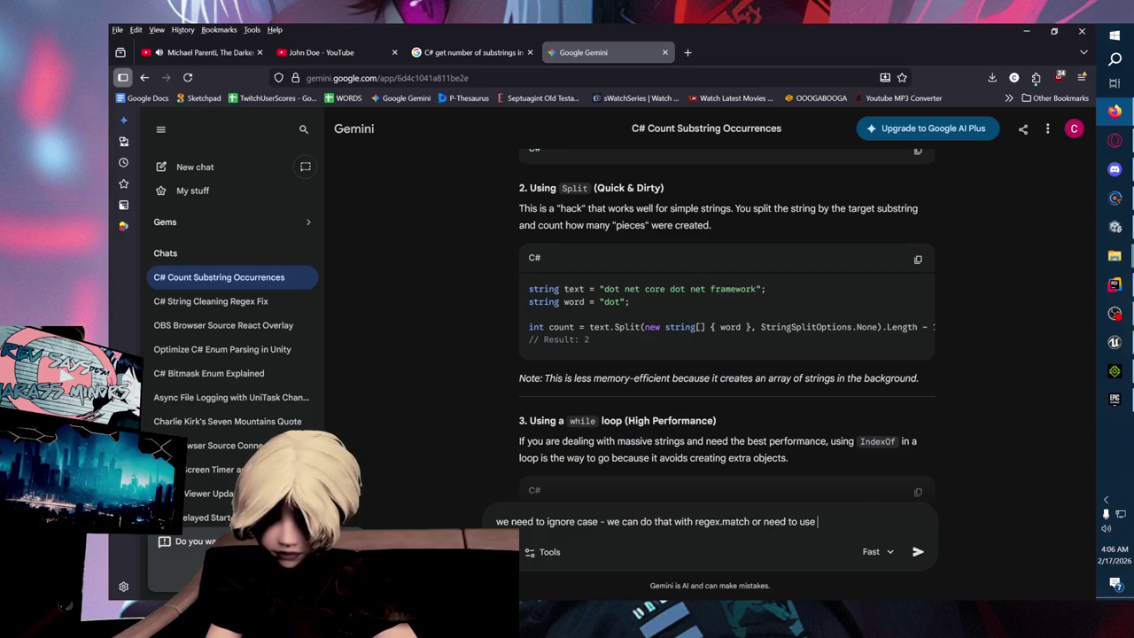
pyautogui.write('wer ?')
pyautogui.press('Return')
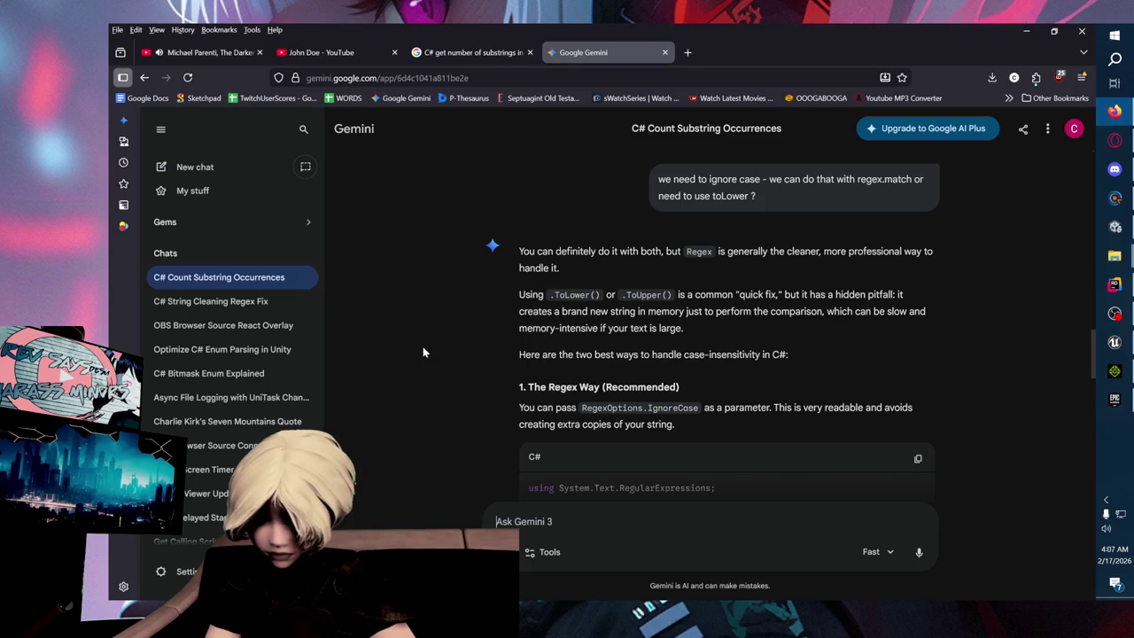
# Copy Gemini's Regex.Matches example using RegexOptions.IgnoreCase and switch back to Rider.
pyautogui.scroll(-2, 423, 350)
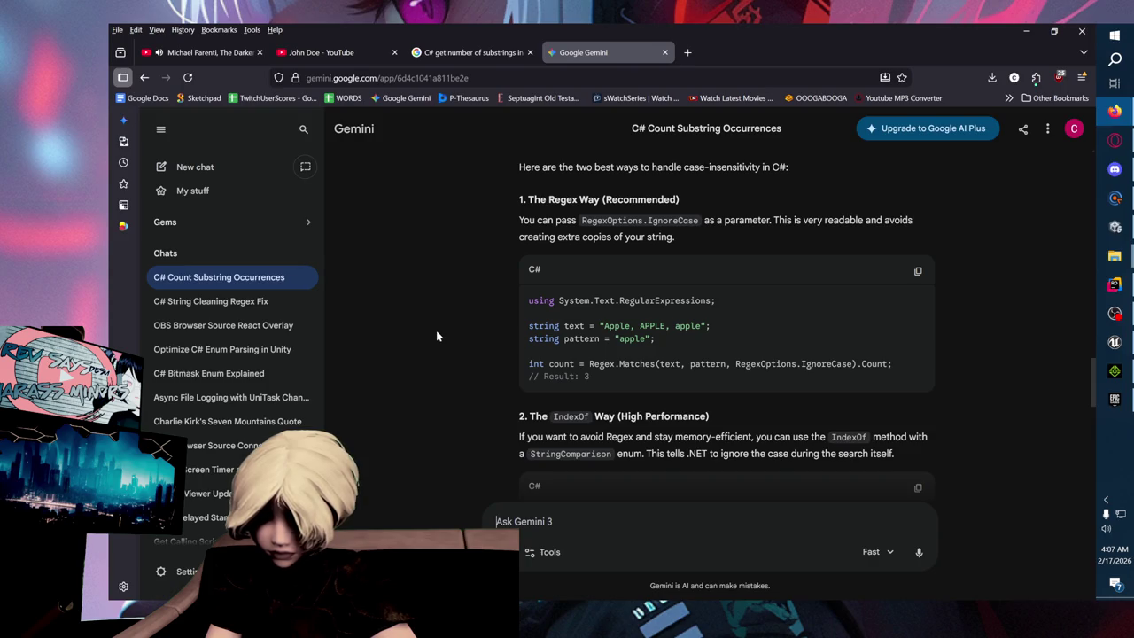
pyautogui.click(918, 270)
pyautogui.scroll(-1, 424, 404)
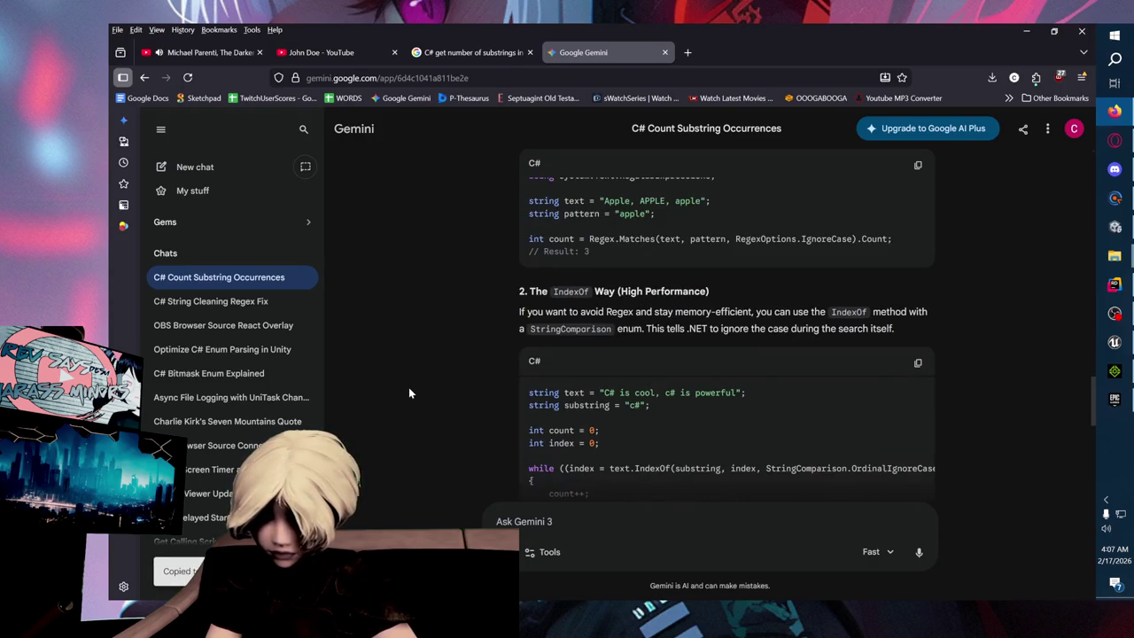
pyautogui.scroll(-2, 408, 388)
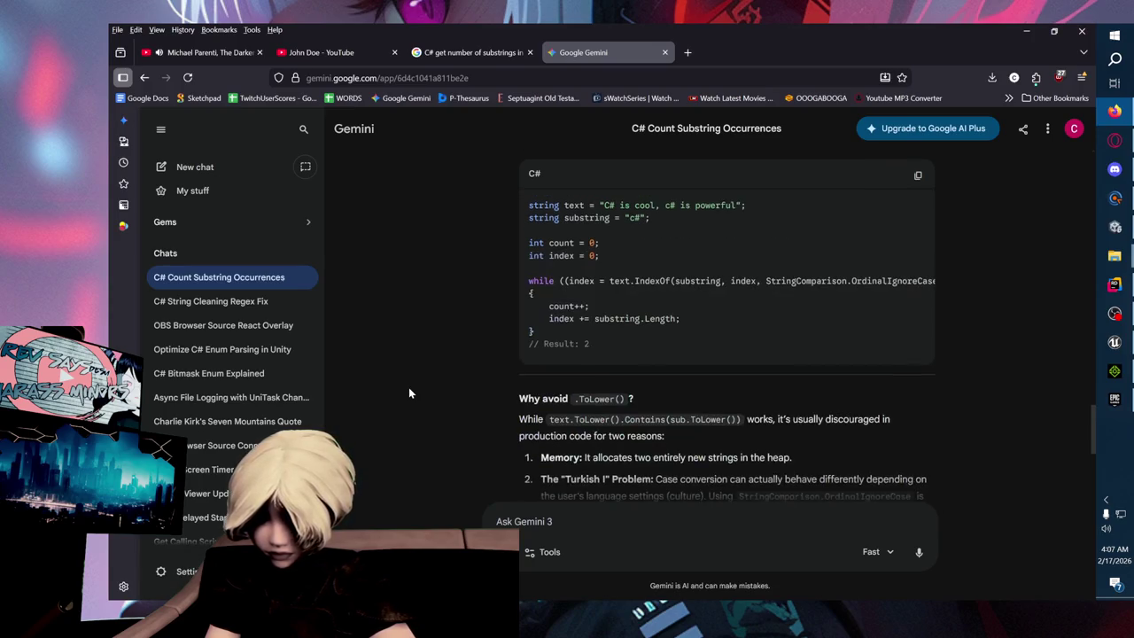
pyautogui.scroll(3, 408, 386)
pyautogui.scroll(2, 408, 386)
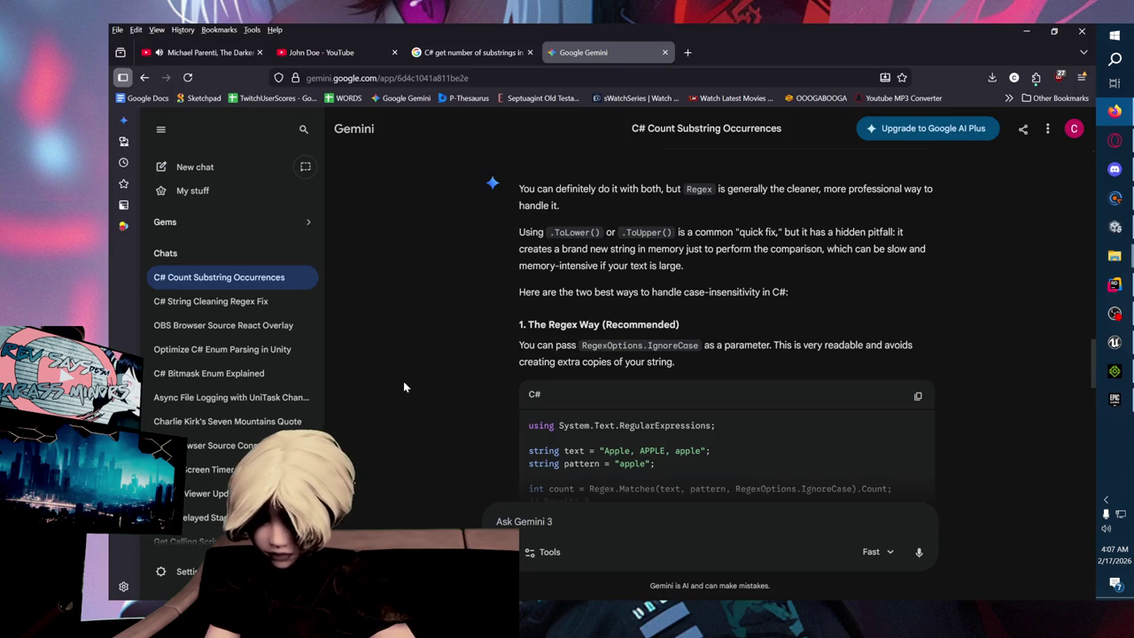
pyautogui.click(1114, 284)
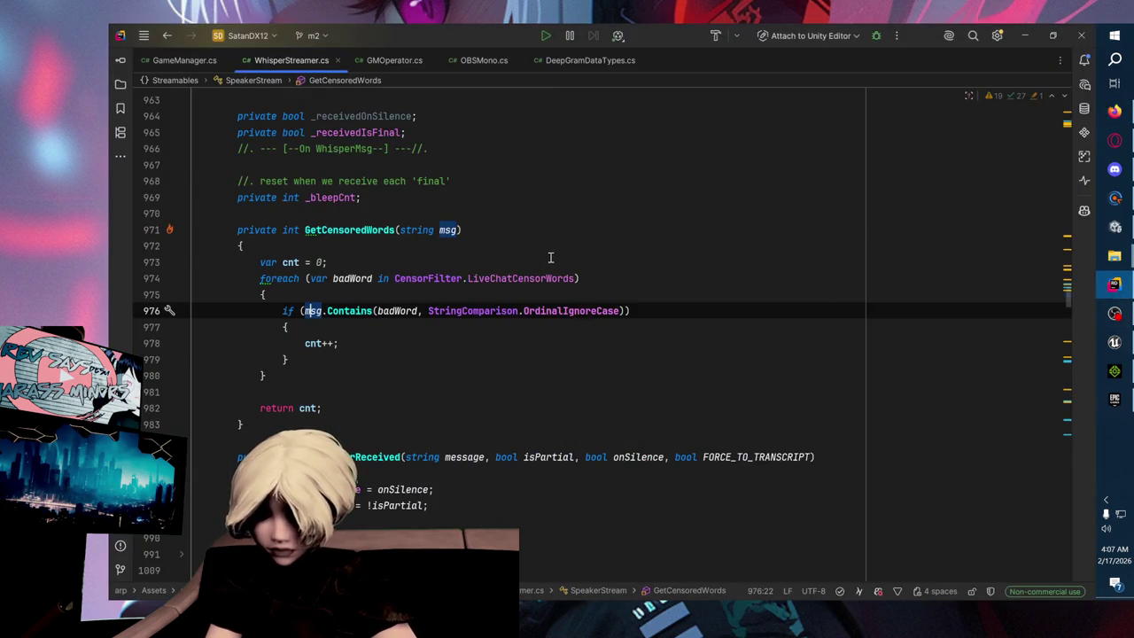
# Paste Gemini's Regex example inside the GetCensoredWords foreach loop and cut out its using line.
pyautogui.click(342, 231)
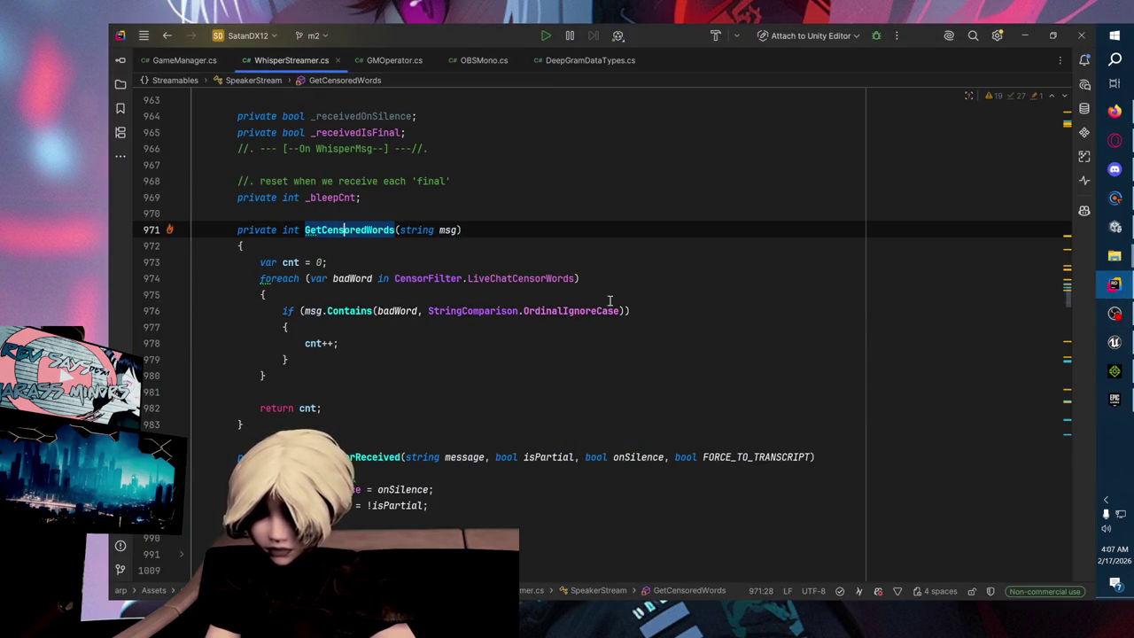
pyautogui.click(348, 427)
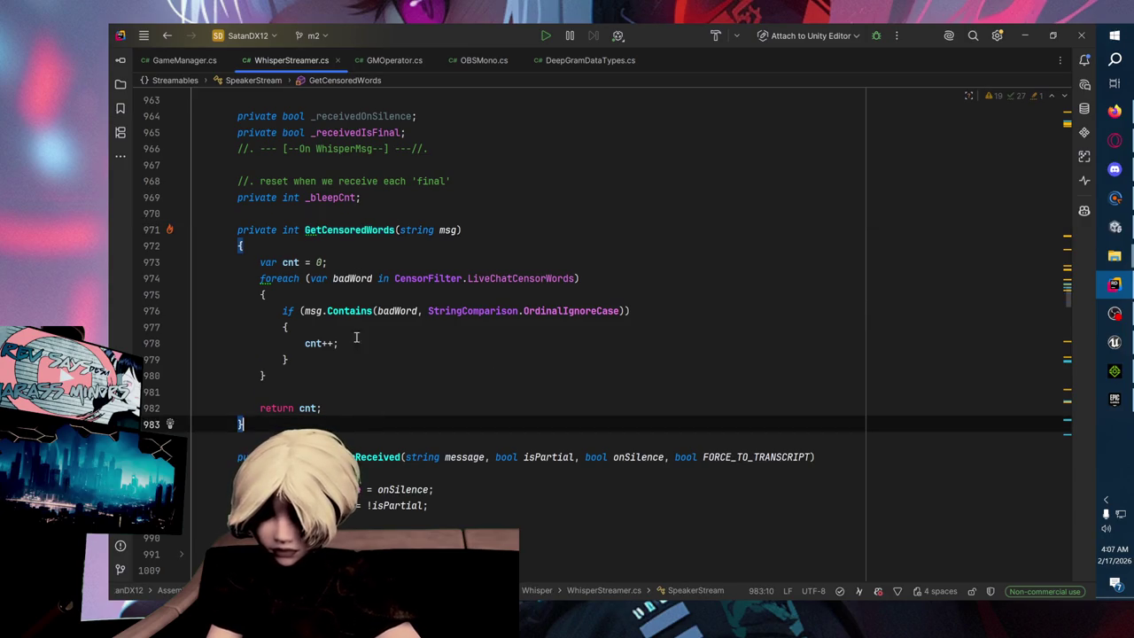
pyautogui.click(403, 298)
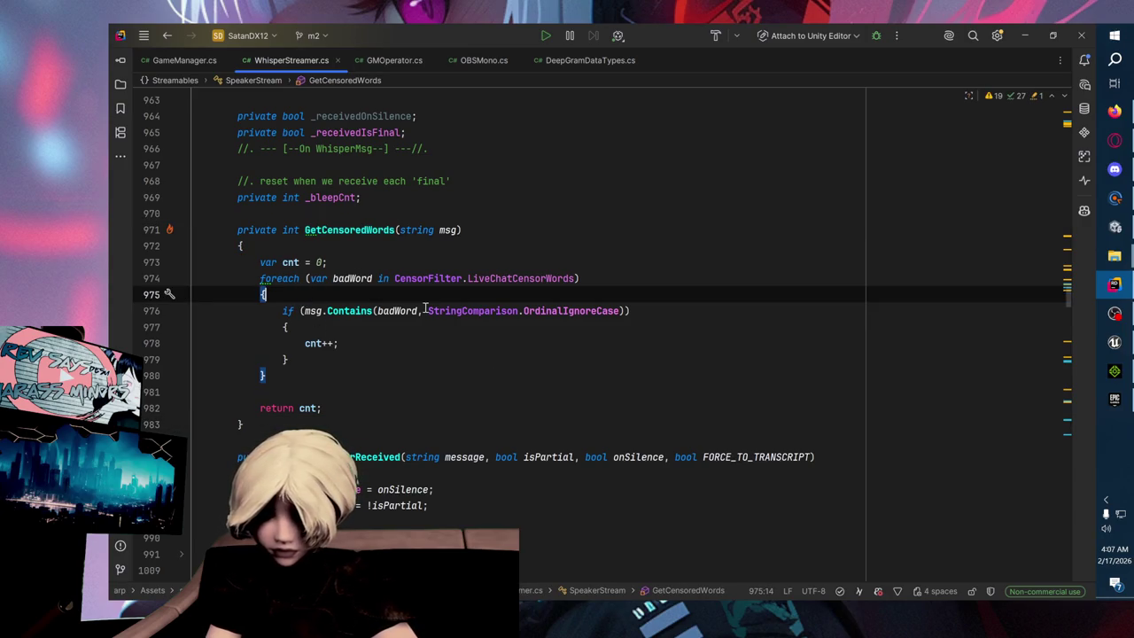
pyautogui.press('Return')
pyautogui.press('Return')
pyautogui.press('Return')
pyautogui.click(385, 315)
pyautogui.hotkey('ctrl', 'v')
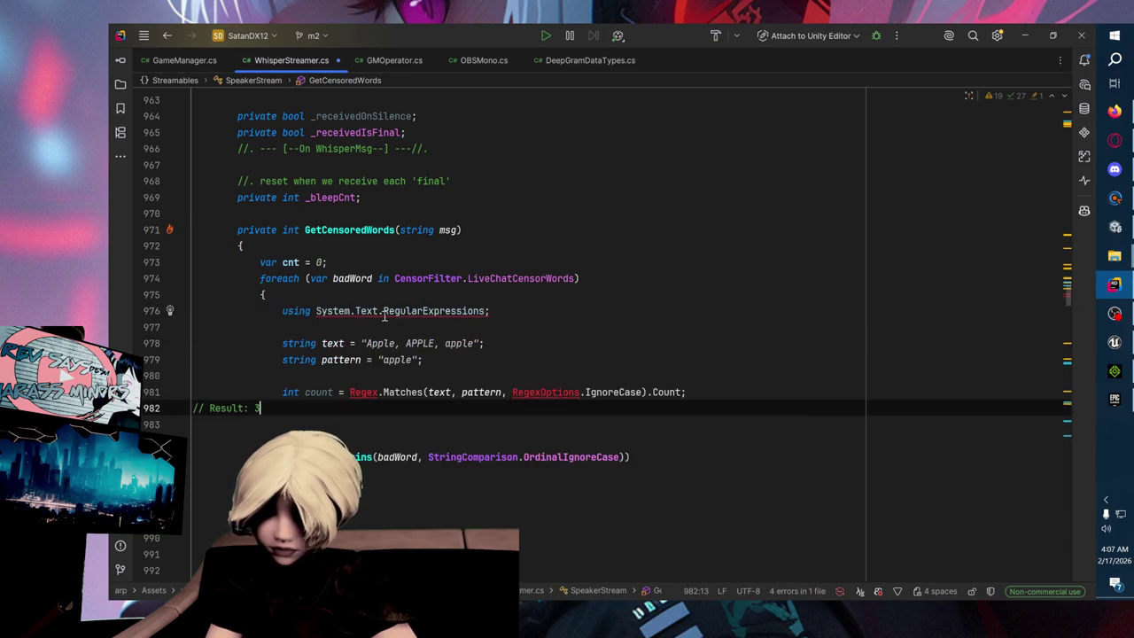
pyautogui.moveTo(489, 311); pyautogui.dragTo(232, 314)
pyautogui.hotkey('ctrl', 'x')
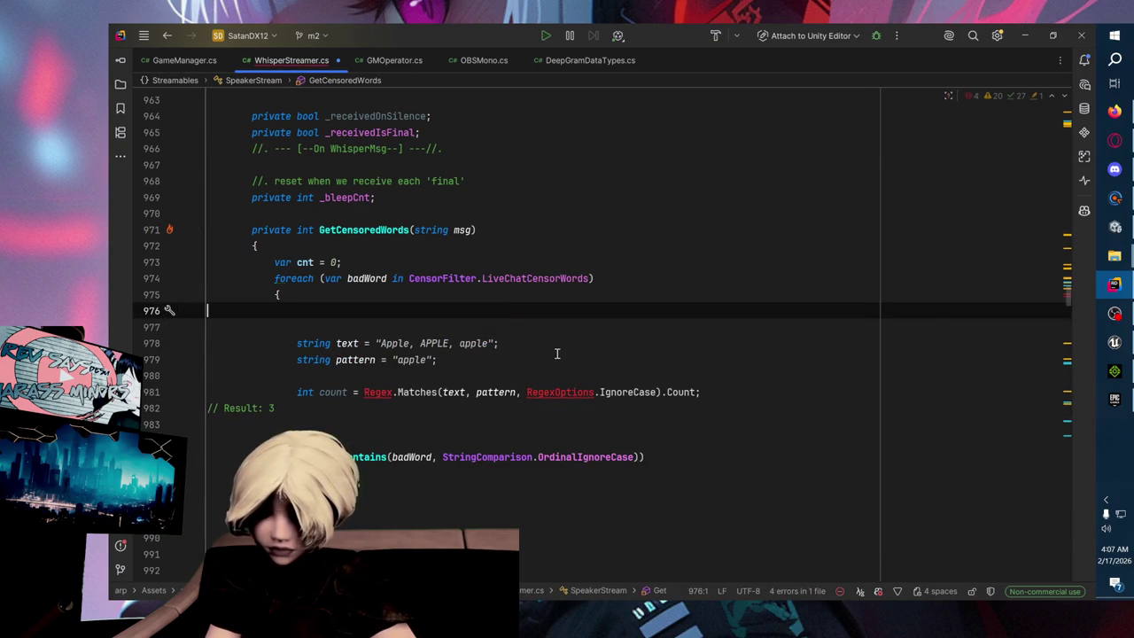
# Add 'using System.Text.RegularExpressions;' to the file's imports, then return to GetCensoredWords.
pyautogui.scroll(20, 478, 459)
pyautogui.scroll(20, 478, 460)
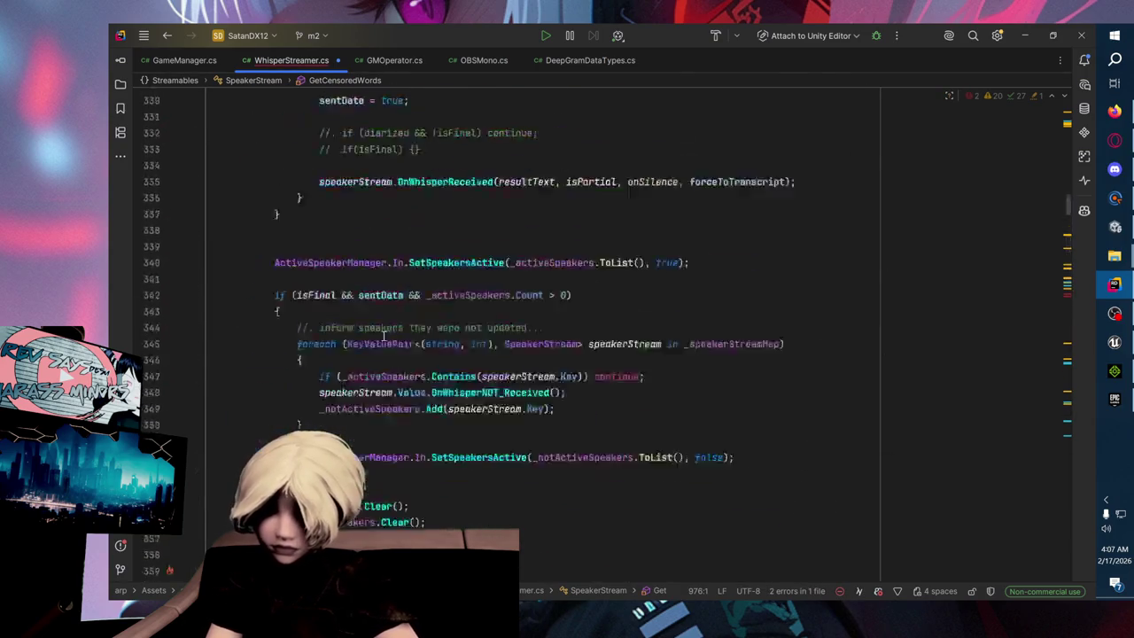
pyautogui.click(404, 241)
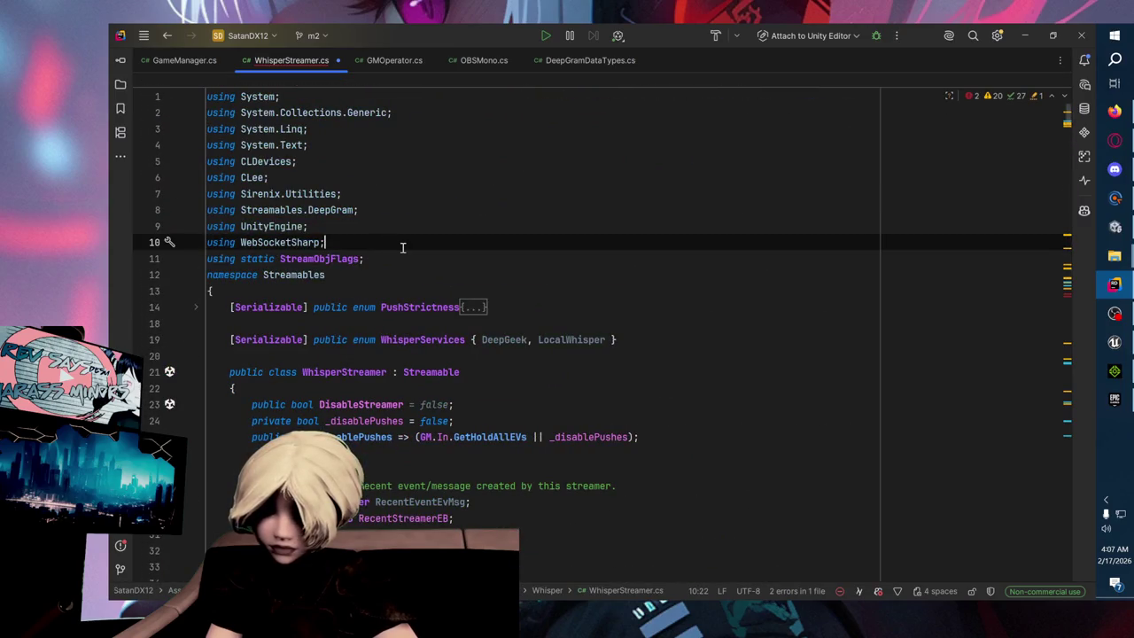
pyautogui.press('Return')
pyautogui.hotkey('ctrl', 'v')
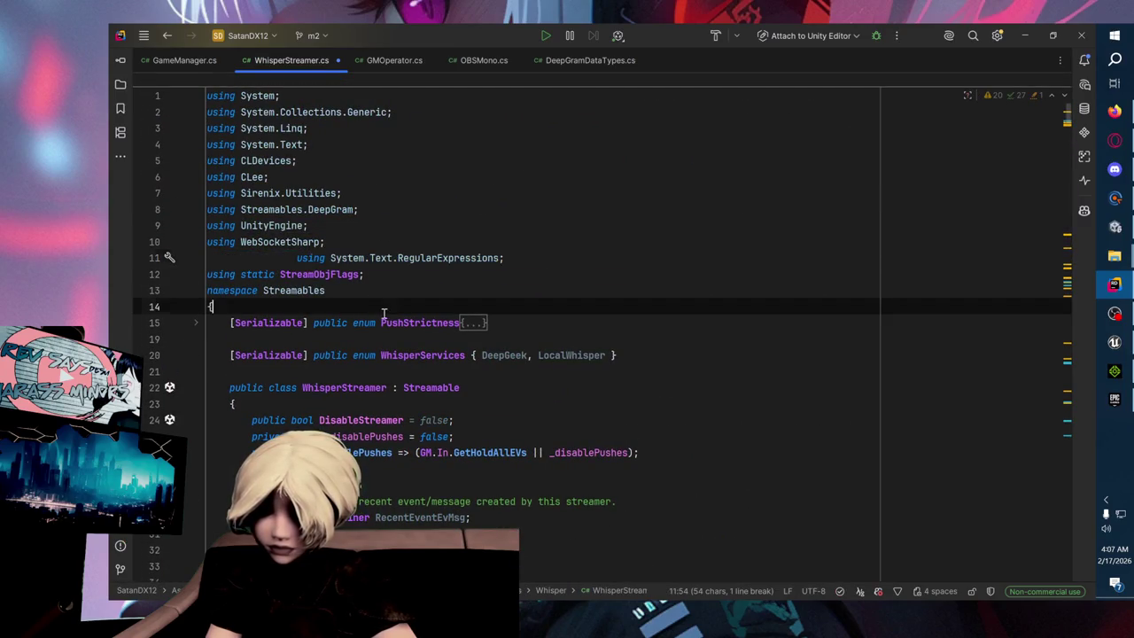
pyautogui.moveTo(293, 258); pyautogui.dragTo(209, 258)
pyautogui.press('BackSpace')
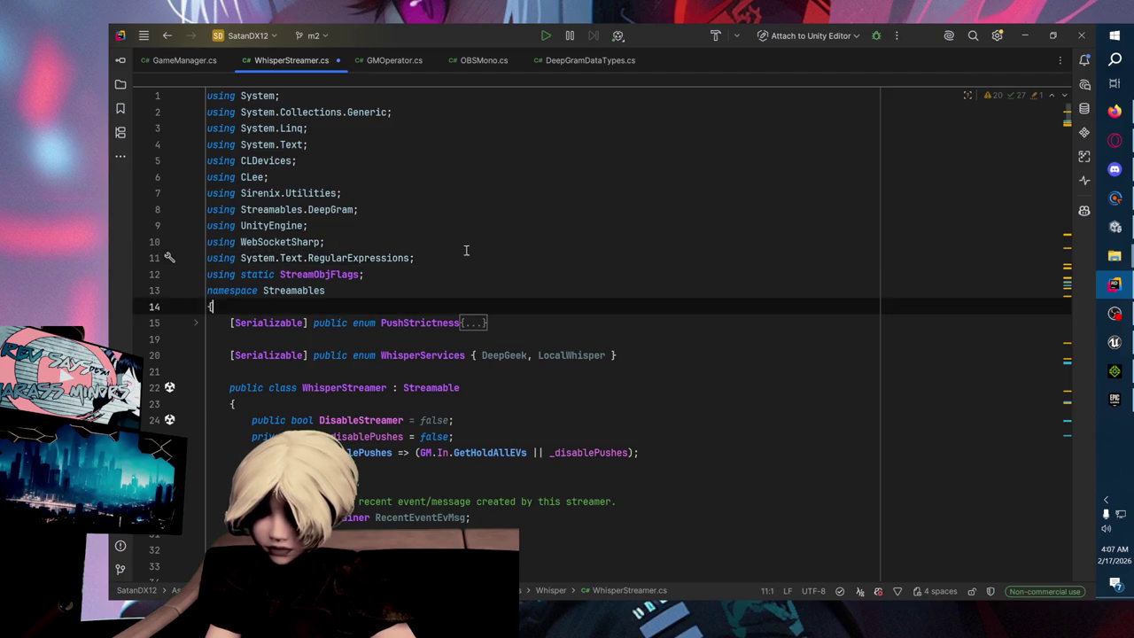
pyautogui.hotkey('ctrl', 'alt', 'Left')
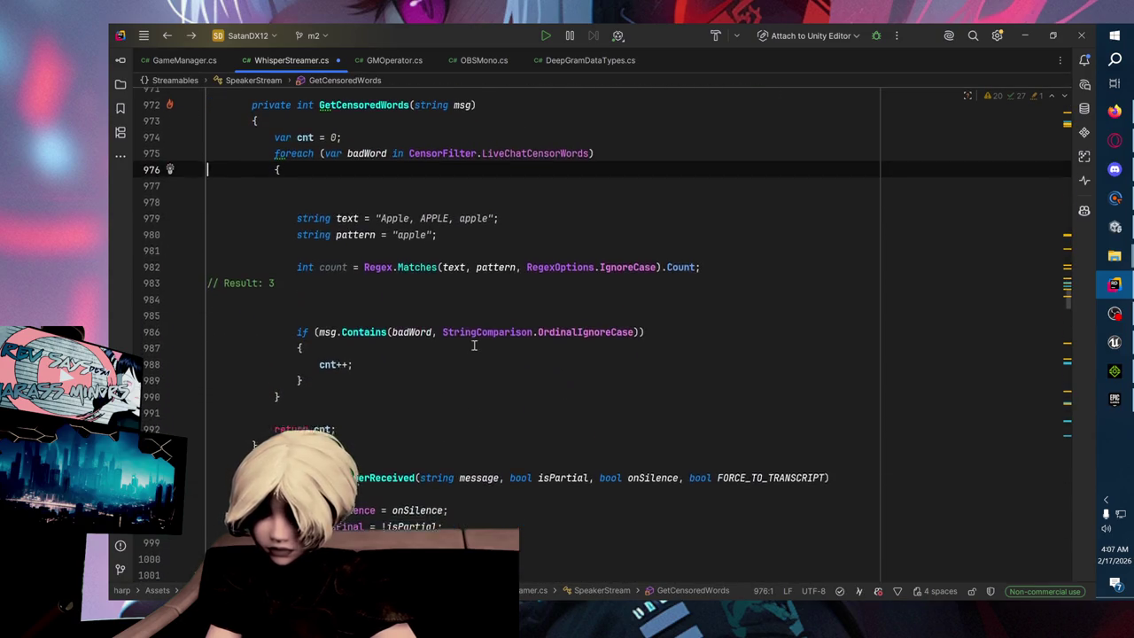
# Delete the example's sample text and pattern lines and its Result comment.
pyautogui.click(537, 264)
pyautogui.click(496, 281)
pyautogui.moveTo(147, 279); pyautogui.dragTo(139, 246)
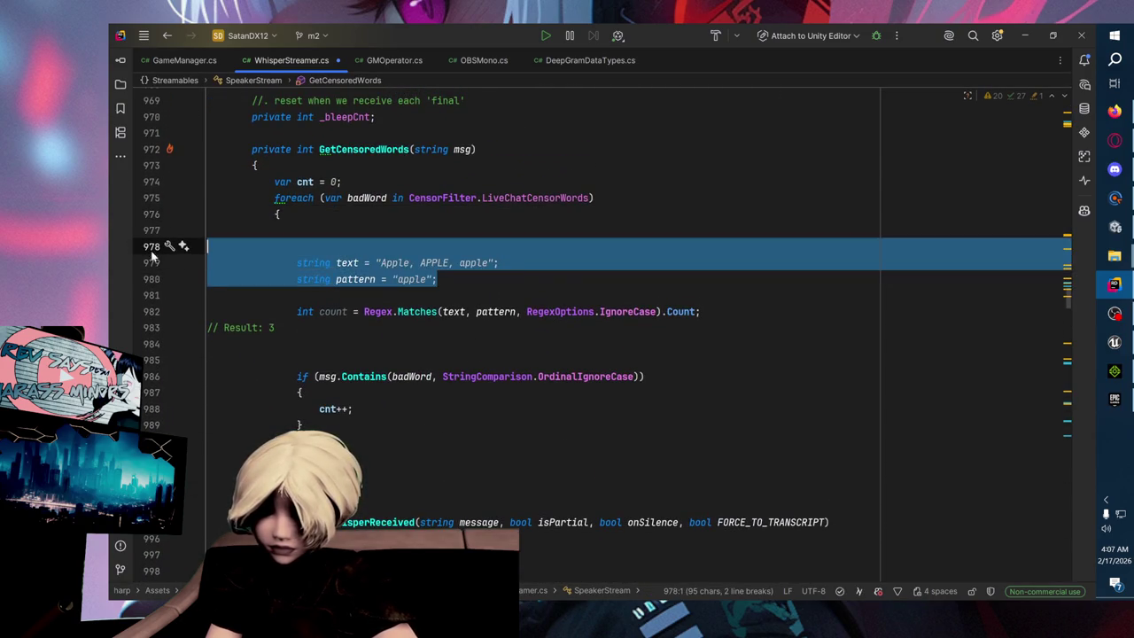
pyautogui.press('BackSpace')
pyautogui.press('BackSpace')
pyautogui.press('BackSpace')
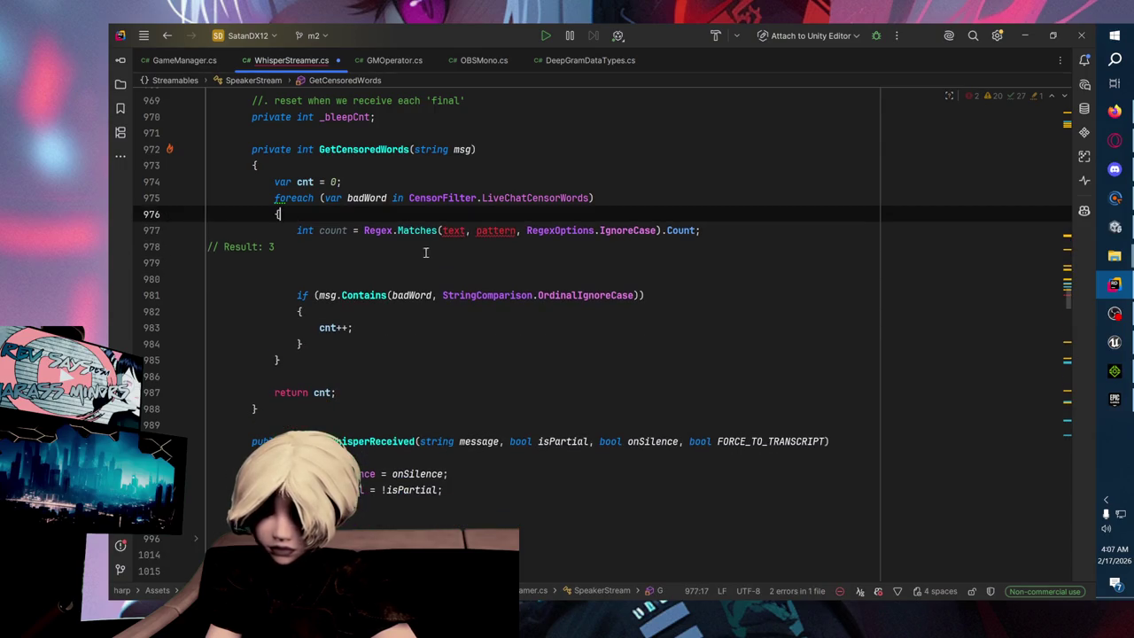
pyautogui.moveTo(344, 273); pyautogui.dragTo(121, 256)
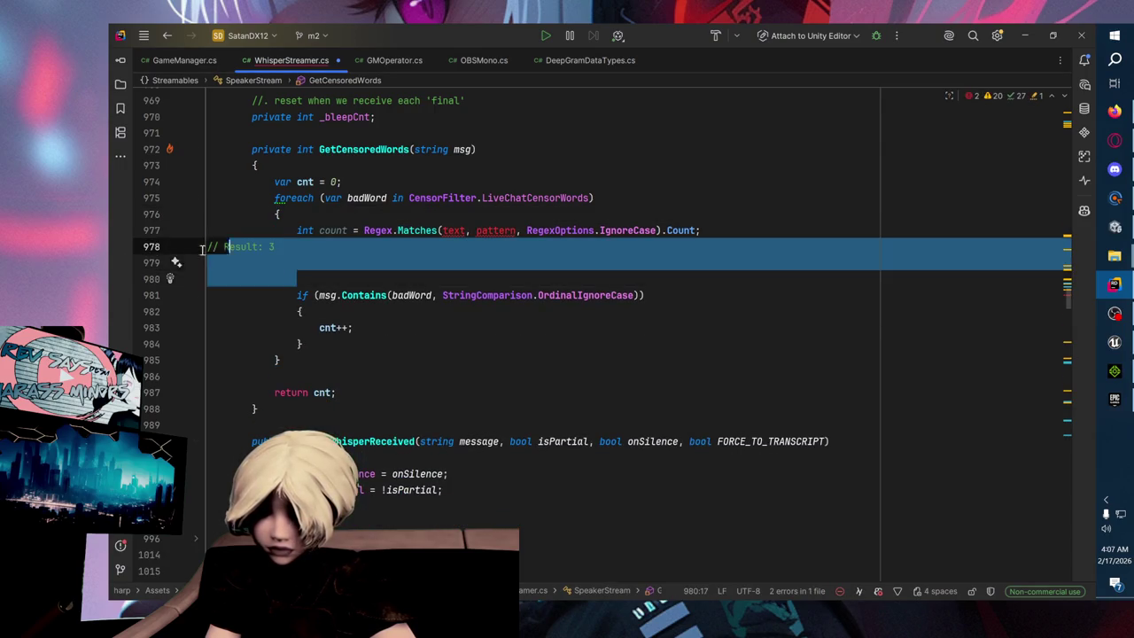
pyautogui.press('BackSpace')
pyautogui.press('BackSpace')
pyautogui.press('BackSpace')
# Change the Regex.Matches arguments to msg and badWord.
pyautogui.doubleClick(461, 149)
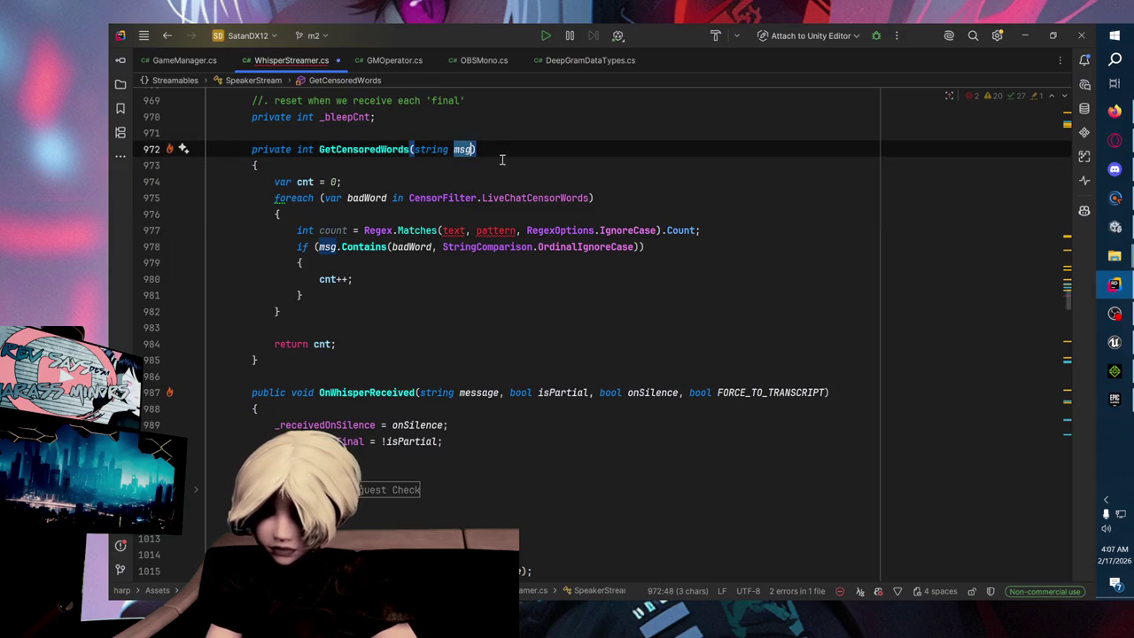
pyautogui.doubleClick(452, 230)
pyautogui.write('msg')
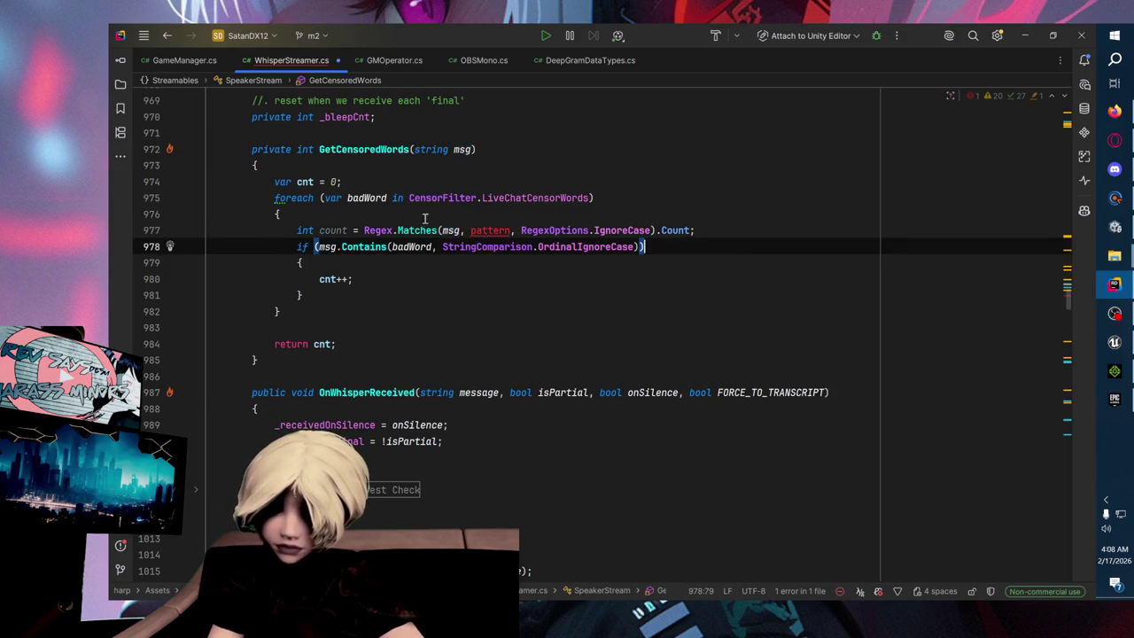
pyautogui.doubleClick(366, 197)
pyautogui.hotkey('ctrl', 'c')
pyautogui.doubleClick(495, 230)
pyautogui.hotkey('ctrl', 'v')
pyautogui.click(352, 279)
pyautogui.click(673, 230)
pyautogui.click(325, 246)
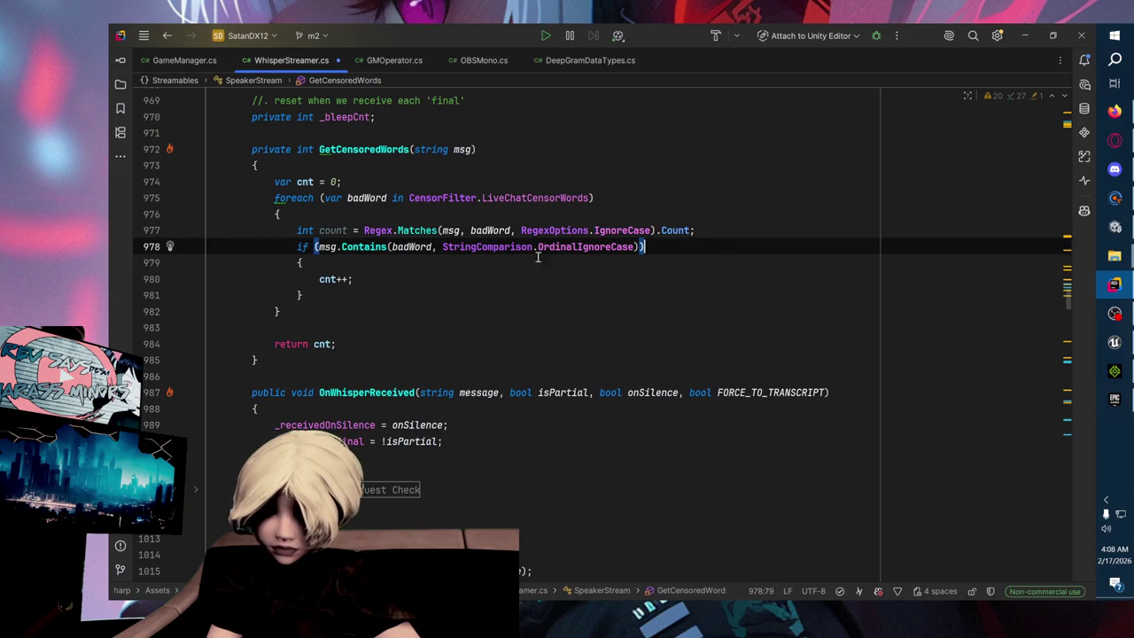
# Remove the old Contains if-block from the foreach loop.
pyautogui.click(374, 281)
pyautogui.click(374, 291)
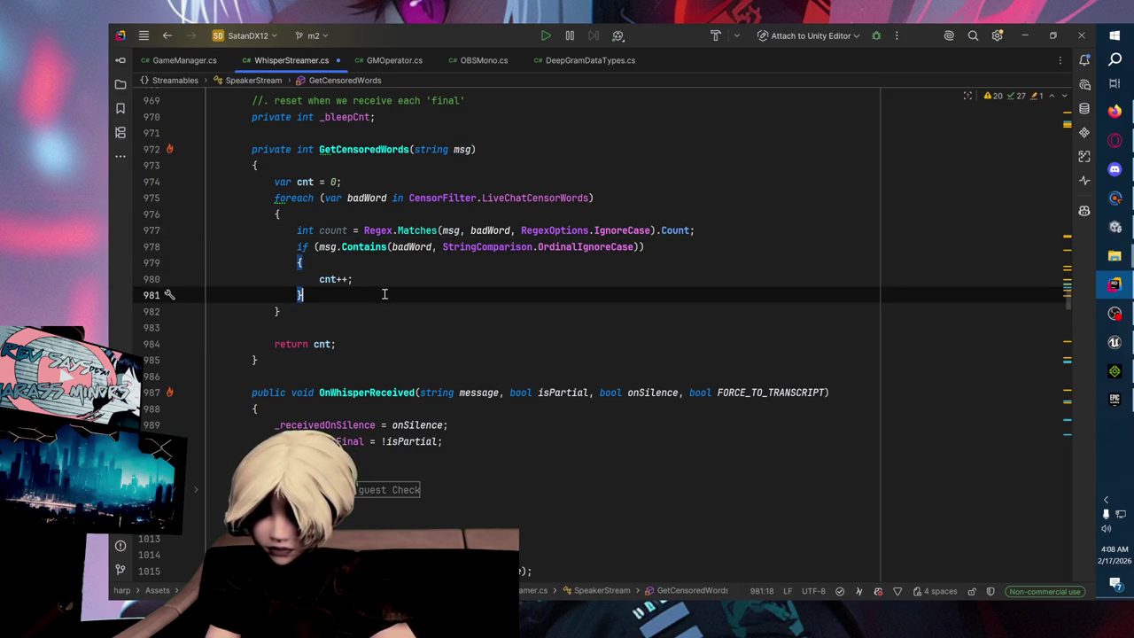
pyautogui.keyDown('shift'); pyautogui.click(177, 233); pyautogui.keyUp('shift')
pyautogui.click(372, 298)
pyautogui.keyDown('shift'); pyautogui.click(152, 244); pyautogui.keyUp('shift')
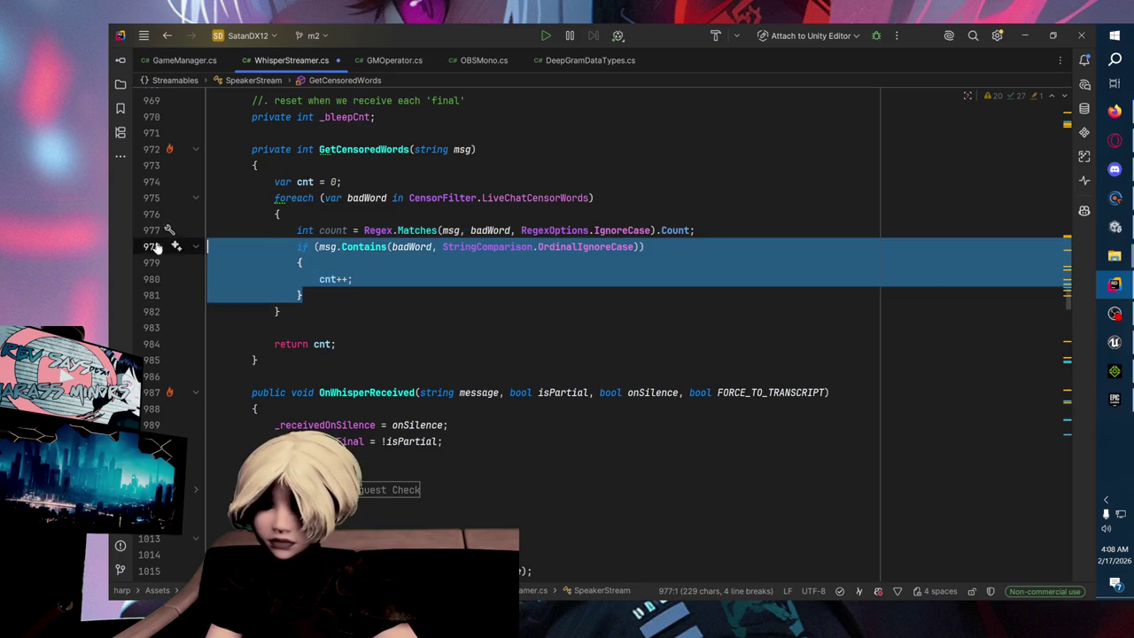
pyautogui.press('BackSpace')
# Turn 'int count =' into 'cnt +=' so each word's match count adds to cnt.
pyautogui.press('BackSpace')
pyautogui.press('Home')
pyautogui.hotkey('ctrl', 'shift', 'Right')
pyautogui.press('BackSpace')
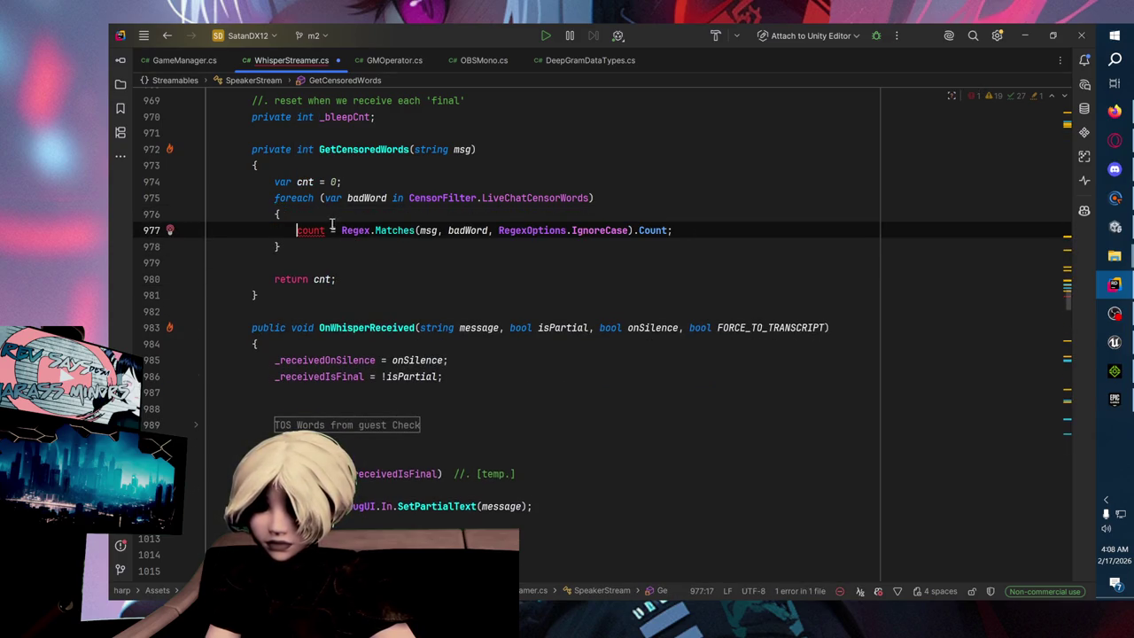
pyautogui.click(331, 230)
pyautogui.write('+')
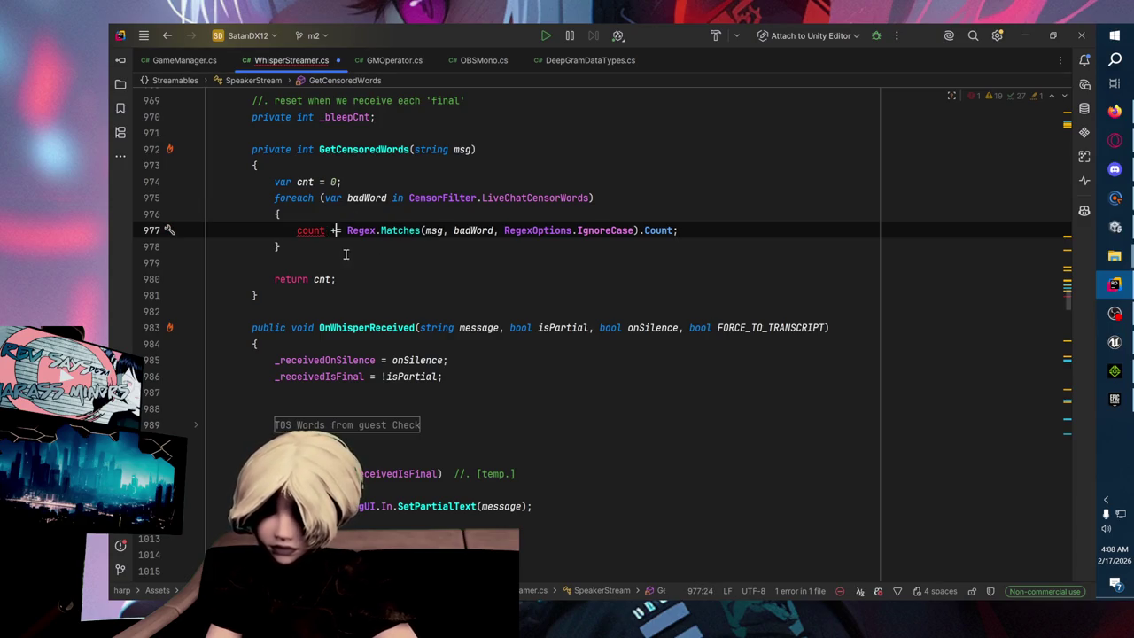
pyautogui.doubleClick(305, 181)
pyautogui.hotkey('ctrl', 'c')
pyautogui.doubleClick(310, 230)
pyautogui.hotkey('ctrl', 'v')
pyautogui.click(393, 278)
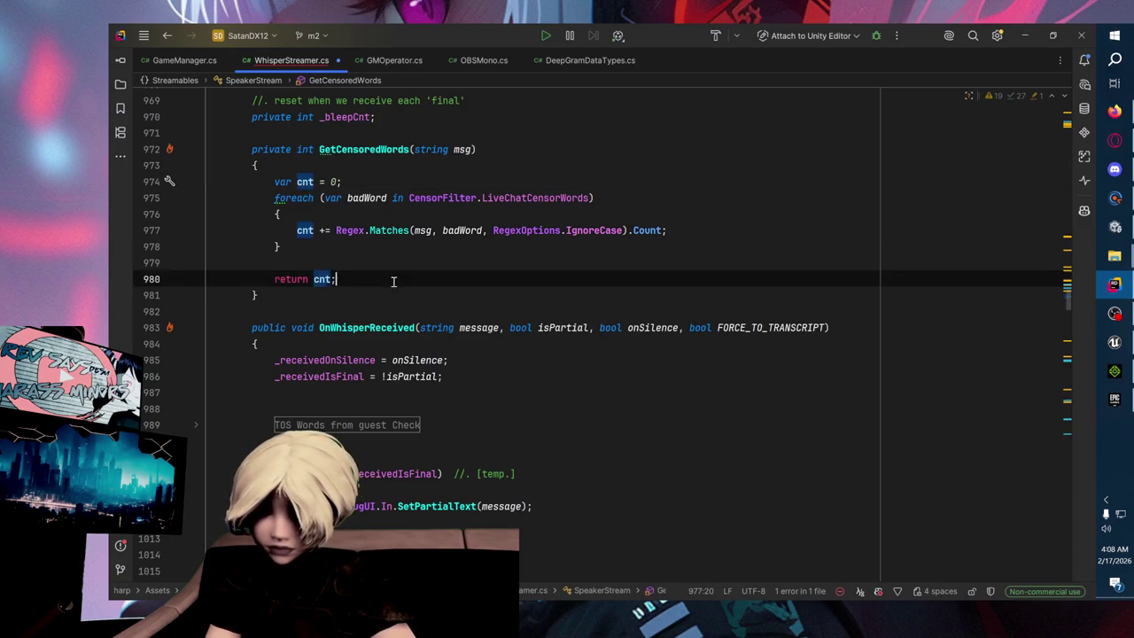
pyautogui.click(341, 246)
pyautogui.click(285, 292)
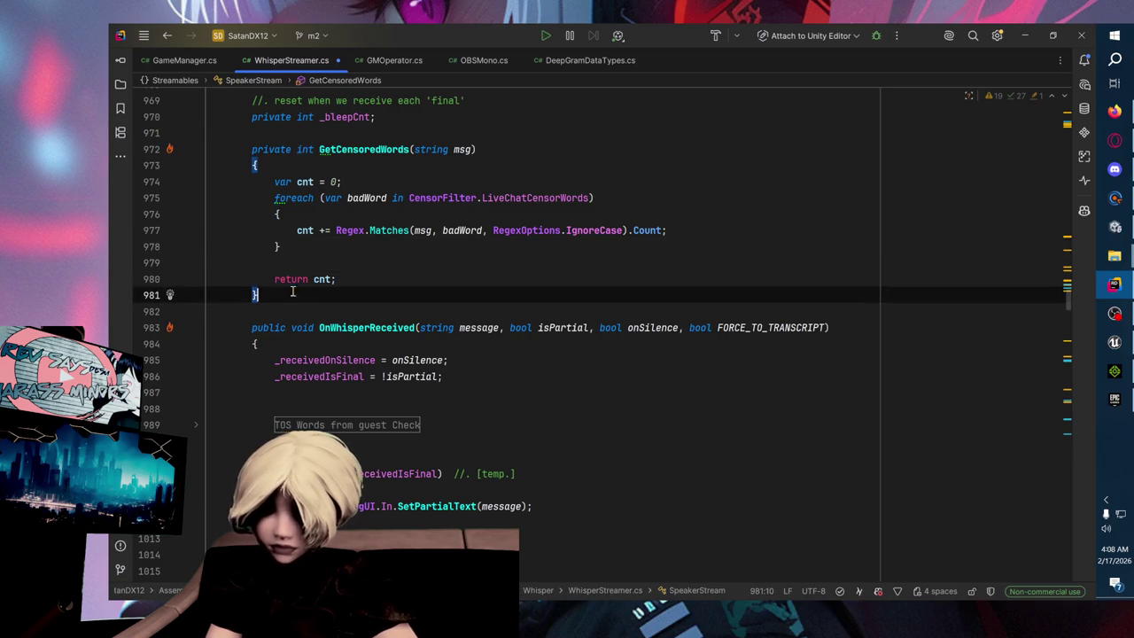
pyautogui.scroll(3, 198, 300)
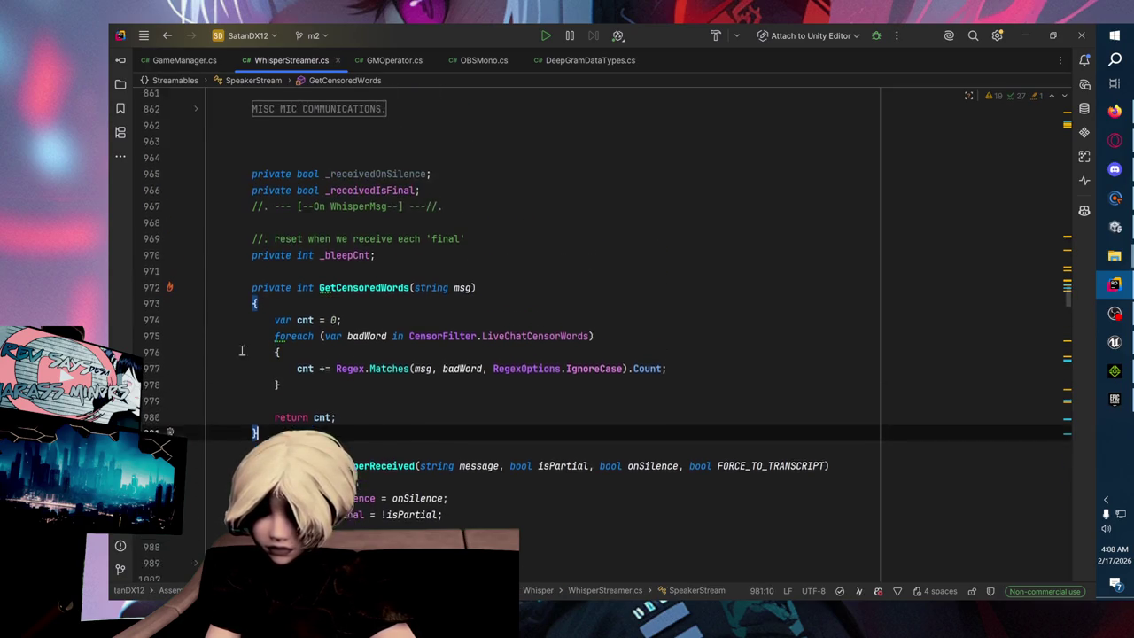
# Delete the blank line above GetCensoredWords so it sits directly under _bleepCnt.
pyautogui.click(197, 296)
pyautogui.click(402, 265)
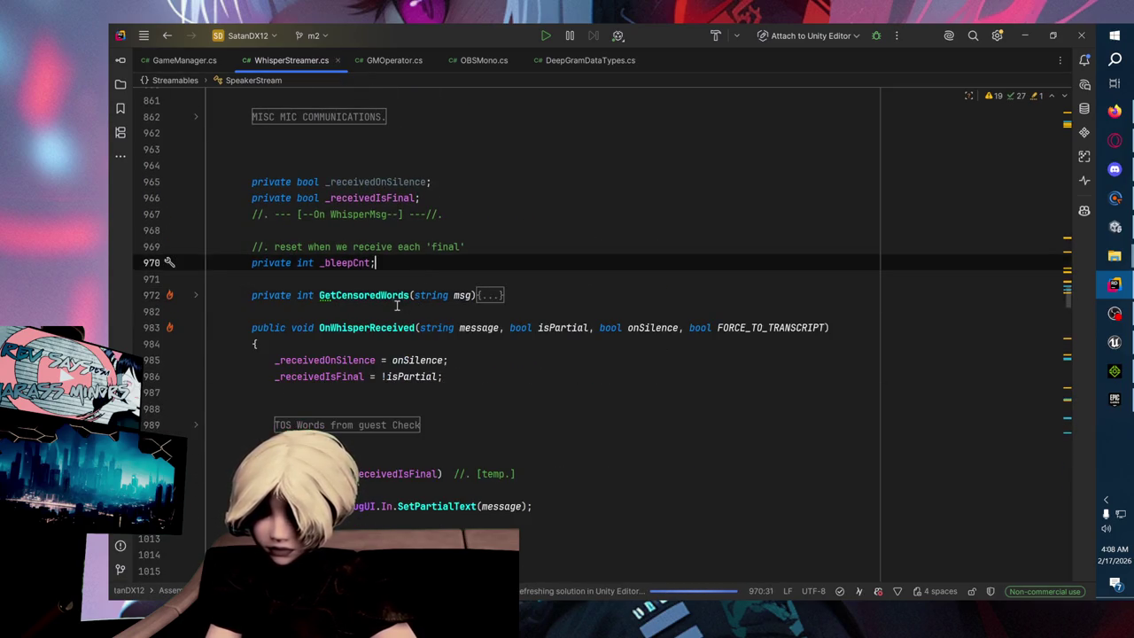
pyautogui.click(340, 311)
pyautogui.click(196, 328)
pyautogui.click(257, 279)
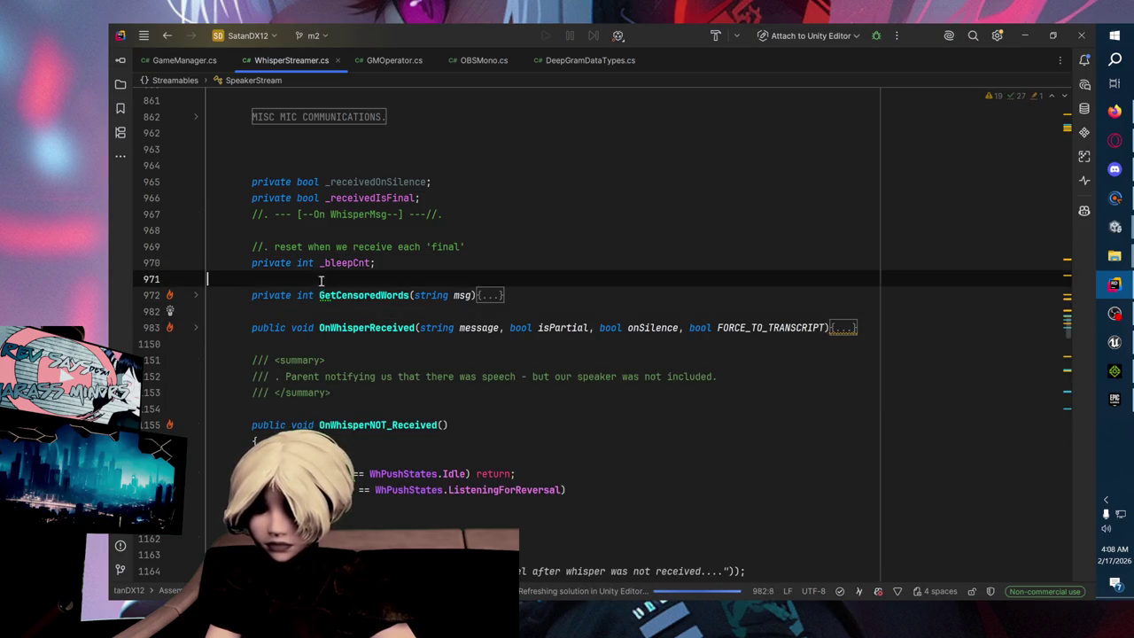
pyautogui.press('BackSpace')
pyautogui.click(367, 295)
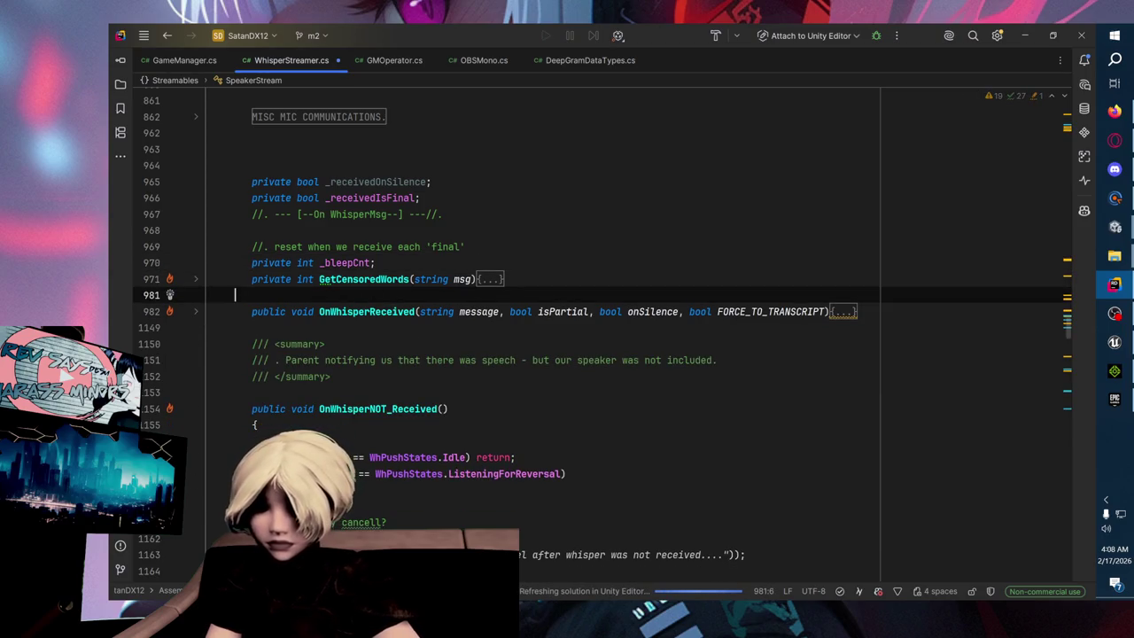
pyautogui.click(531, 278)
pyautogui.hotkey('ctrl', '=')
pyautogui.click(537, 233)
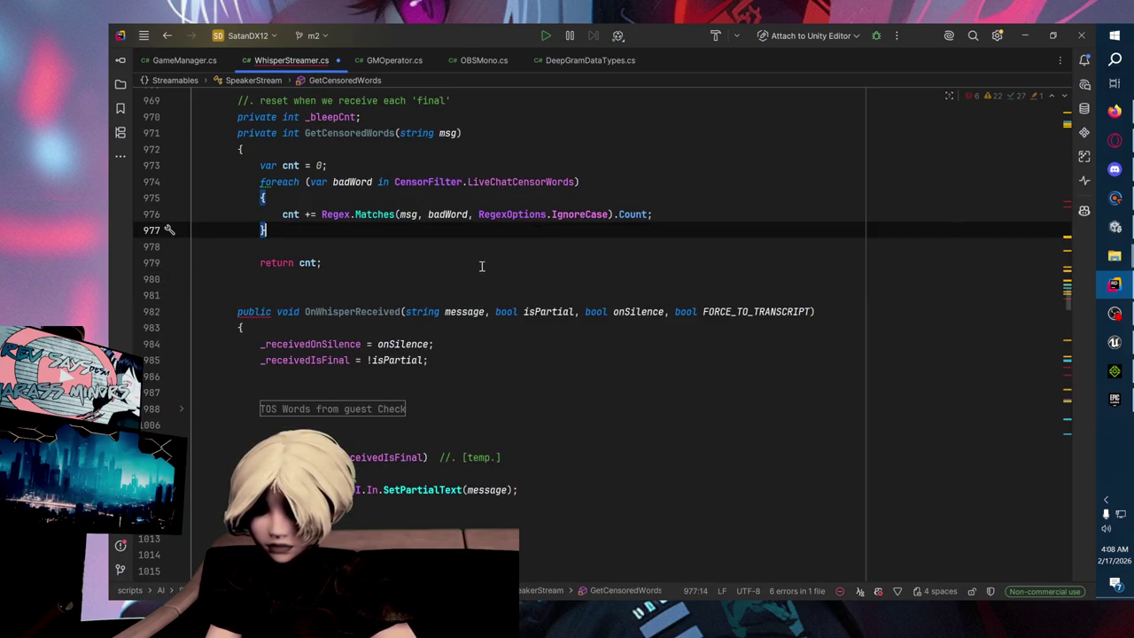
# Add back the missing closing brace after return cnt to clear the errors.
pyautogui.click(460, 281)
pyautogui.write('}')
pyautogui.press('Return')
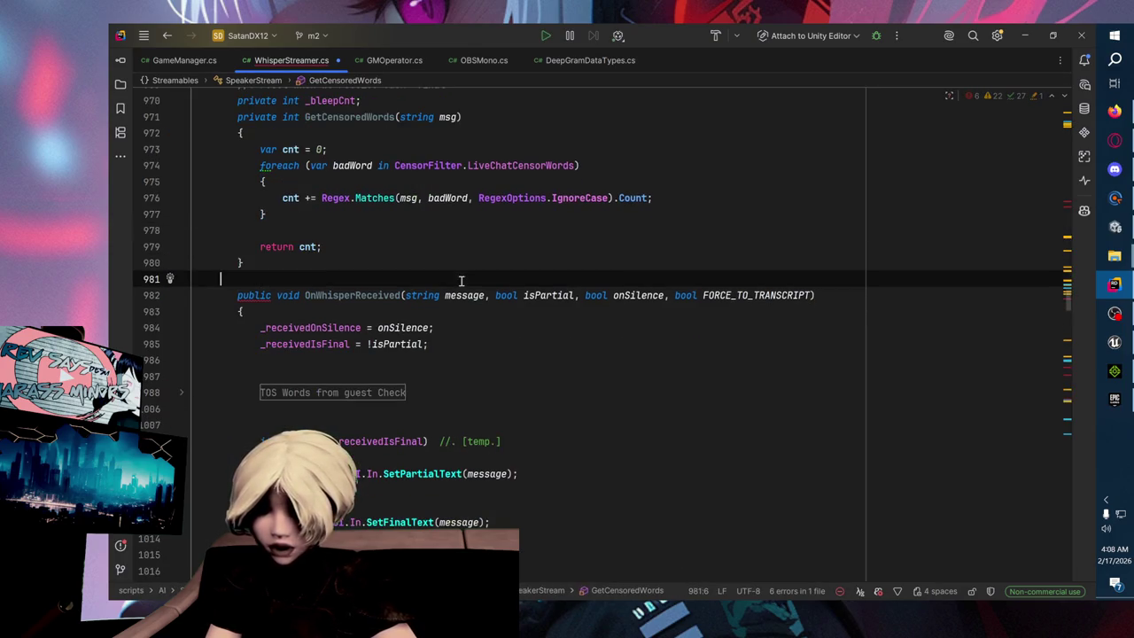
pyautogui.click(413, 267)
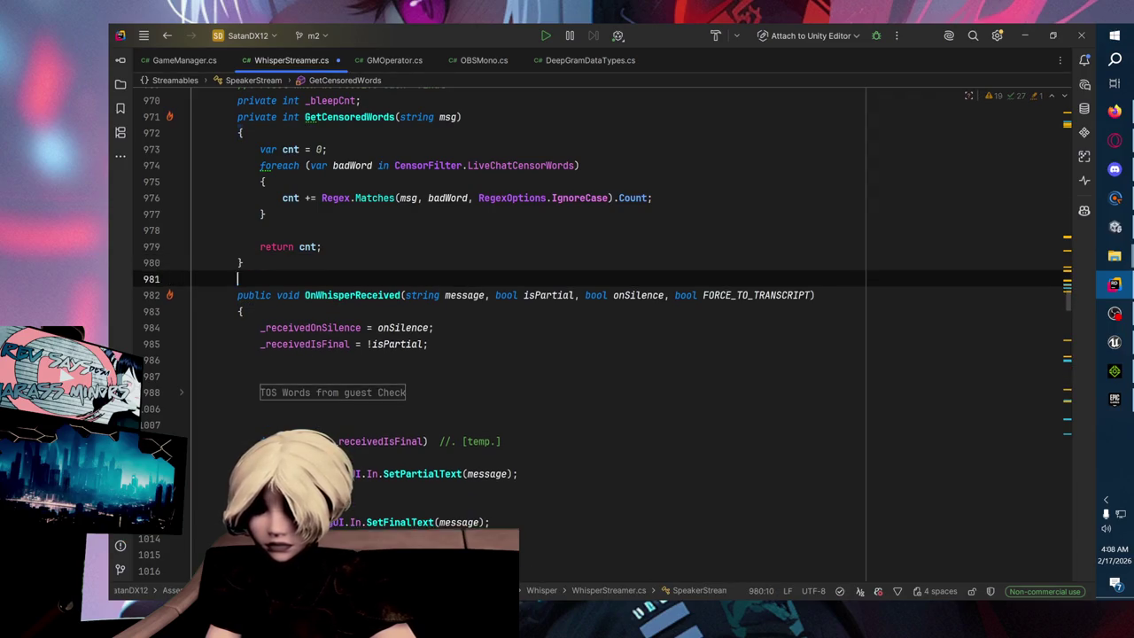
pyautogui.scroll(3, 189, 292)
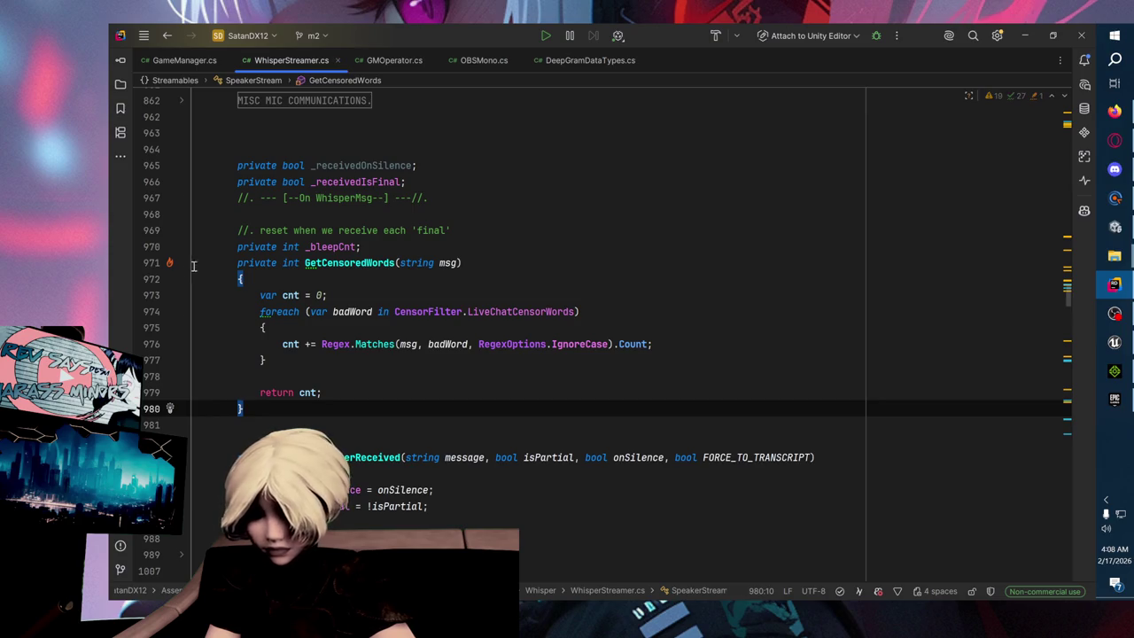
# Fold GetCensoredWords and expand OnWhisperReceived's 'TOS Words from guest Check' region showing the GetCensoredWords(message) call.
pyautogui.click(179, 263)
pyautogui.click(421, 297)
pyautogui.click(456, 358)
pyautogui.scroll(-4, 455, 358)
pyautogui.click(270, 358)
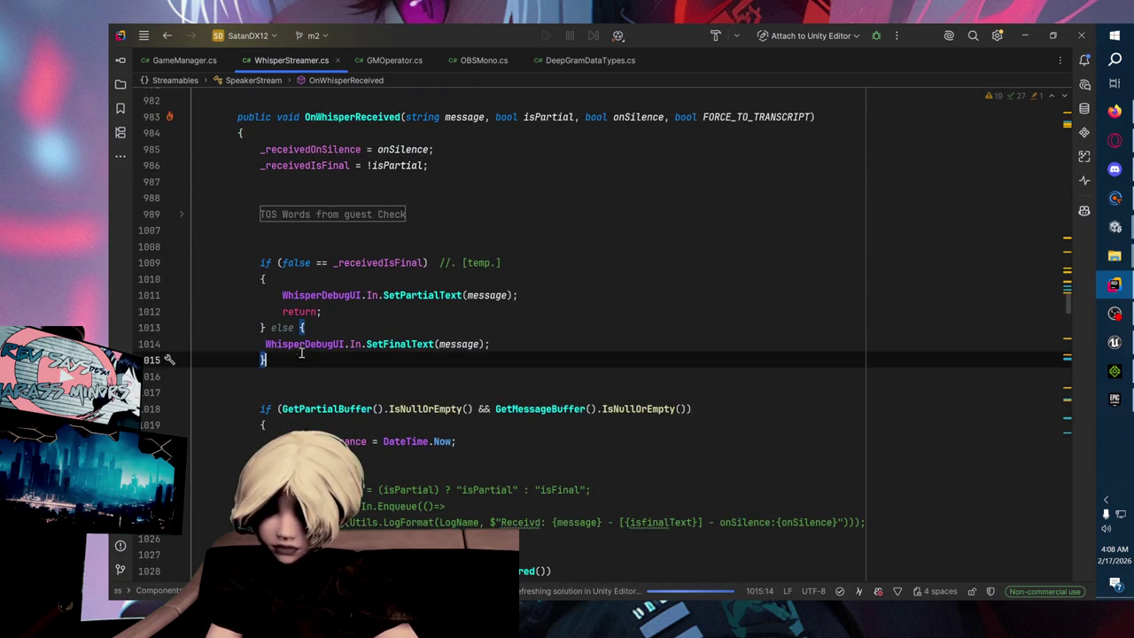
pyautogui.scroll(-5, 370, 387)
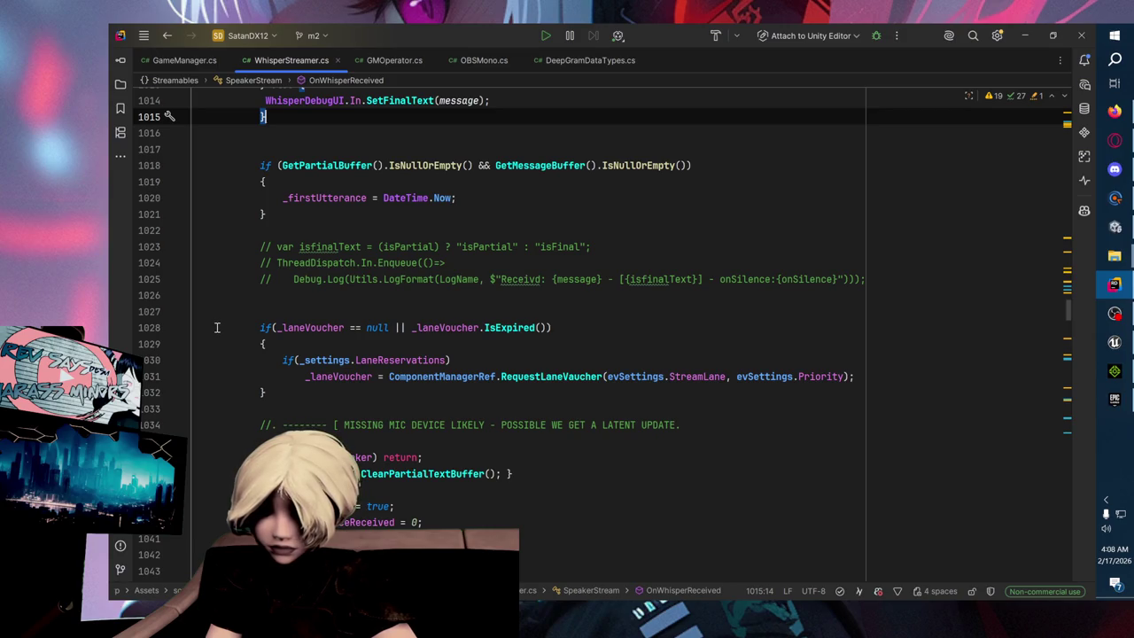
pyautogui.scroll(-2, 216, 328)
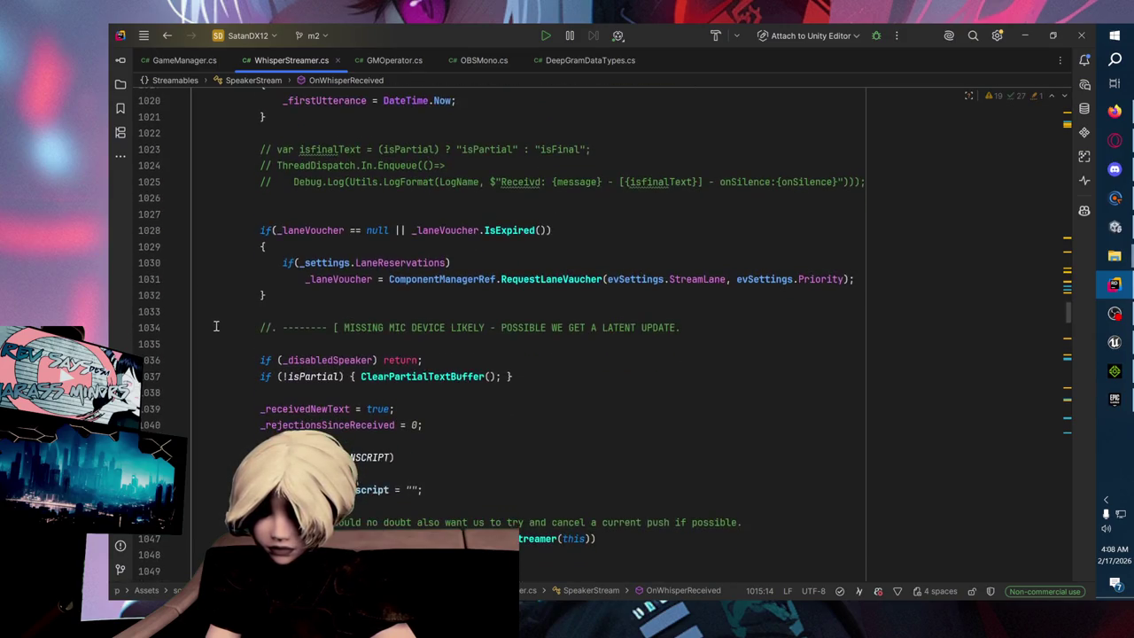
pyautogui.scroll(9, 311, 342)
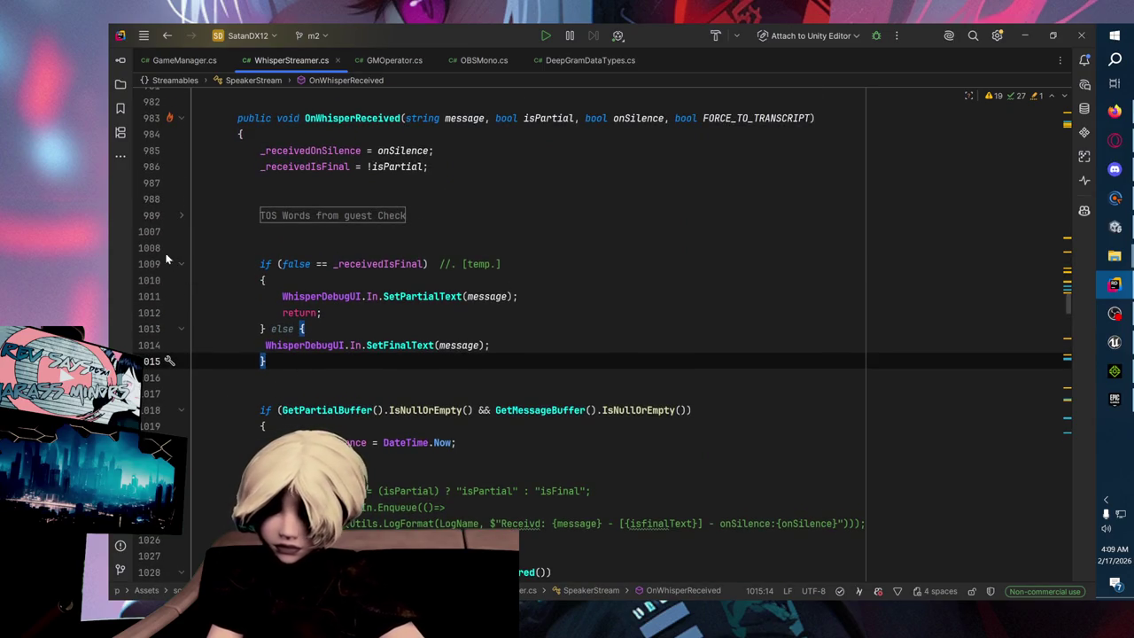
pyautogui.click(181, 217)
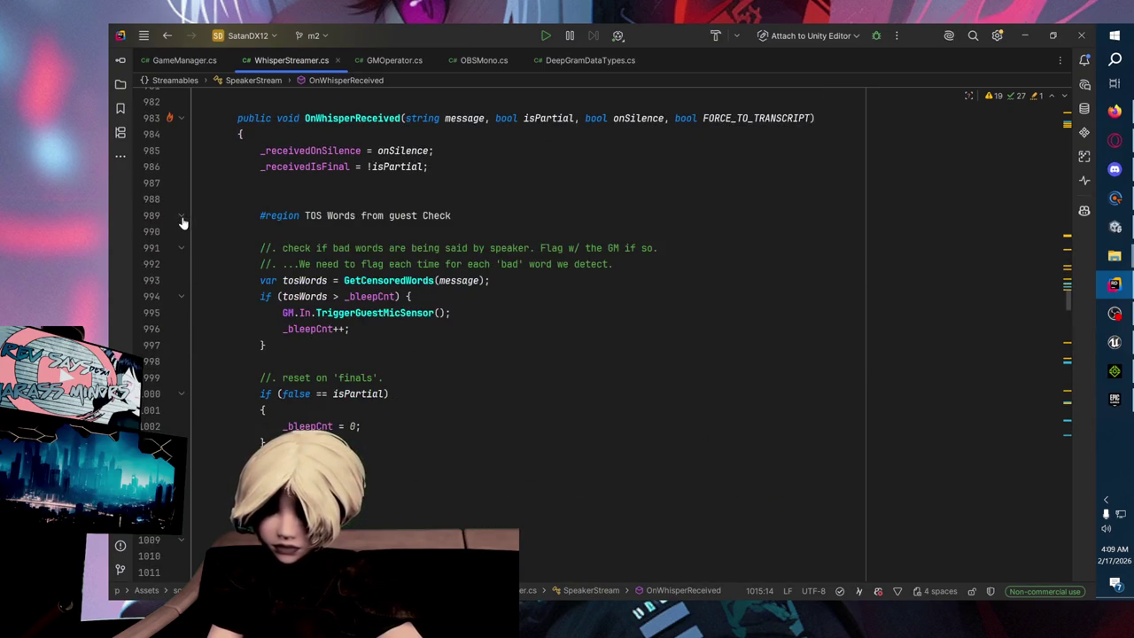
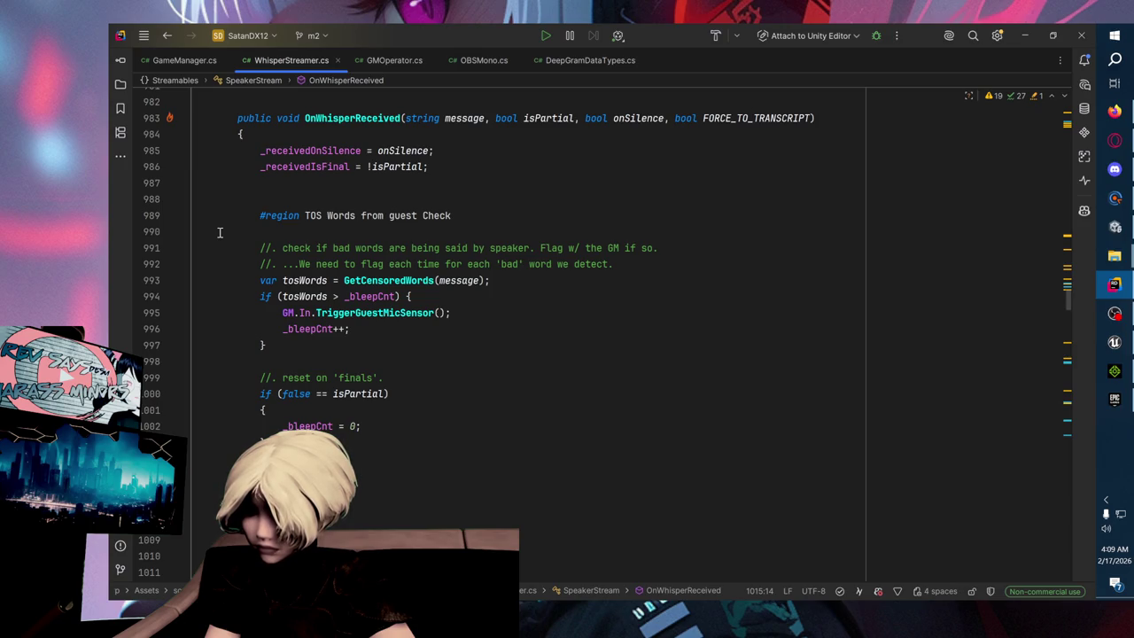
# Go to the bleep-count check on line 994 of WhisperStreamer.cs in Rider.
pyautogui.click(574, 326)
pyautogui.click(552, 311)
pyautogui.click(558, 296)
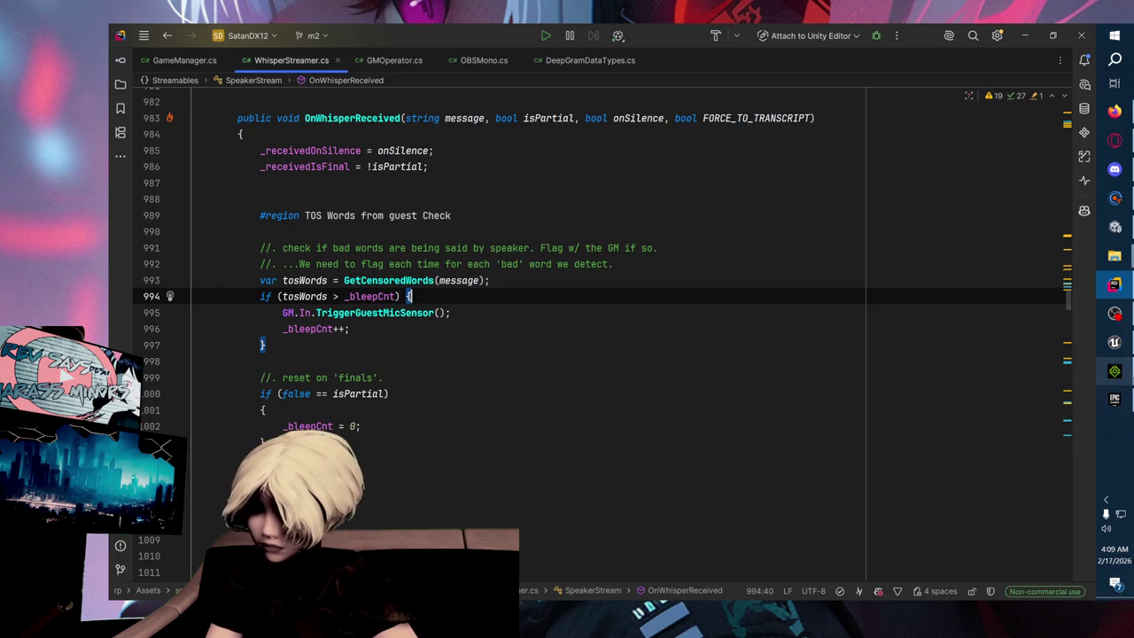
# Reset iClone's Motion LIVE face capture to zero pose, then return to the Gemini chat in Firefox.
pyautogui.click(1115, 370)
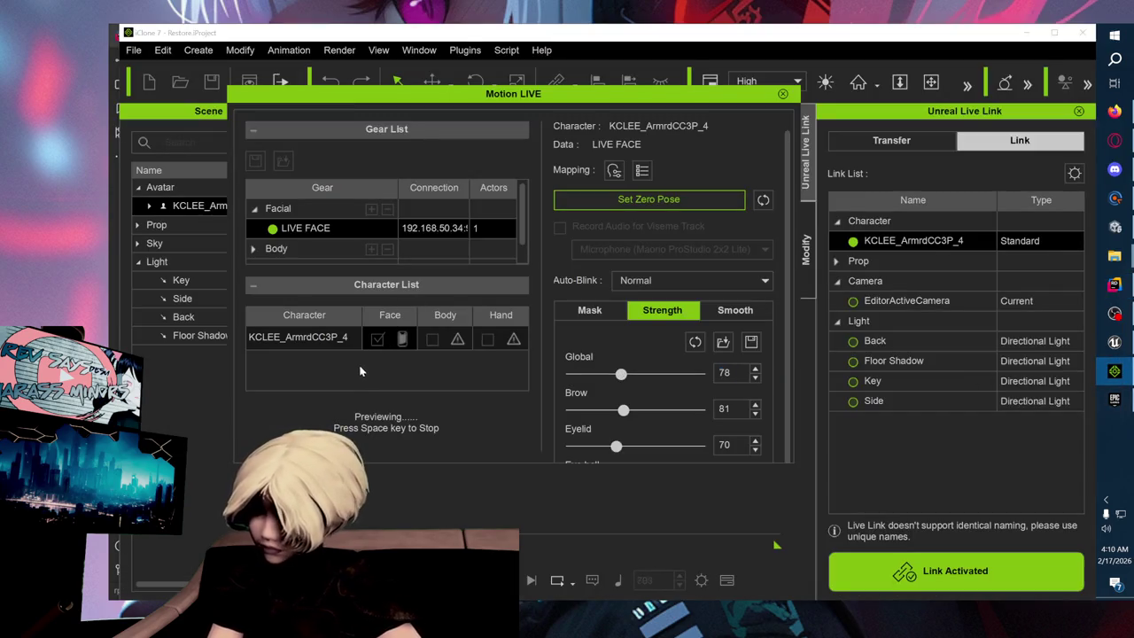
pyautogui.click(658, 208)
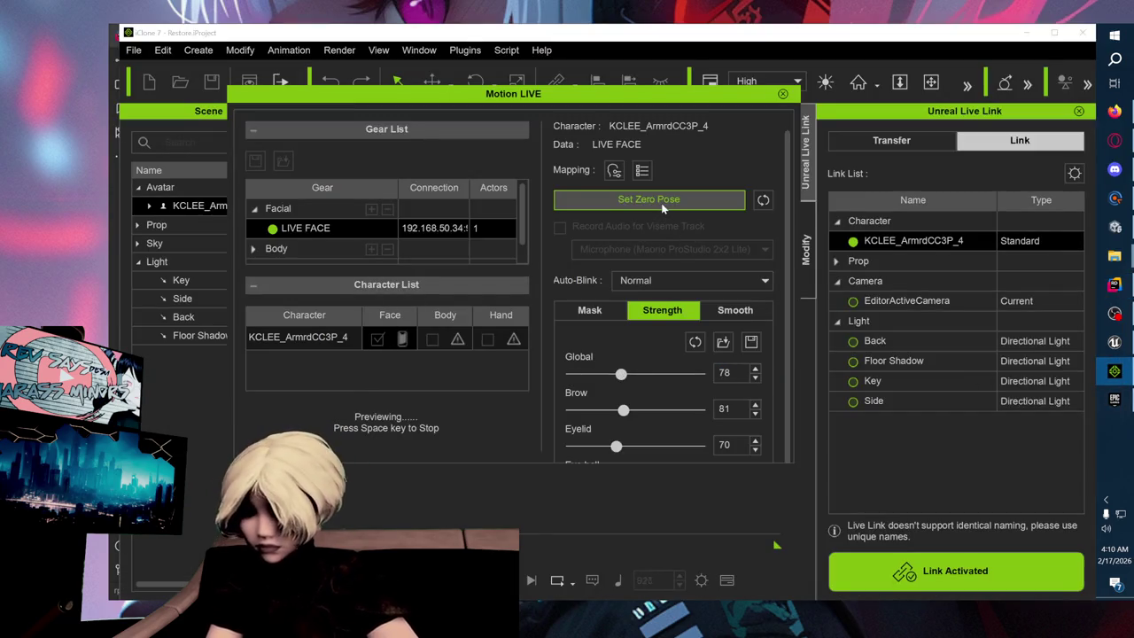
pyautogui.click(1114, 110)
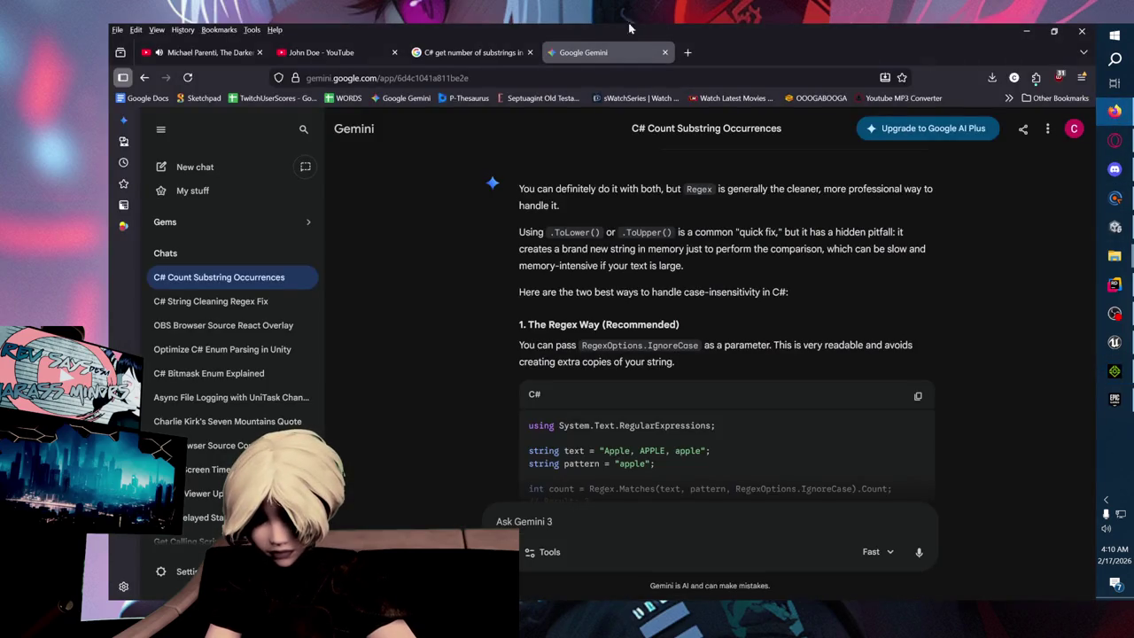
# Rewind the YouTube lecture a few seconds and pause it.
pyautogui.click(217, 54)
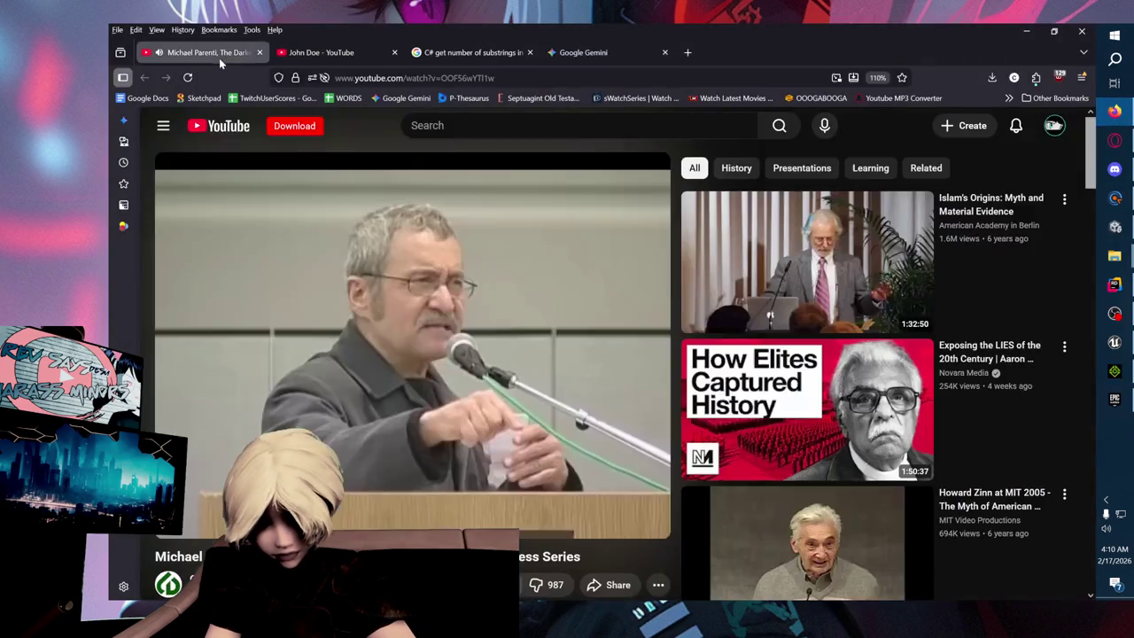
pyautogui.click(442, 197)
pyautogui.press('Left')
pyautogui.press('Left')
pyautogui.press('Left')
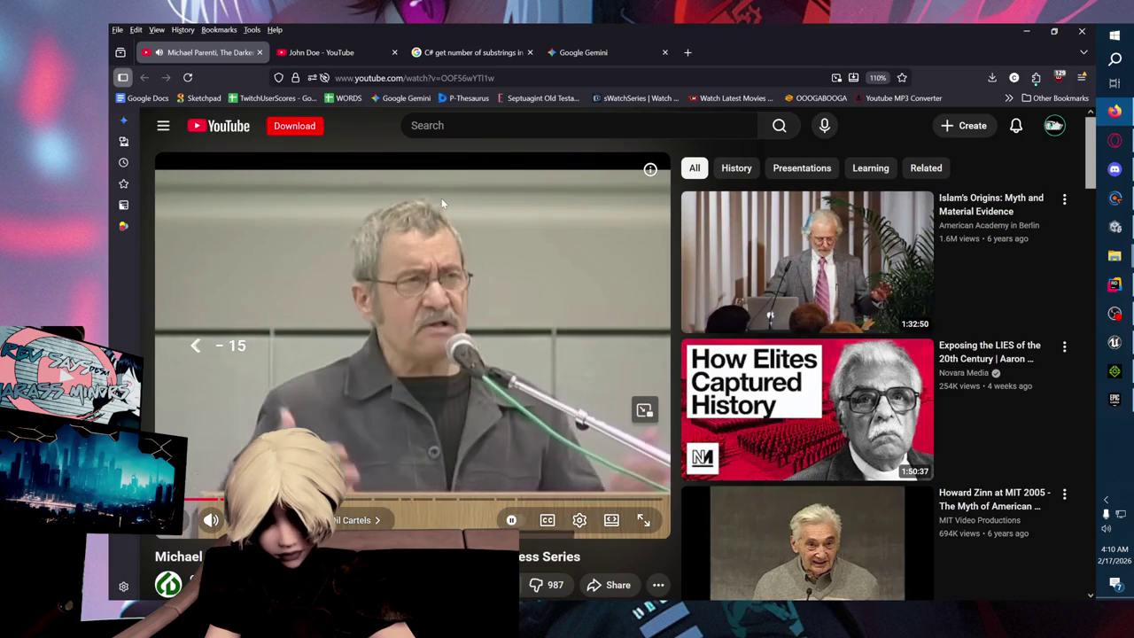
pyautogui.press('Left')
pyautogui.press('Left')
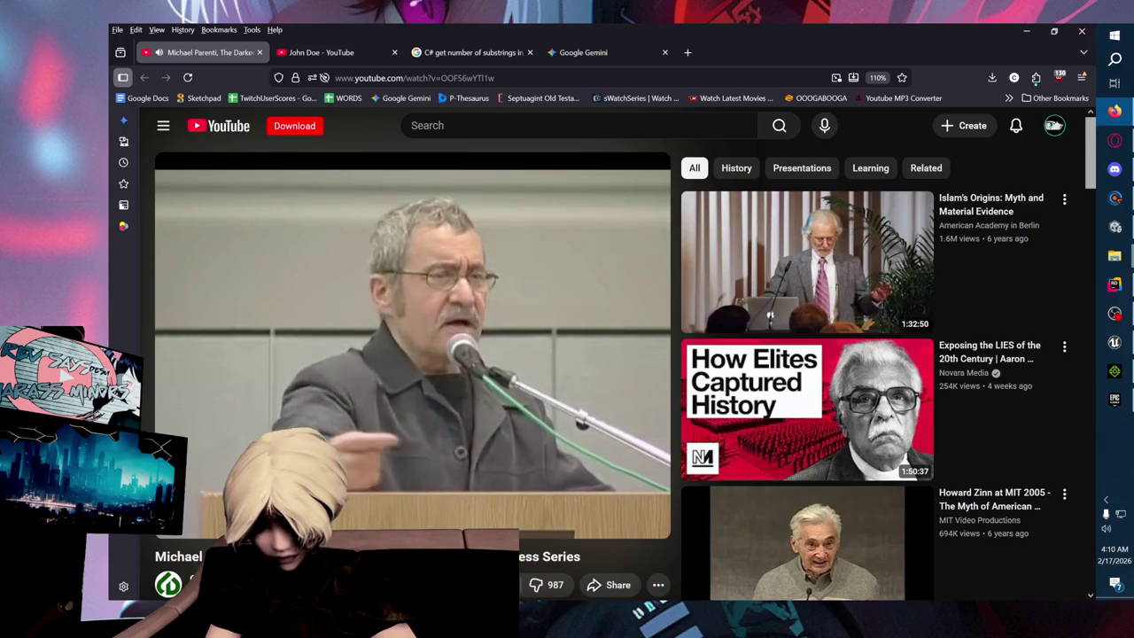
pyautogui.click(443, 204)
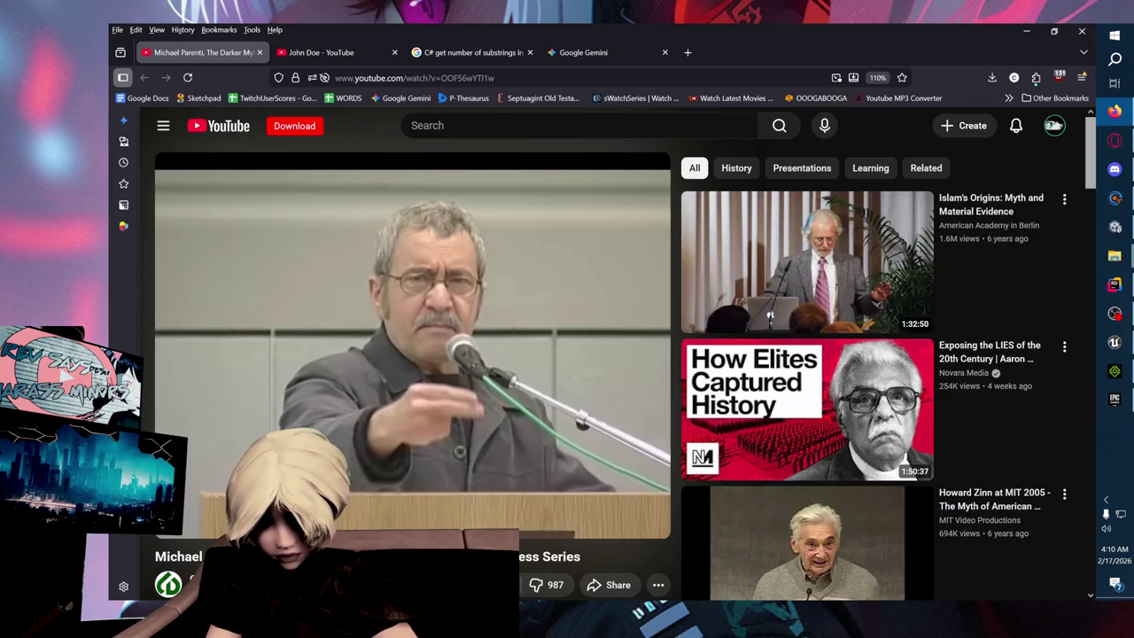
# Skip the lecture slightly ahead, resume playback, minimise Firefox and move the Motion LIVE panel aside.
pyautogui.moveTo(495, 211)
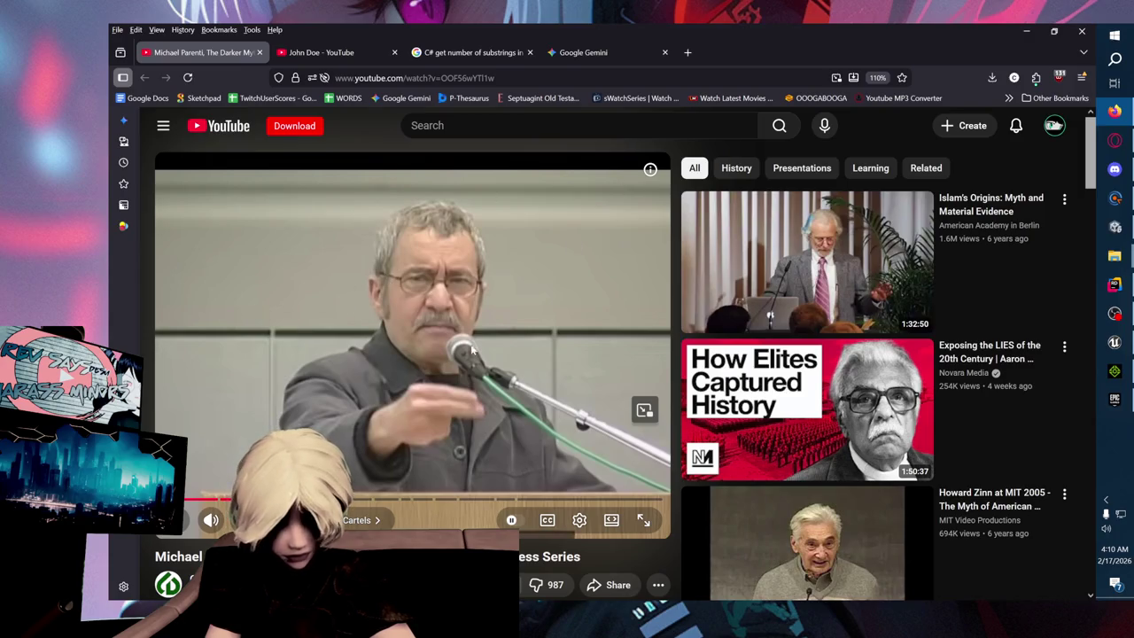
pyautogui.press('l')
pyautogui.press('l')
pyautogui.press('l')
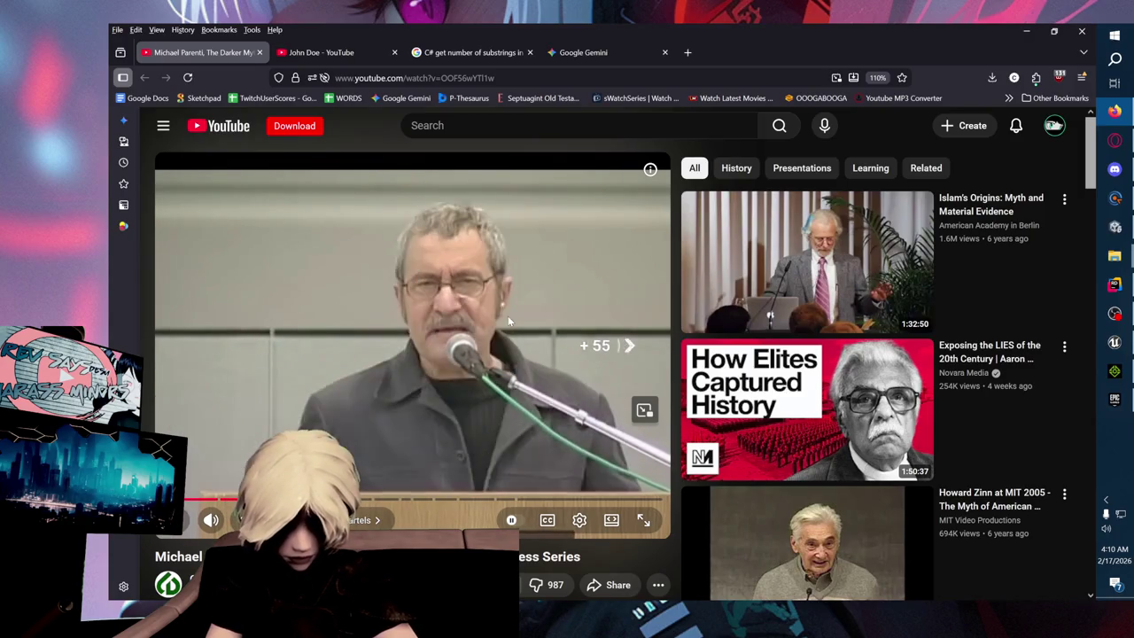
pyautogui.press('k')
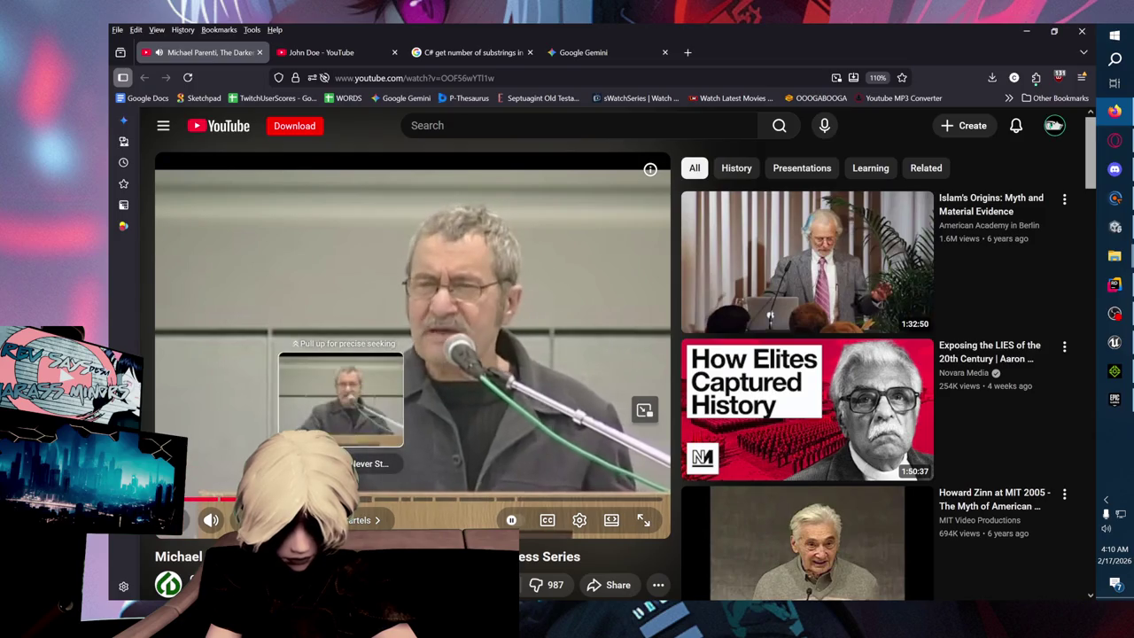
pyautogui.click(1026, 31)
pyautogui.moveTo(377, 96)
pyautogui.mouseDown()
pyautogui.moveTo(328, 60)
pyautogui.moveTo(369, 60)
pyautogui.moveTo(373, 95)
pyautogui.moveTo(463, 127)
pyautogui.mouseUp()
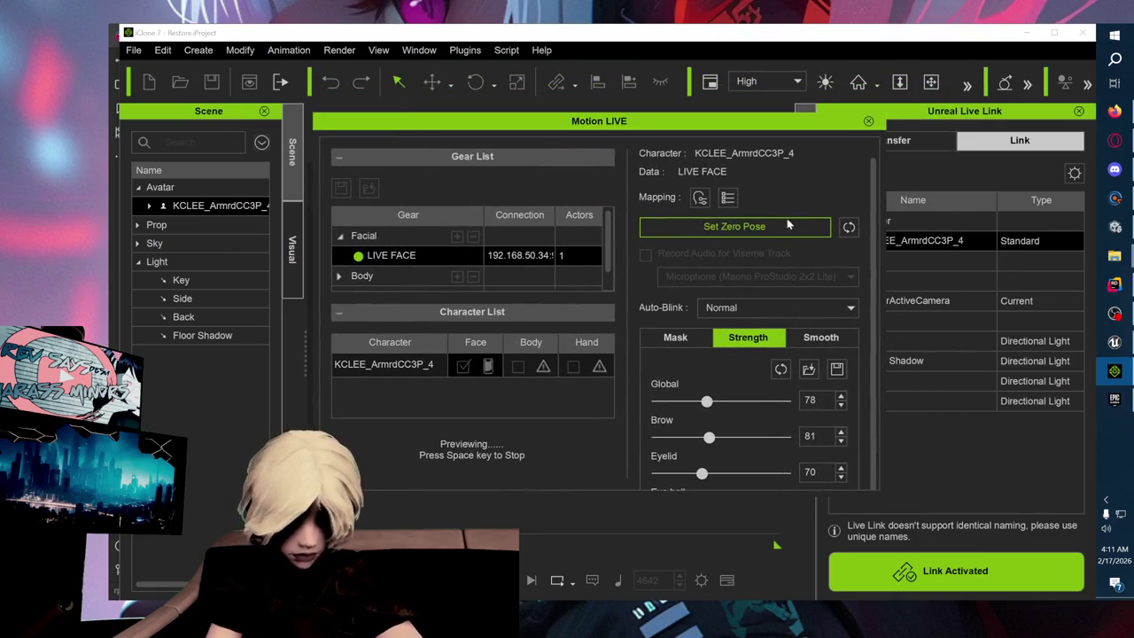
# Save the Unity scene, enter play mode, and return to line 993 of WhisperStreamer.cs in Rider.
pyautogui.click(1115, 227)
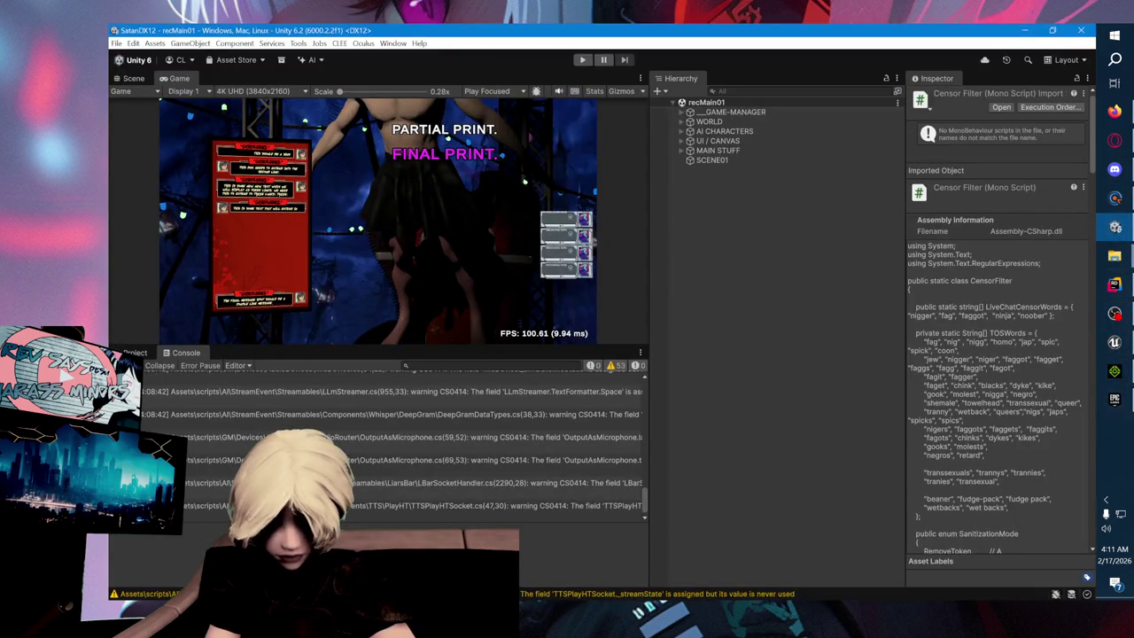
pyautogui.click(117, 43)
pyautogui.click(133, 95)
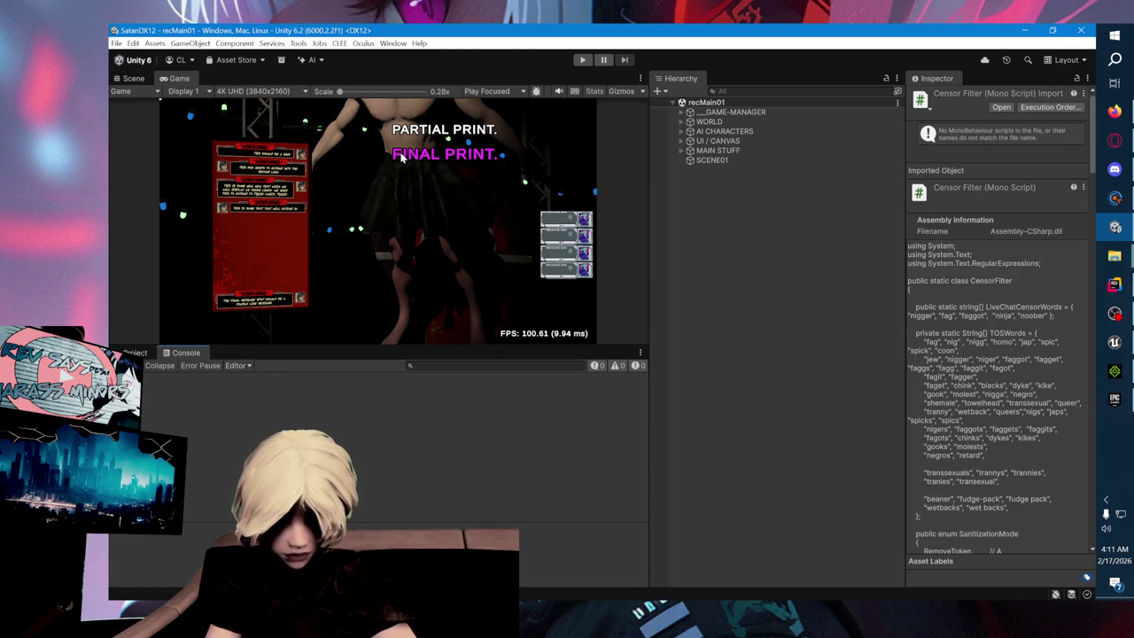
pyautogui.click(582, 59)
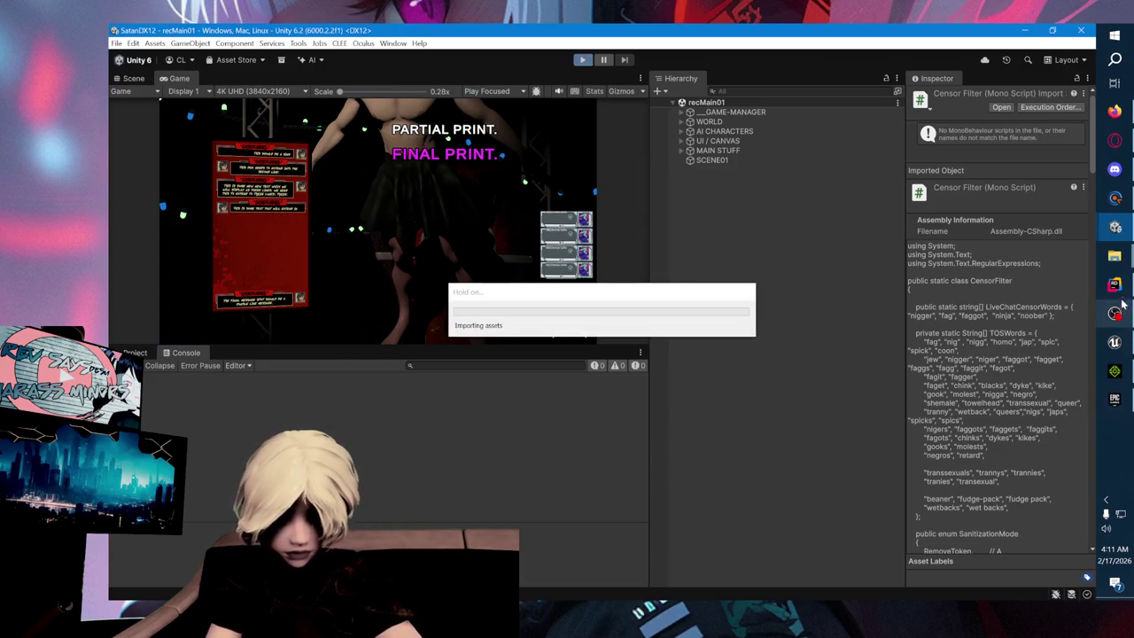
pyautogui.click(1114, 285)
pyautogui.click(625, 280)
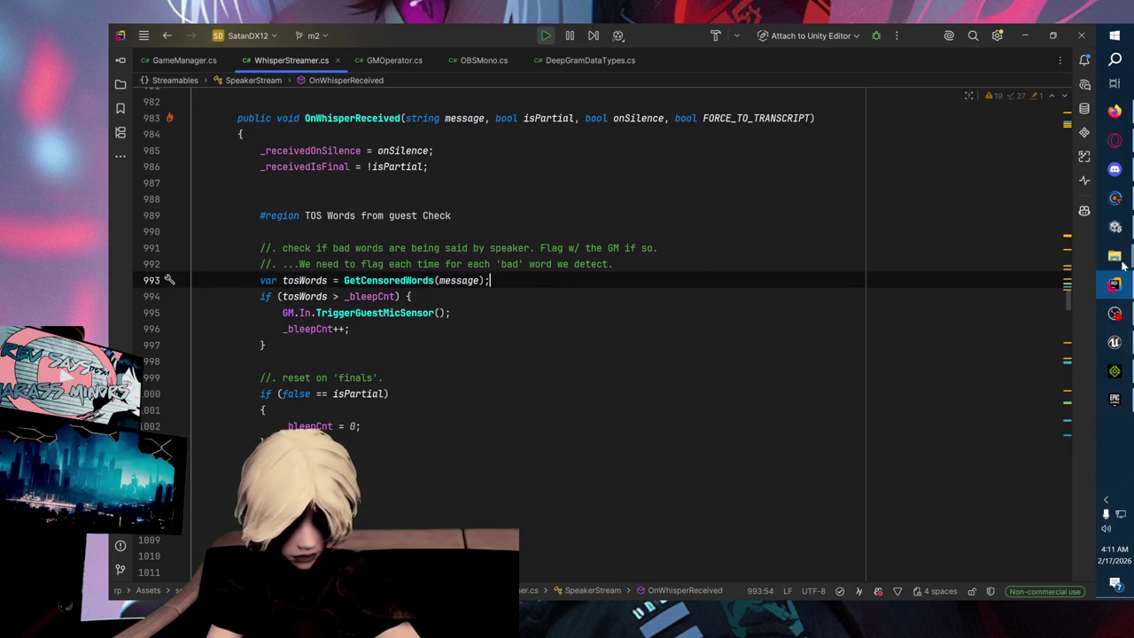
# Reload the Unity WebSocket Front End and connect to the DevMachine server.
pyautogui.click(1114, 140)
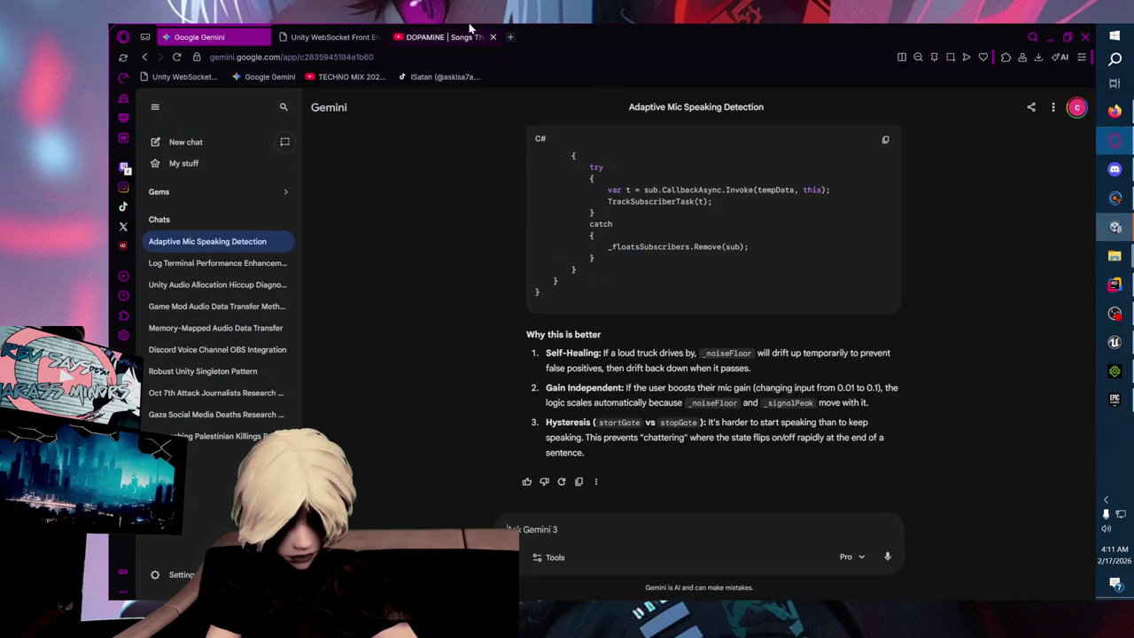
pyautogui.click(329, 36)
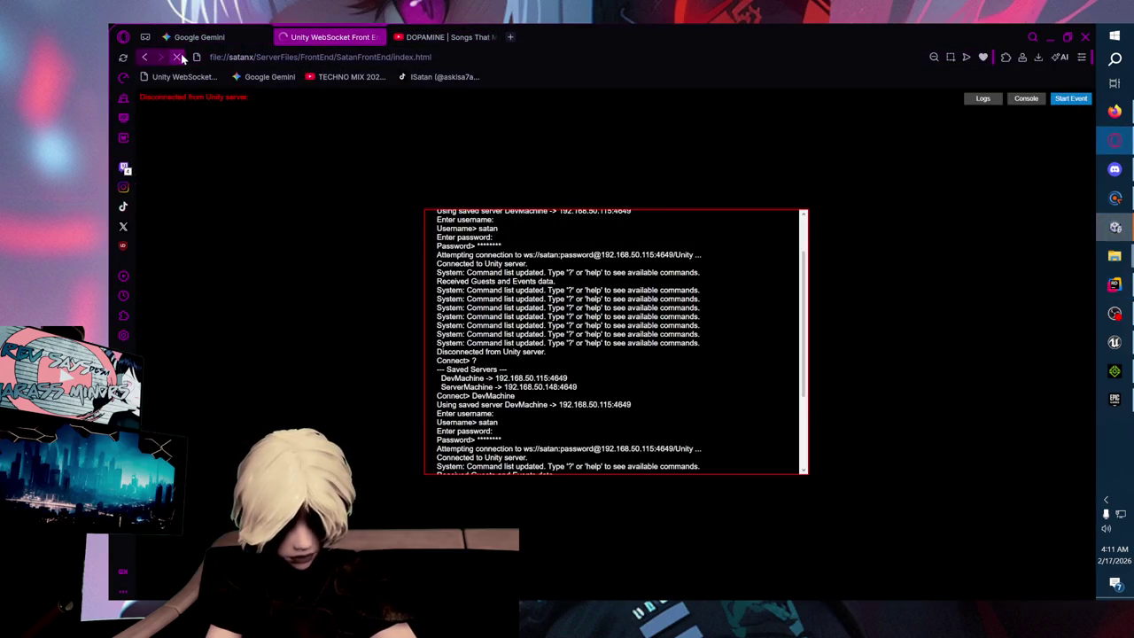
pyautogui.click(178, 57)
pyautogui.write('?')
pyautogui.press('Return')
pyautogui.write('DevMacj')
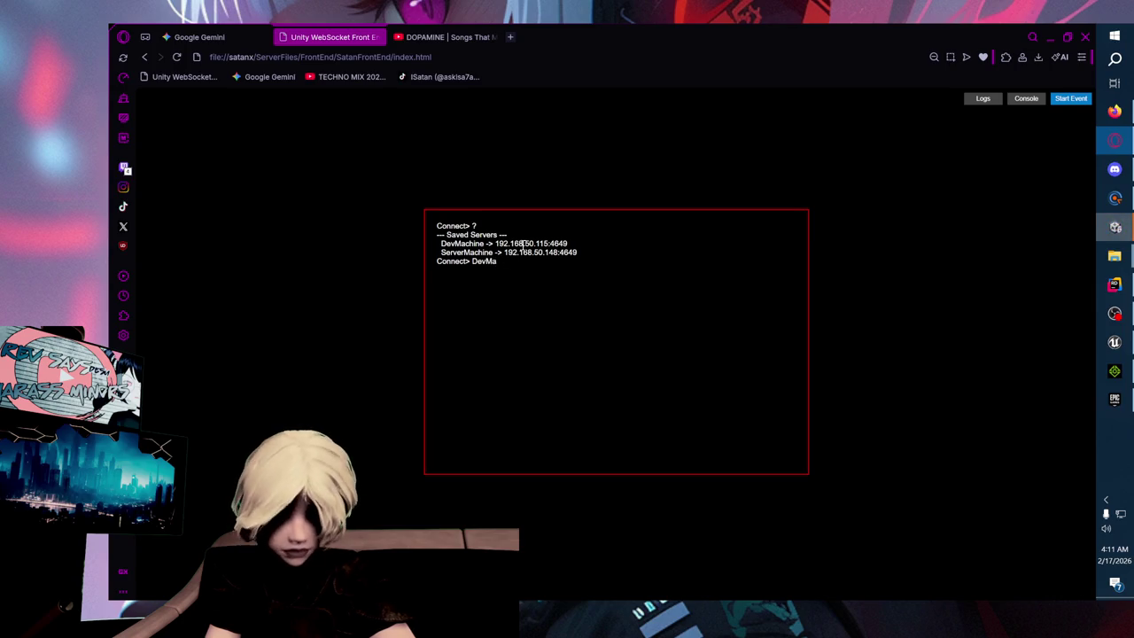
pyautogui.press('BackSpace')
pyautogui.write('hine')
pyautogui.press('Return')
# Log in to the server with the account username and password.
pyautogui.write('satan')
pyautogui.press('Return')
pyautogui.write('*****')
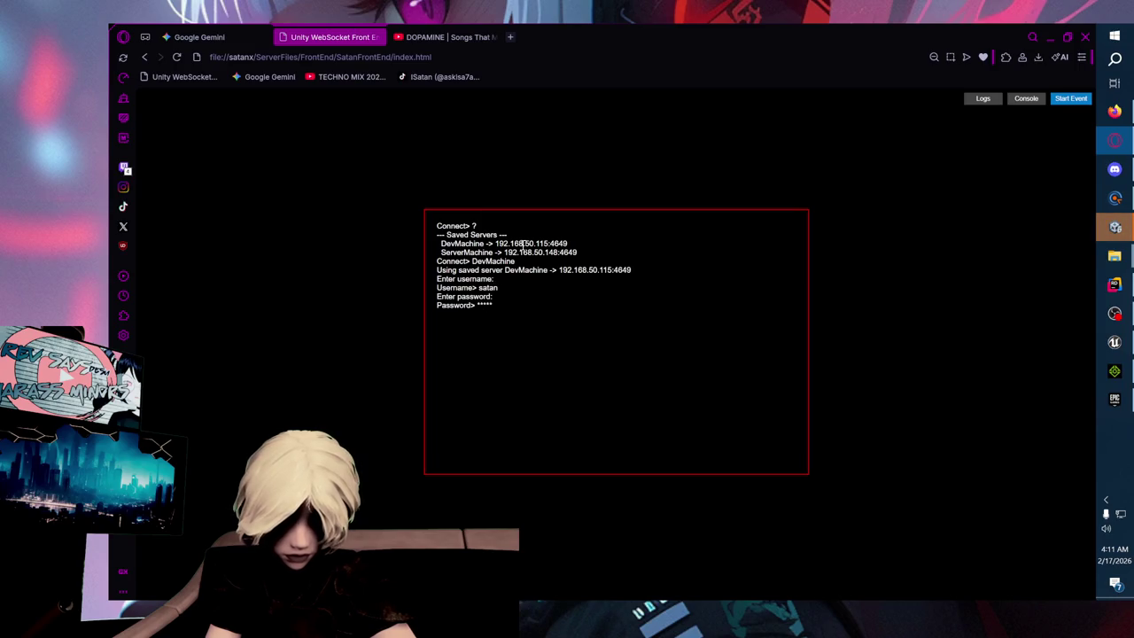
pyautogui.press('Return')
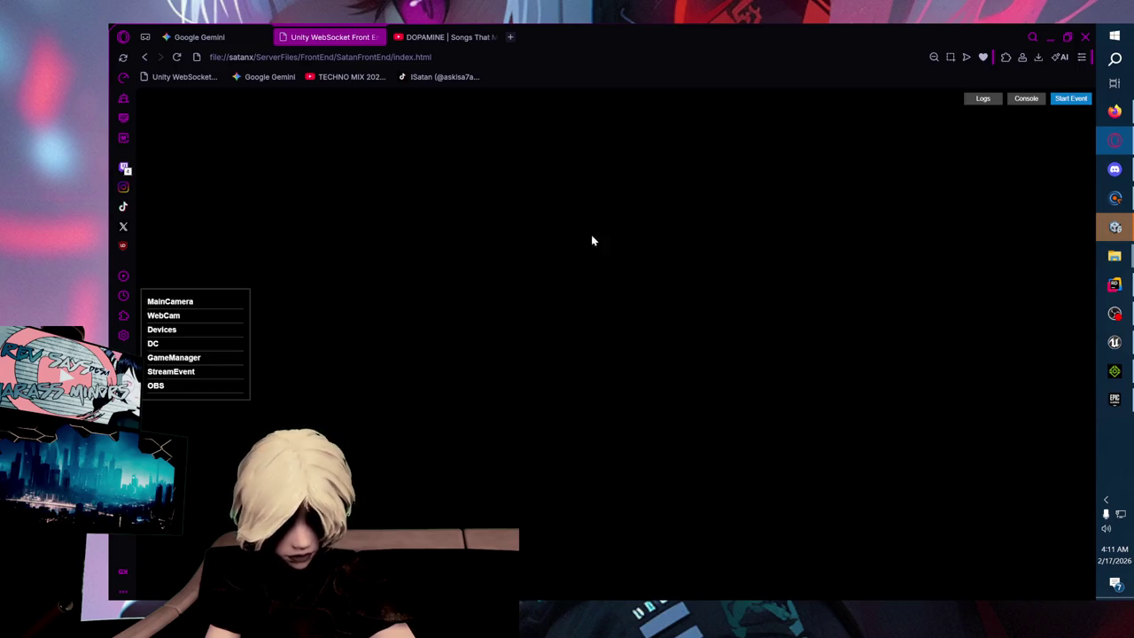
# Start the SatanCollabWithGuest stream event and go back to the Unity editor.
pyautogui.click(1066, 99)
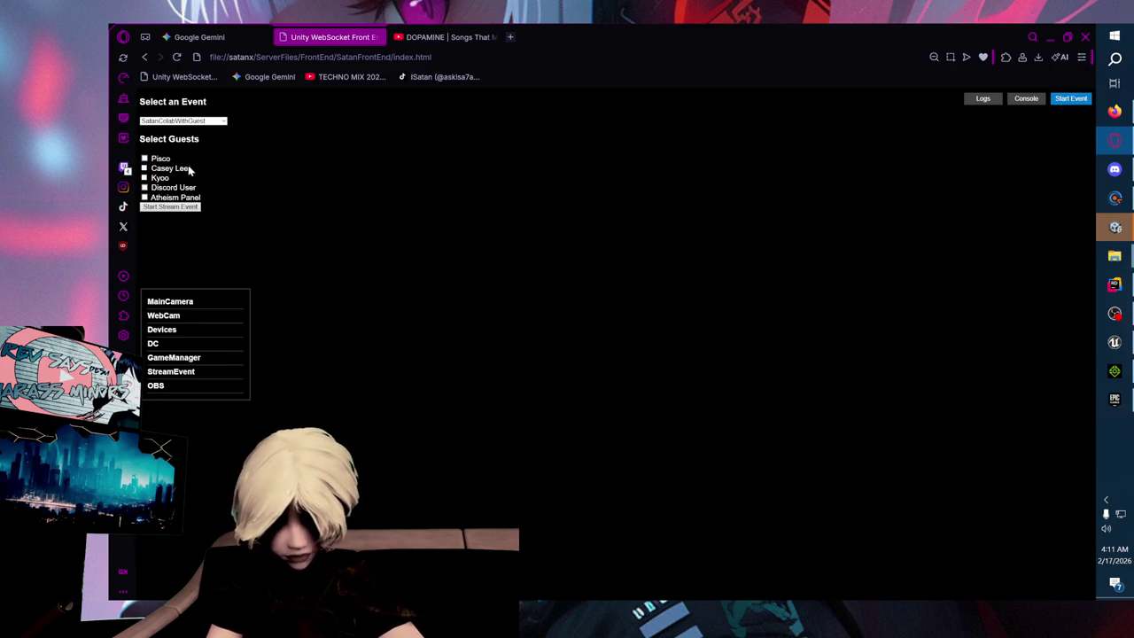
pyautogui.click(225, 122)
pyautogui.click(219, 132)
pyautogui.click(194, 209)
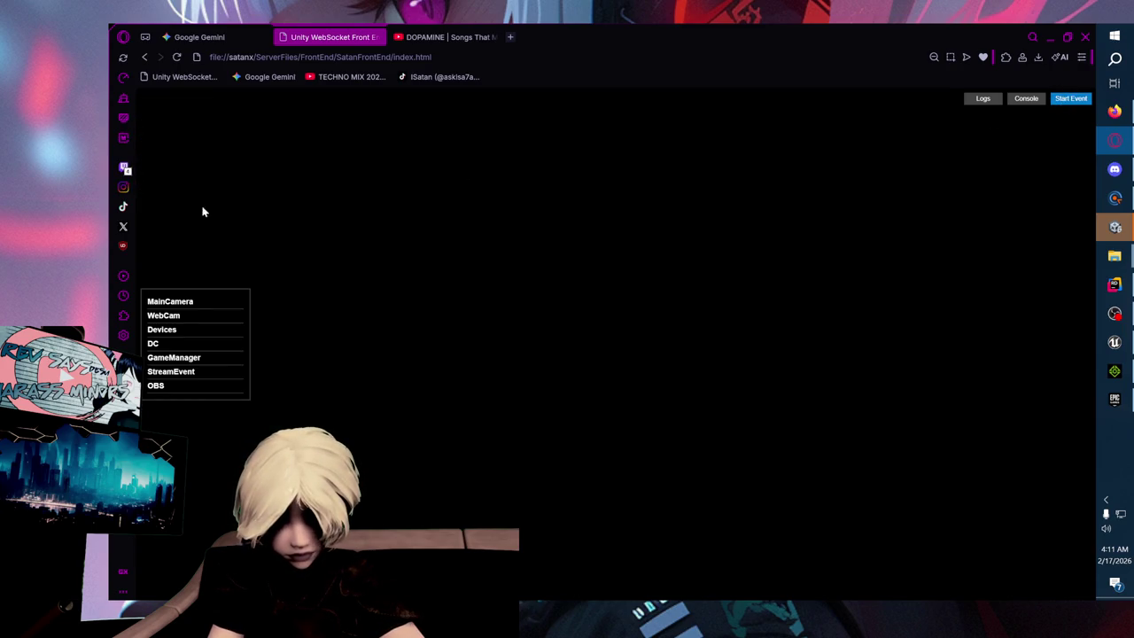
pyautogui.click(1114, 227)
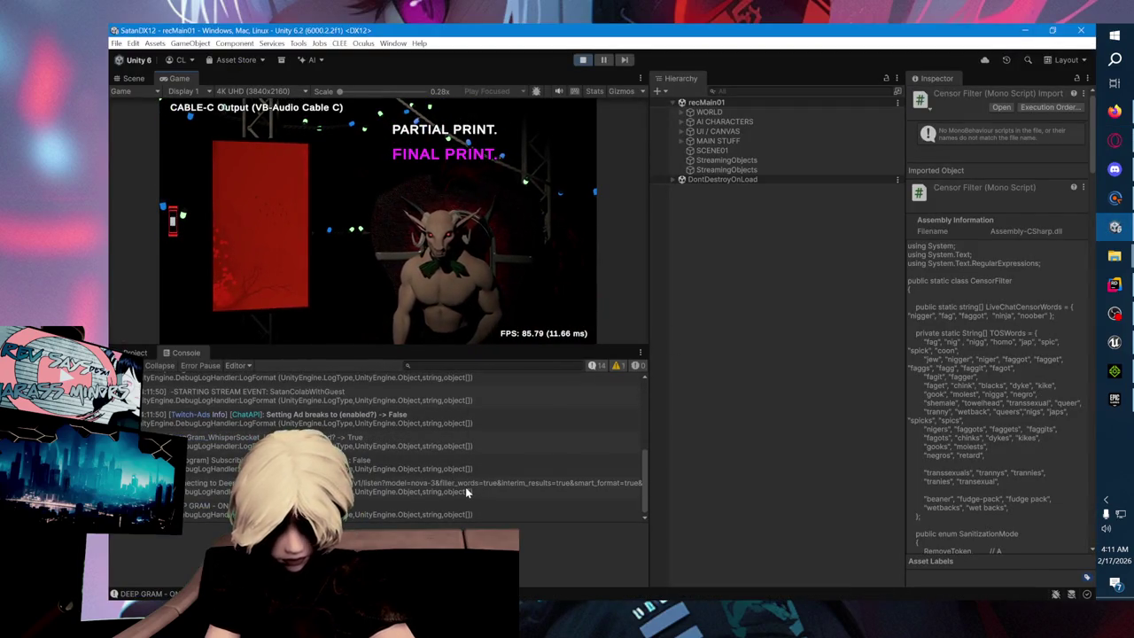
# Clear the Unity console, check per-app levels in the Windows Volume Mixer, then bring up remote OBS.
pyautogui.click(129, 365)
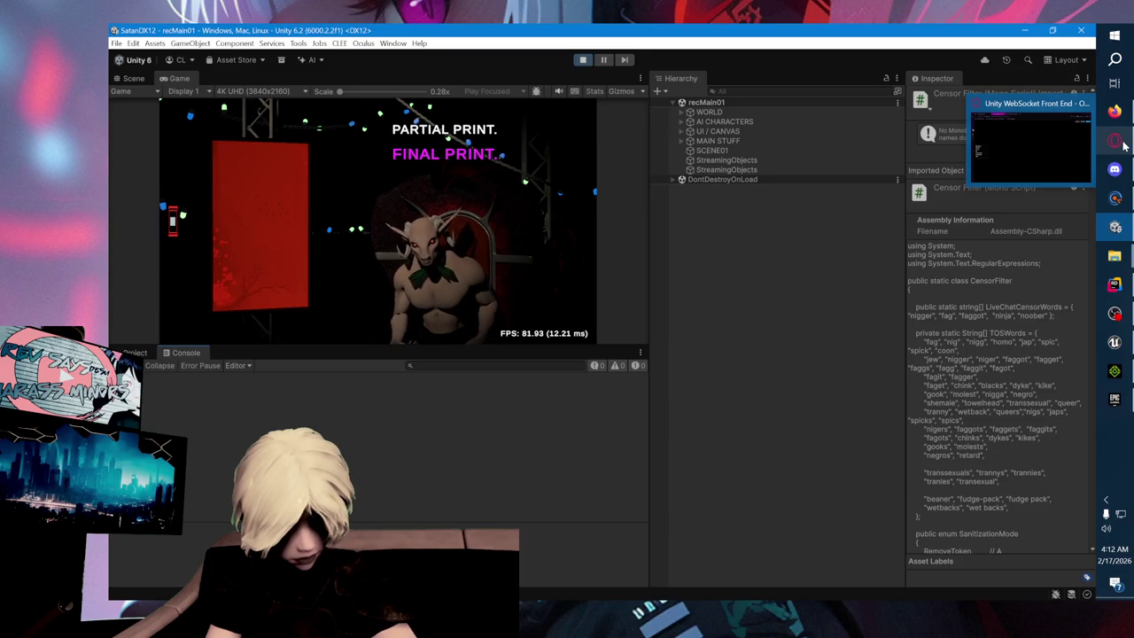
pyautogui.moveTo(1125, 125)
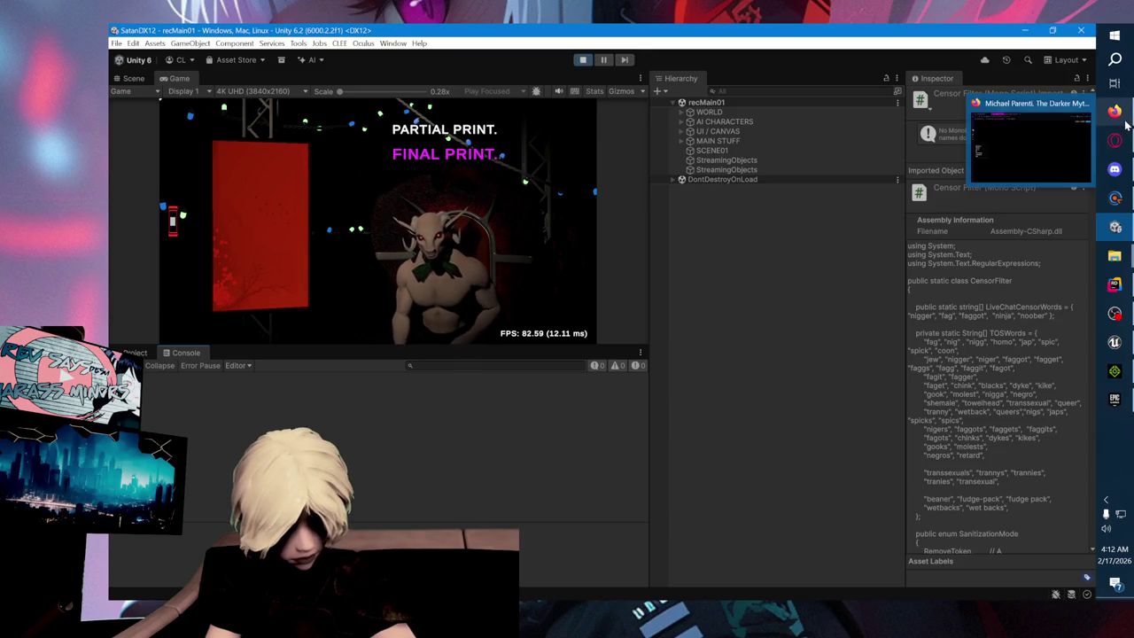
pyautogui.rightClick(1105, 528)
pyautogui.click(1064, 455)
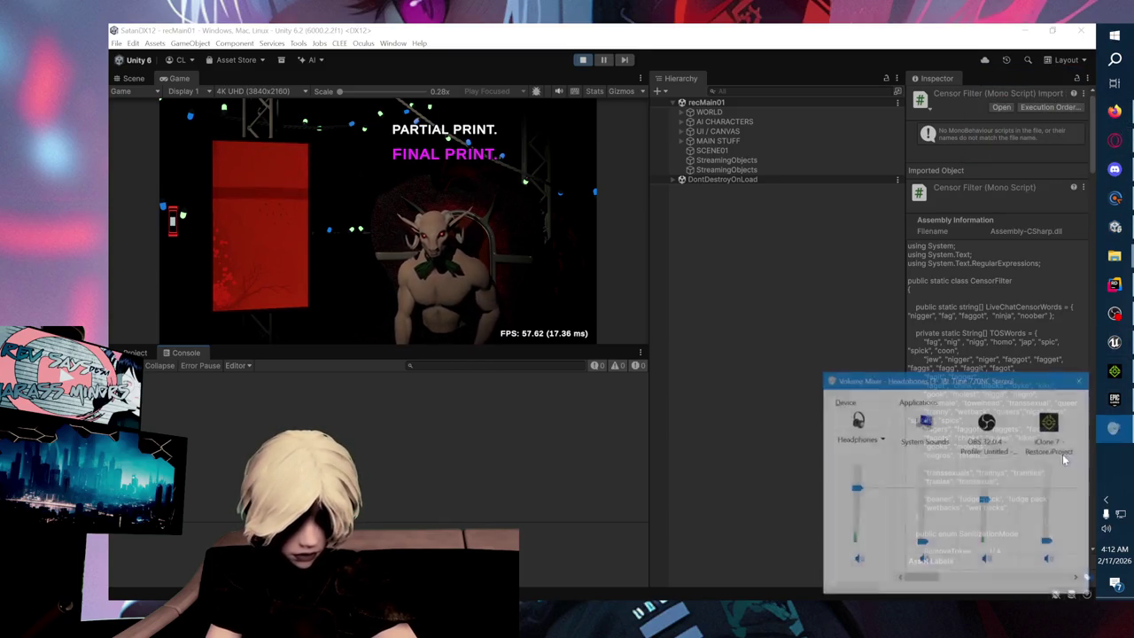
pyautogui.moveTo(976, 580); pyautogui.dragTo(1023, 580)
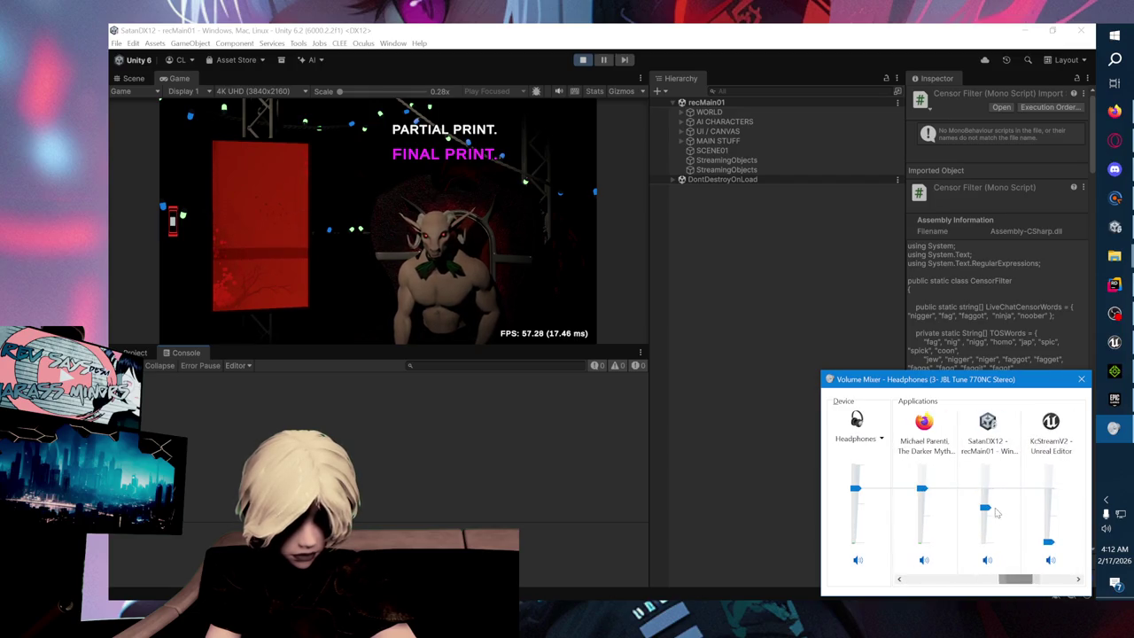
pyautogui.click(1079, 379)
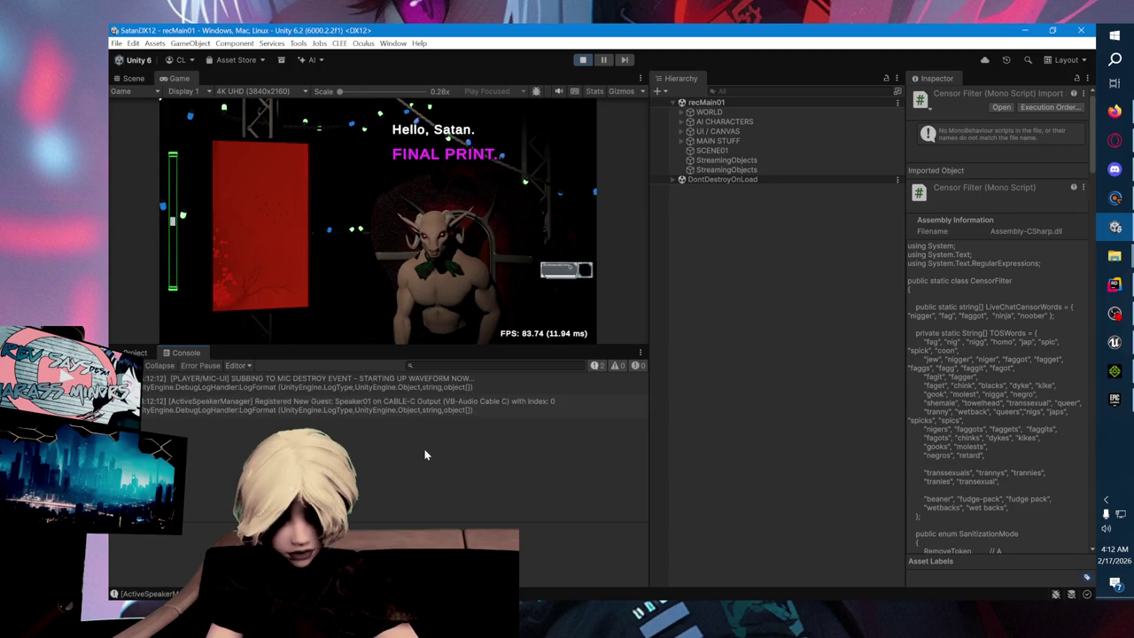
pyautogui.click(1114, 227)
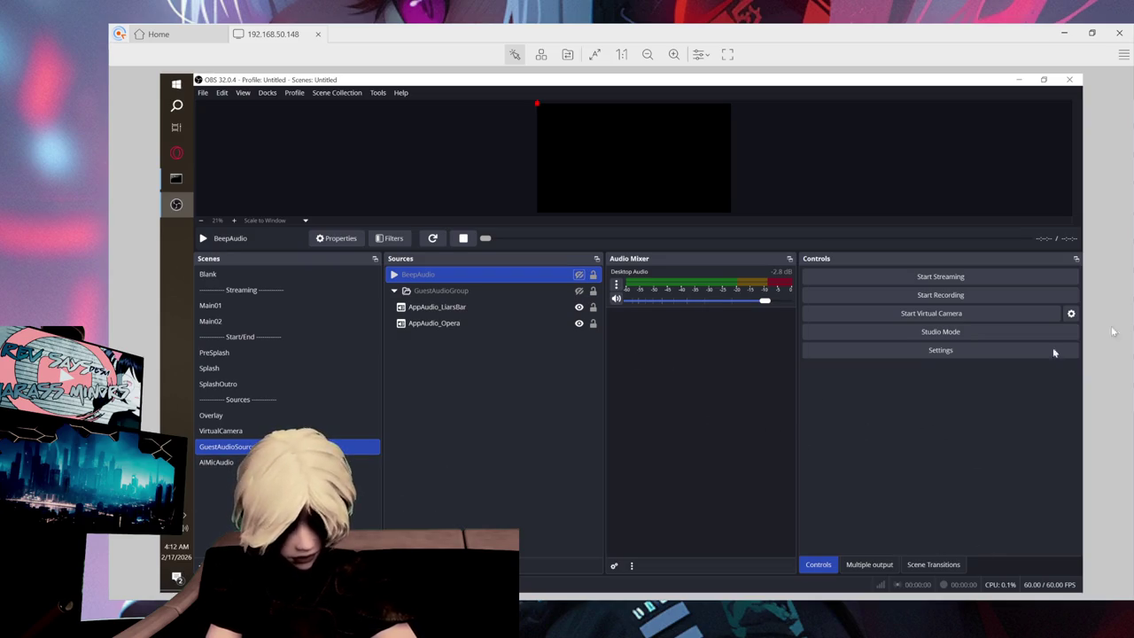
# Restore the remote-desktop viewer to a window, view the calendar, and switch to the Opera browser.
pyautogui.click(1091, 33)
pyautogui.click(1116, 553)
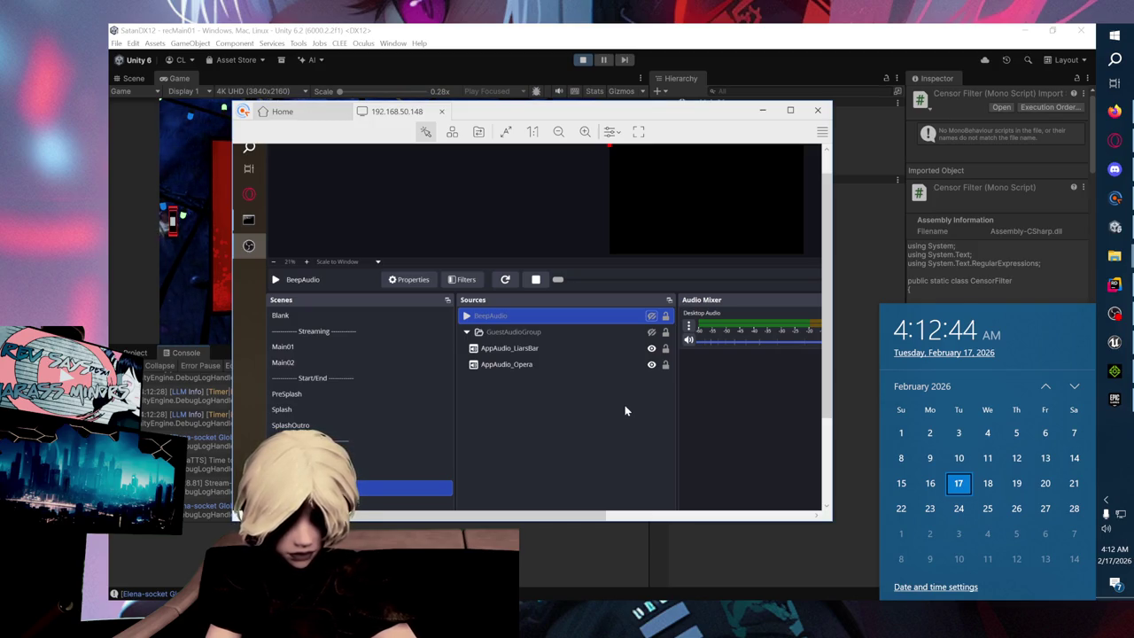
pyautogui.click(1114, 140)
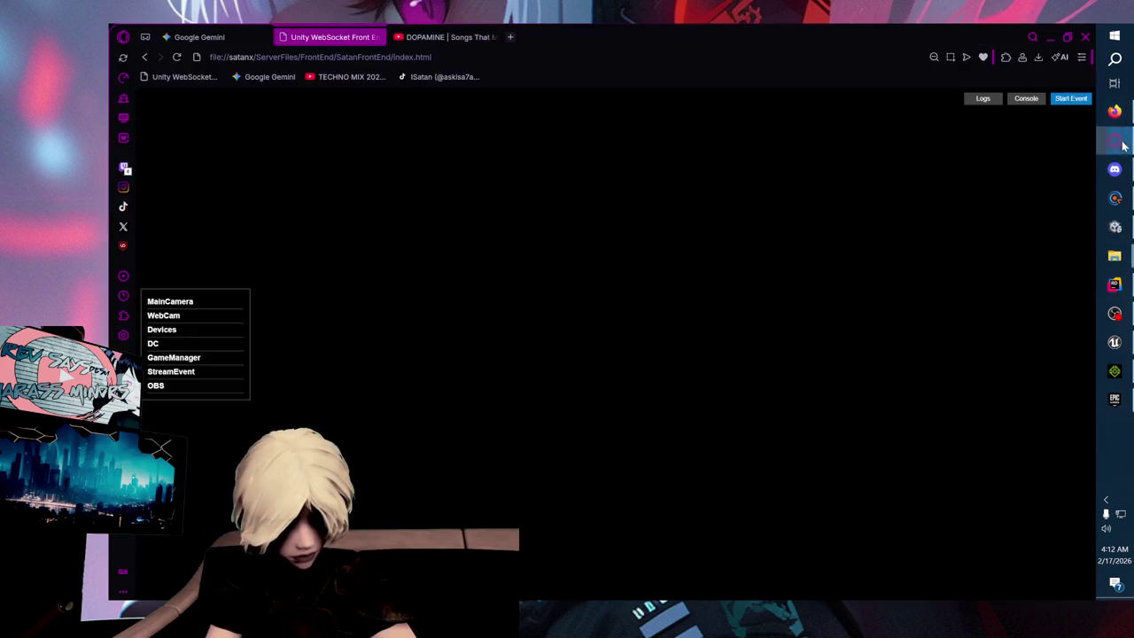
# Pause the lecture video in Firefox, then return to the music playlist in Opera.
pyautogui.click(440, 38)
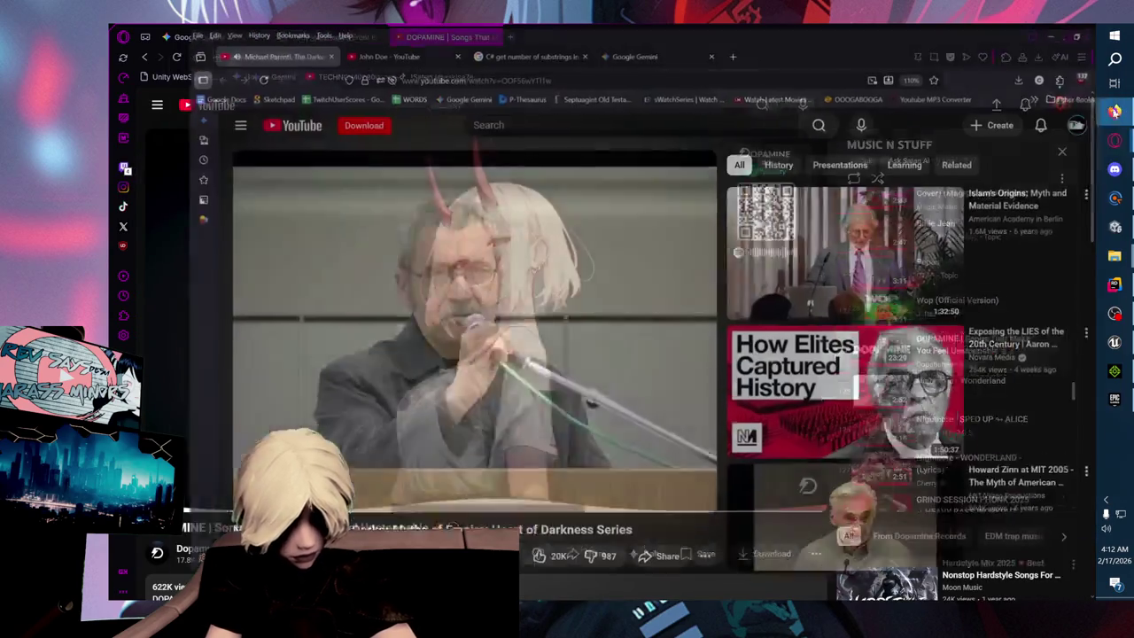
pyautogui.click(1114, 110)
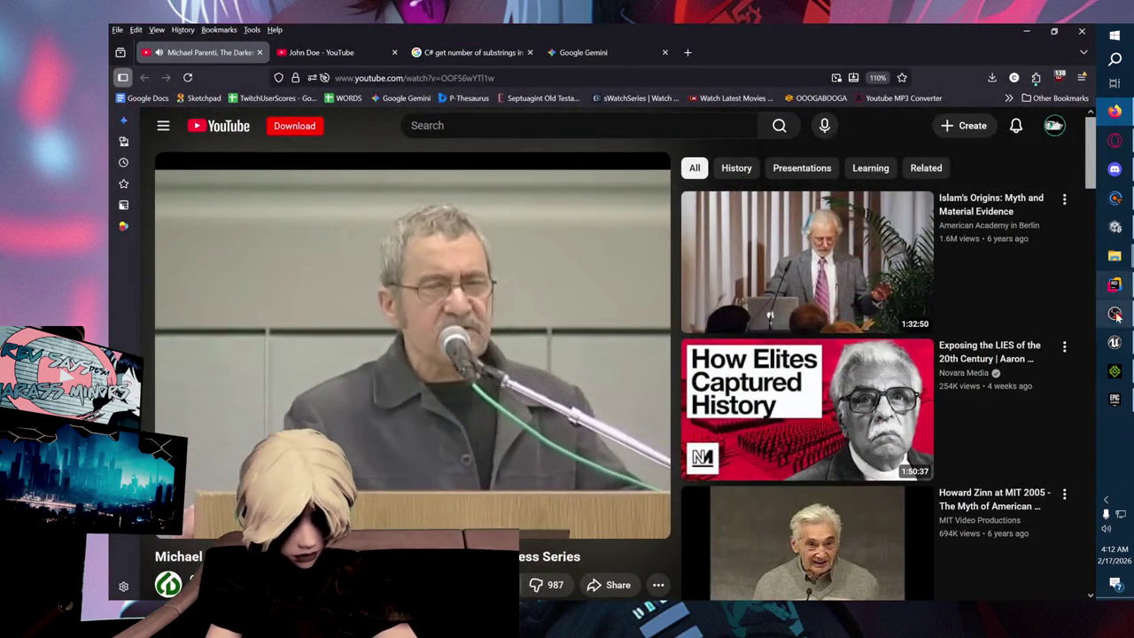
pyautogui.click(492, 289)
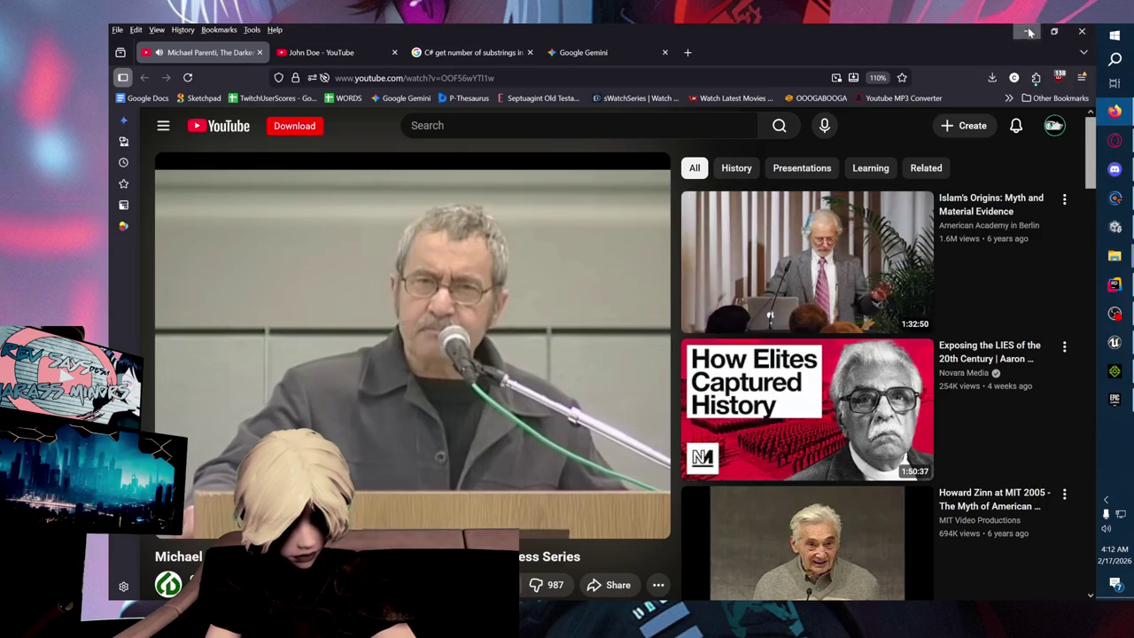
pyautogui.click(1114, 140)
# Bring the remote OBS session to the front and maximise its window.
pyautogui.click(1114, 313)
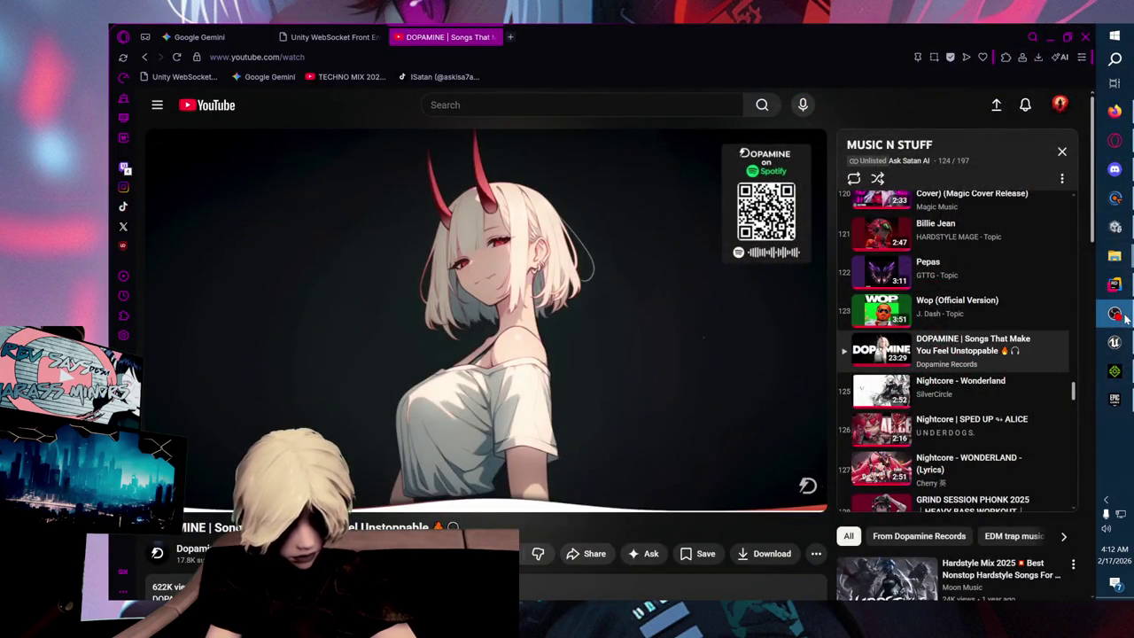
pyautogui.click(1115, 200)
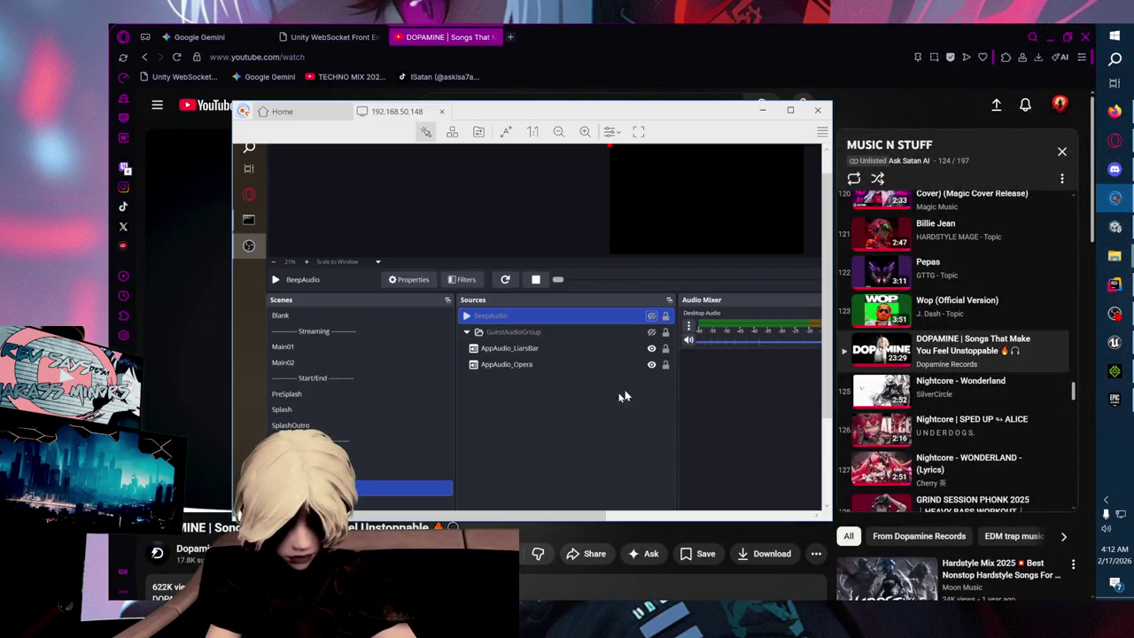
pyautogui.click(790, 110)
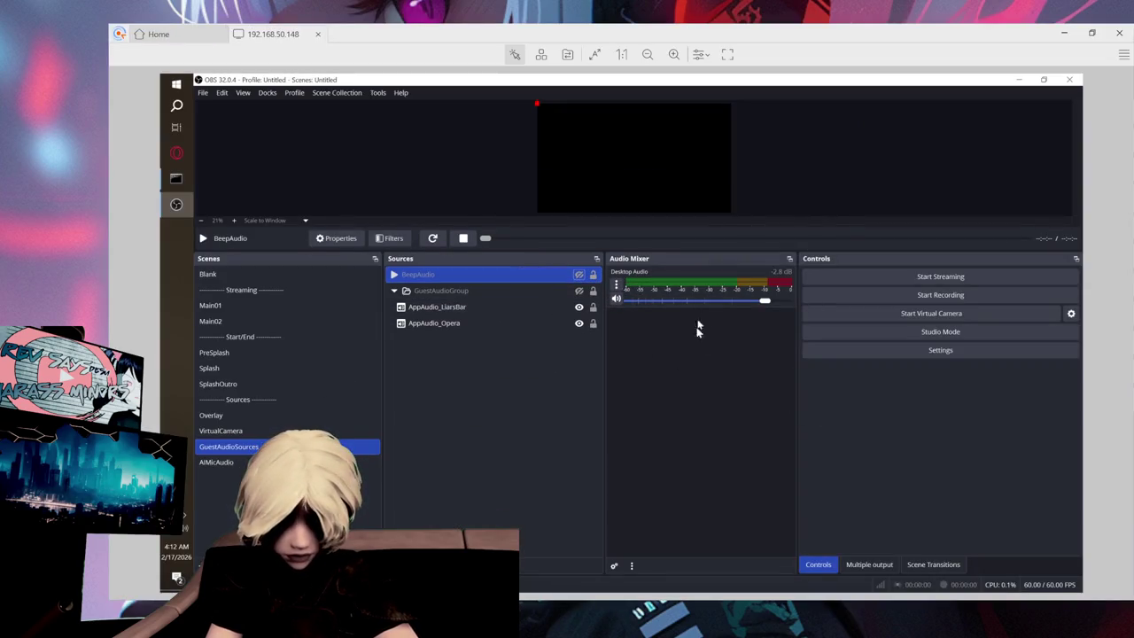
# Resize the remote OBS window so all docks fit, then open the BeepAudio source properties.
pyautogui.moveTo(920, 26)
pyautogui.mouseDown()
pyautogui.moveTo(981, 39)
pyautogui.moveTo(634, 39)
pyautogui.mouseUp()
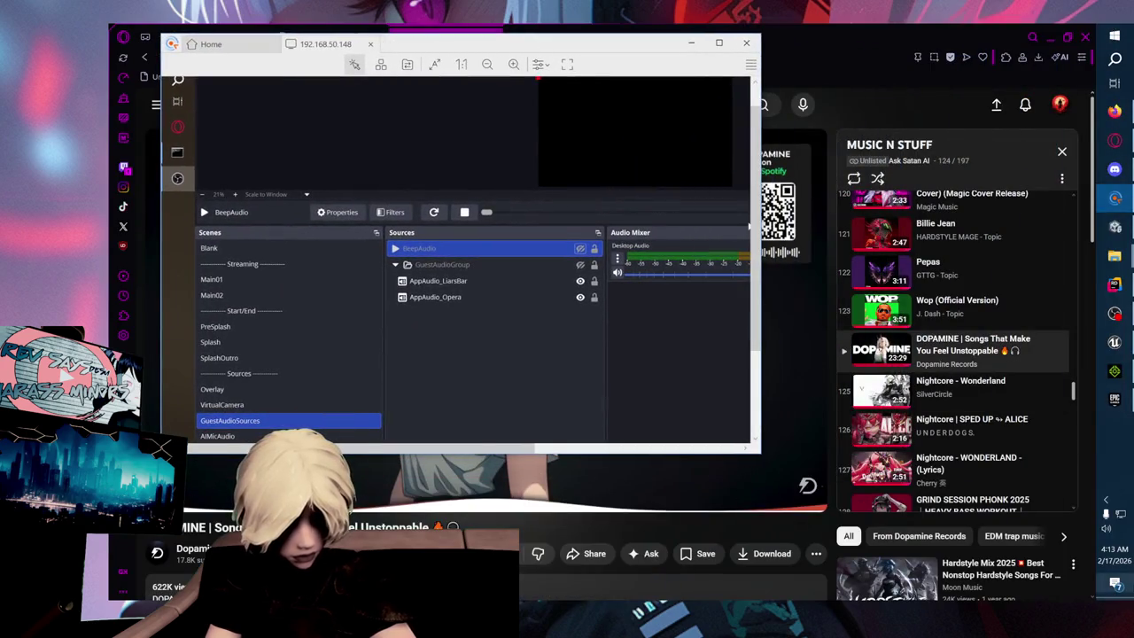
pyautogui.click(1109, 553)
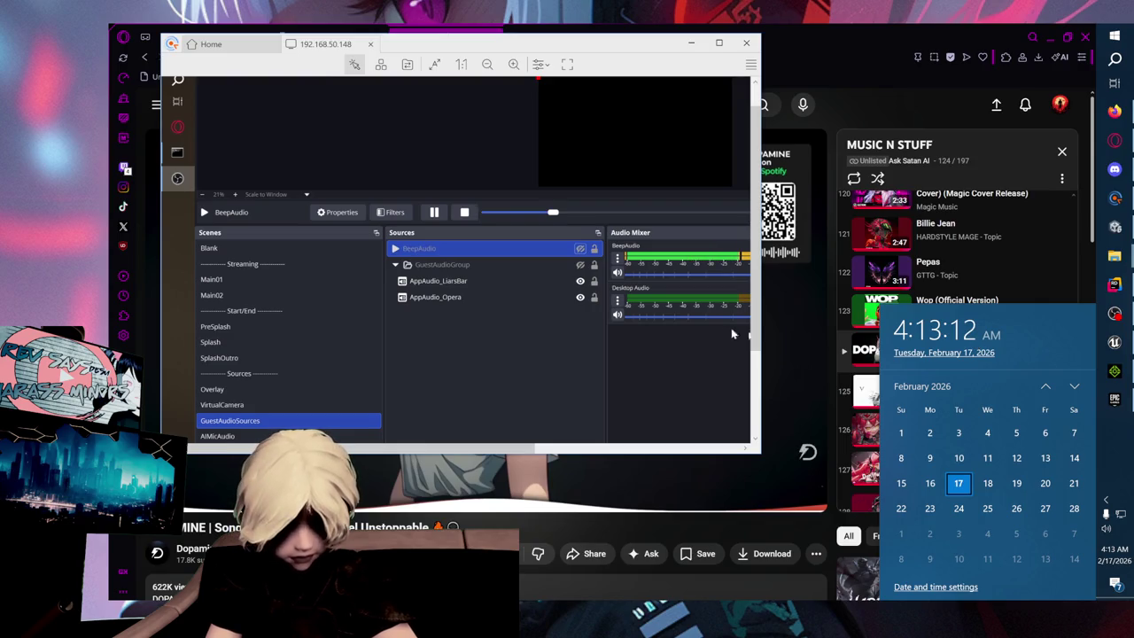
pyautogui.click(746, 448)
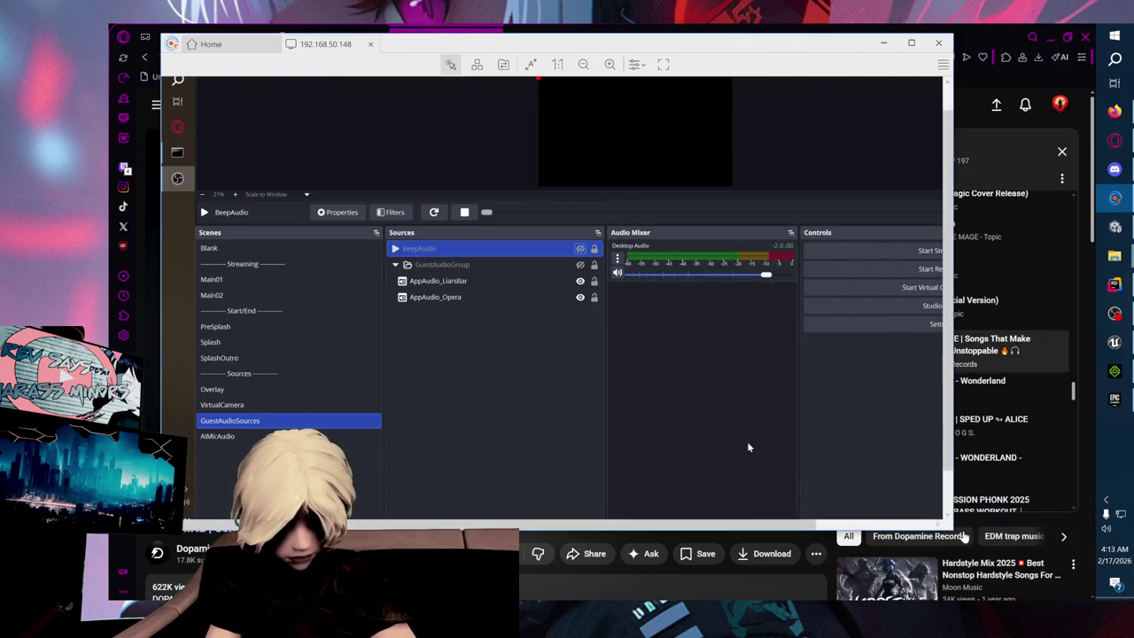
pyautogui.rightClick(487, 250)
pyautogui.click(524, 422)
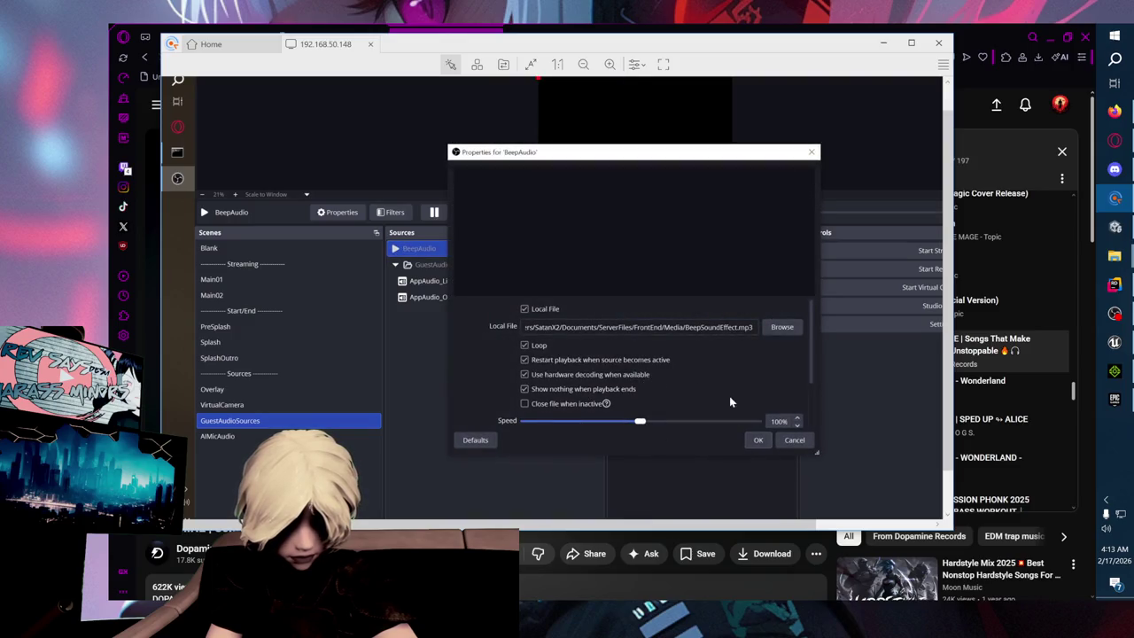
pyautogui.scroll(1, 709, 385)
pyautogui.scroll(-1, 717, 370)
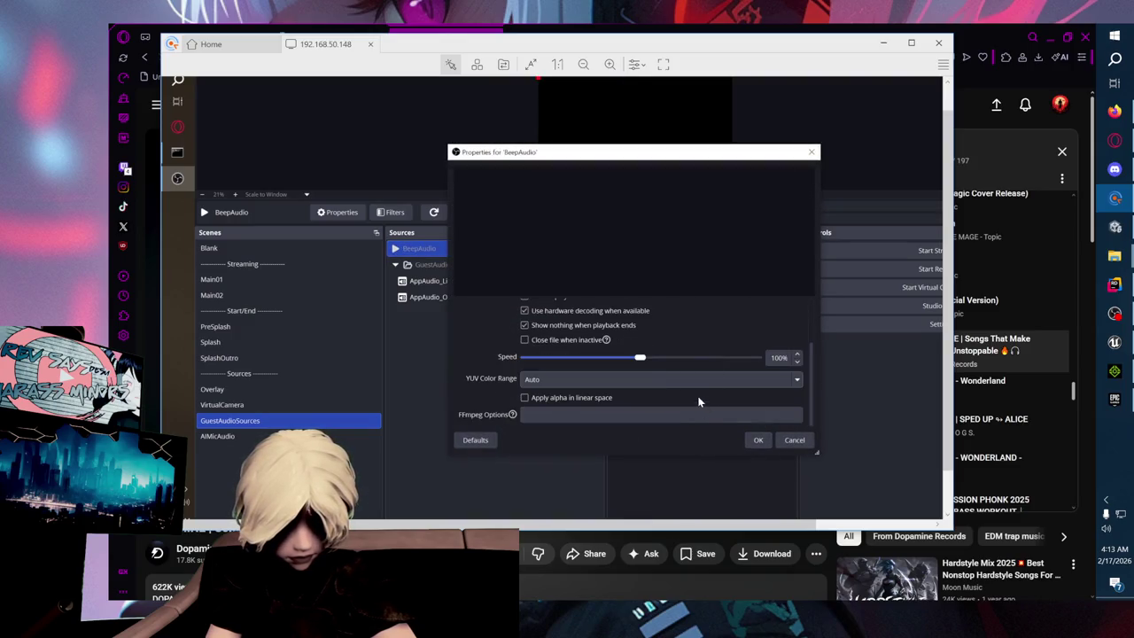
pyautogui.click(758, 440)
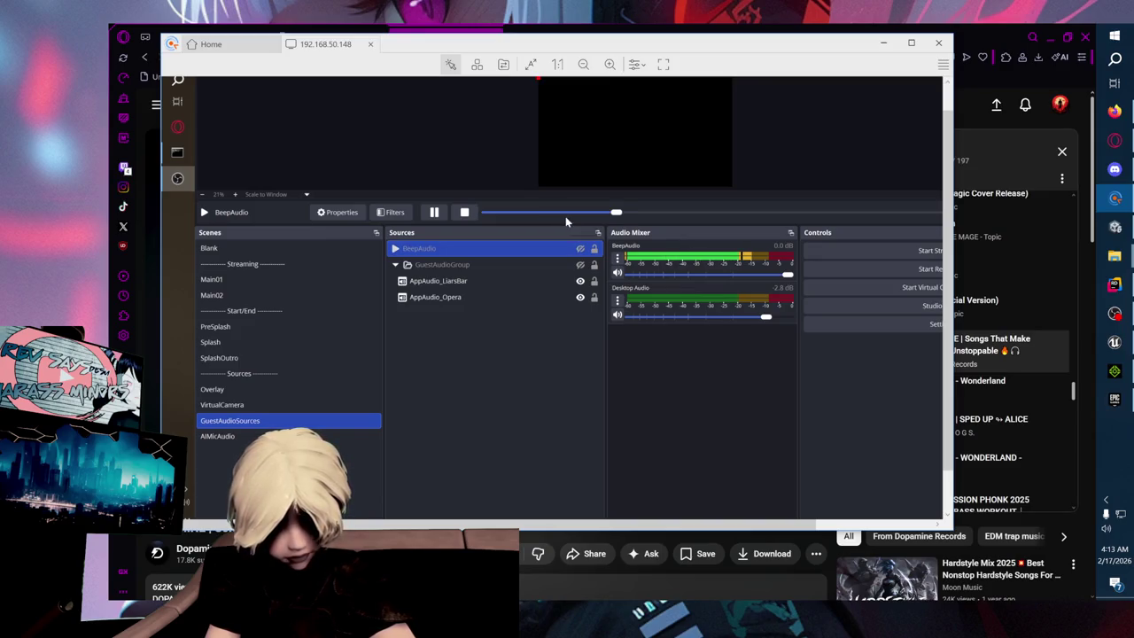
pyautogui.click(580, 251)
# Re-show the BeepAudio source to replay the beep, then switch to the Unity editor.
pyautogui.click(580, 251)
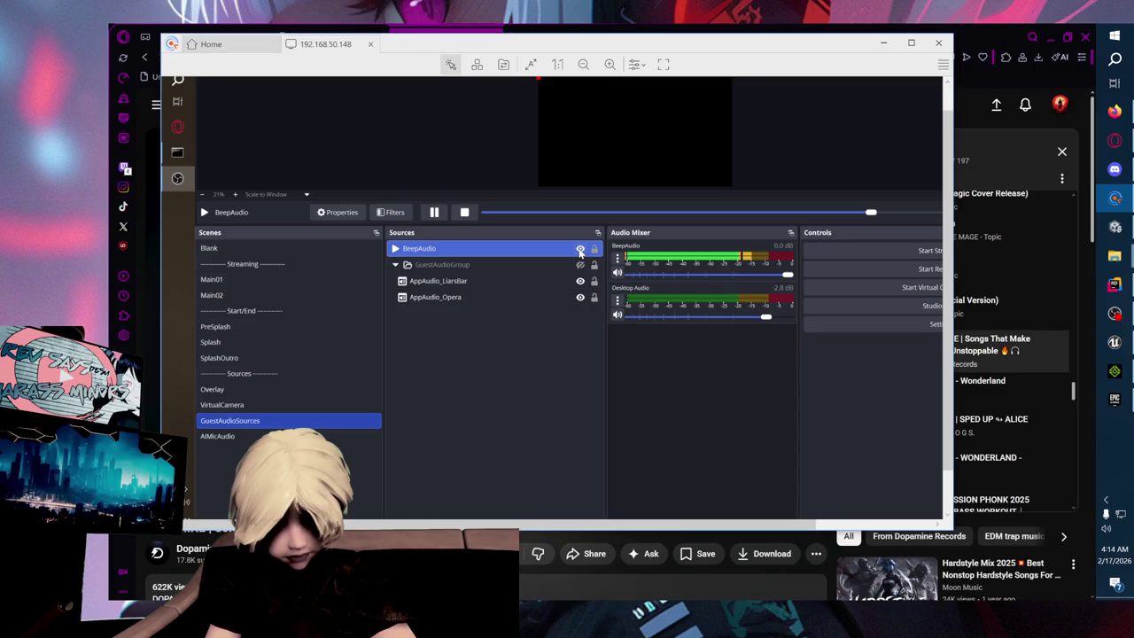
pyautogui.click(1112, 227)
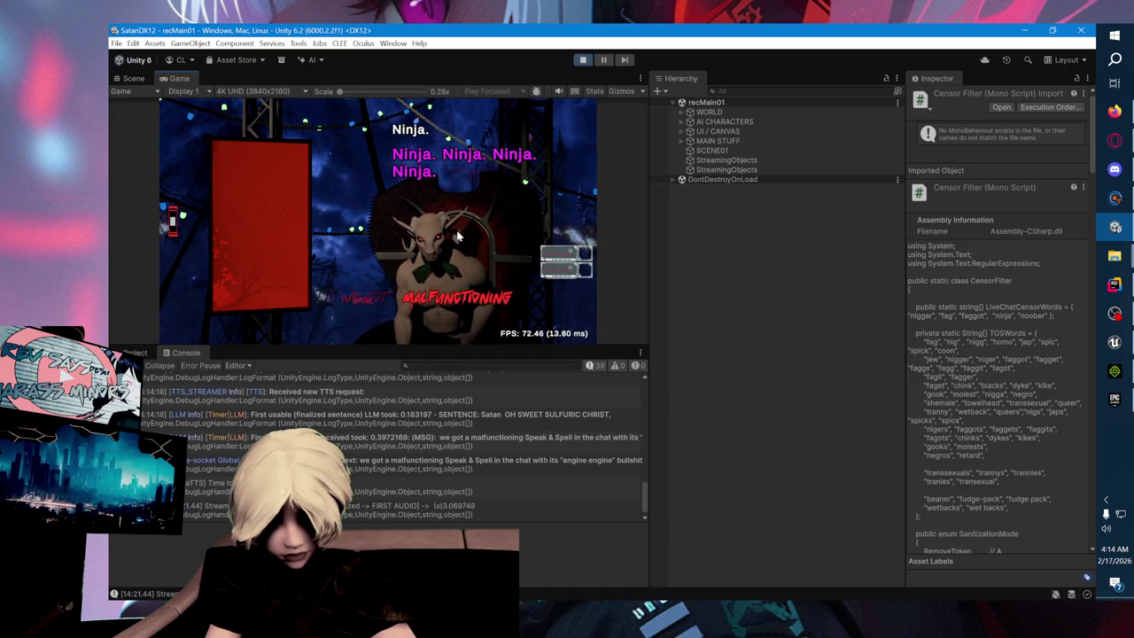
# Bring the remote OBS window back in front of the Unity editor from the taskbar.
pyautogui.click(1107, 202)
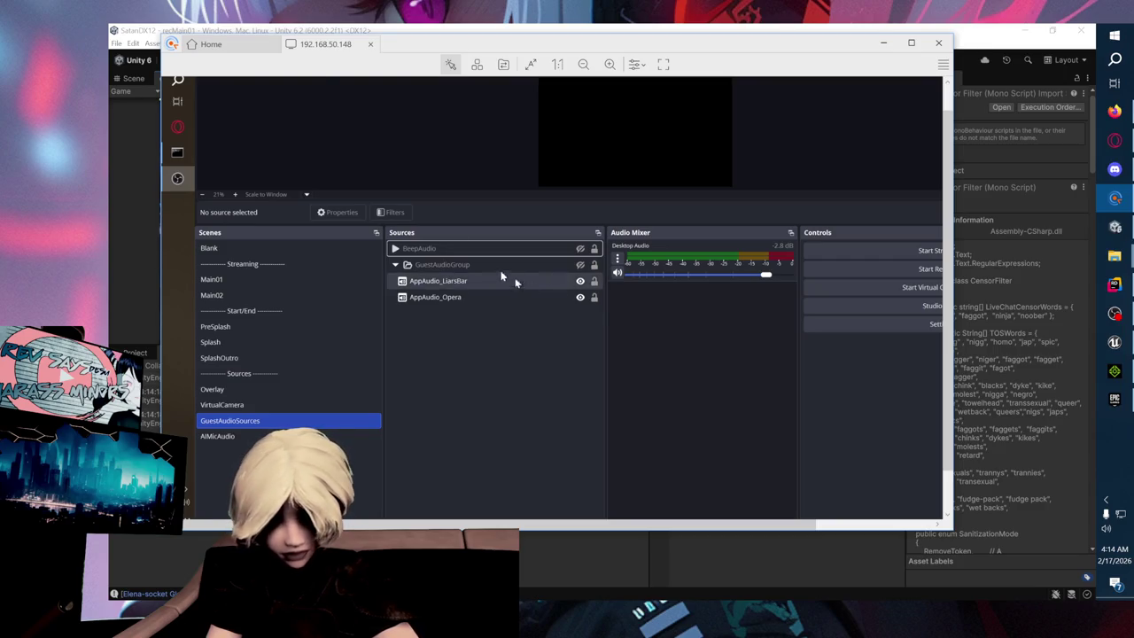
# Mute SatanDX12 in the Windows volume mixer, then bring the remote OBS window back full-screen.
pyautogui.moveTo(457, 44); pyautogui.dragTo(577, 248)
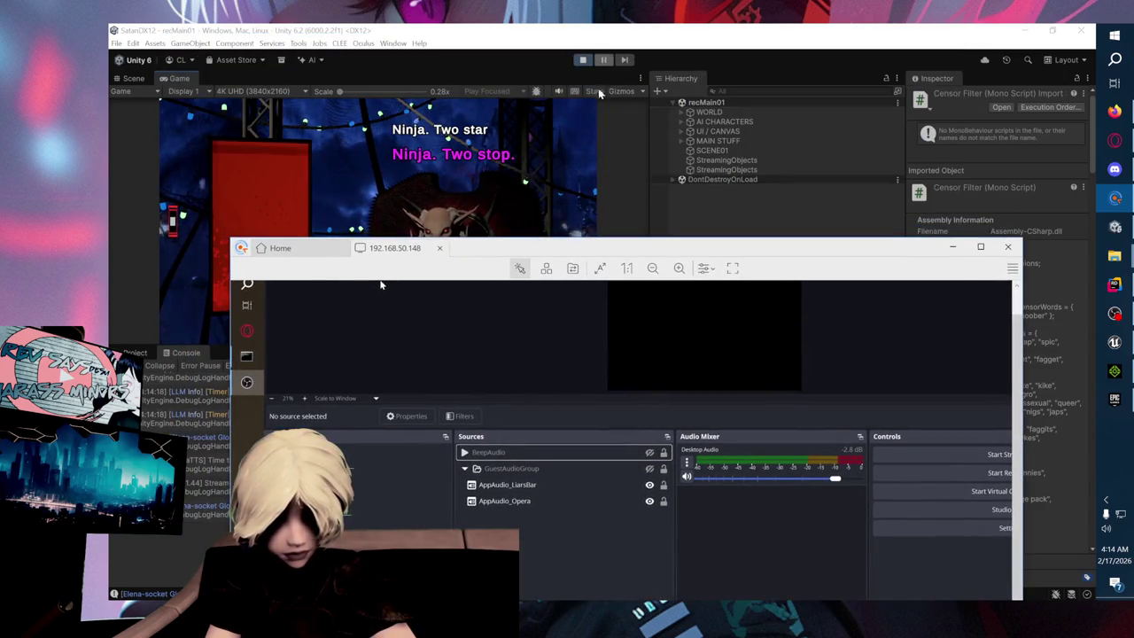
pyautogui.rightClick(1105, 527)
pyautogui.click(1023, 455)
pyautogui.moveTo(941, 386)
pyautogui.mouseDown()
pyautogui.moveTo(727, 170)
pyautogui.moveTo(727, 154)
pyautogui.mouseUp()
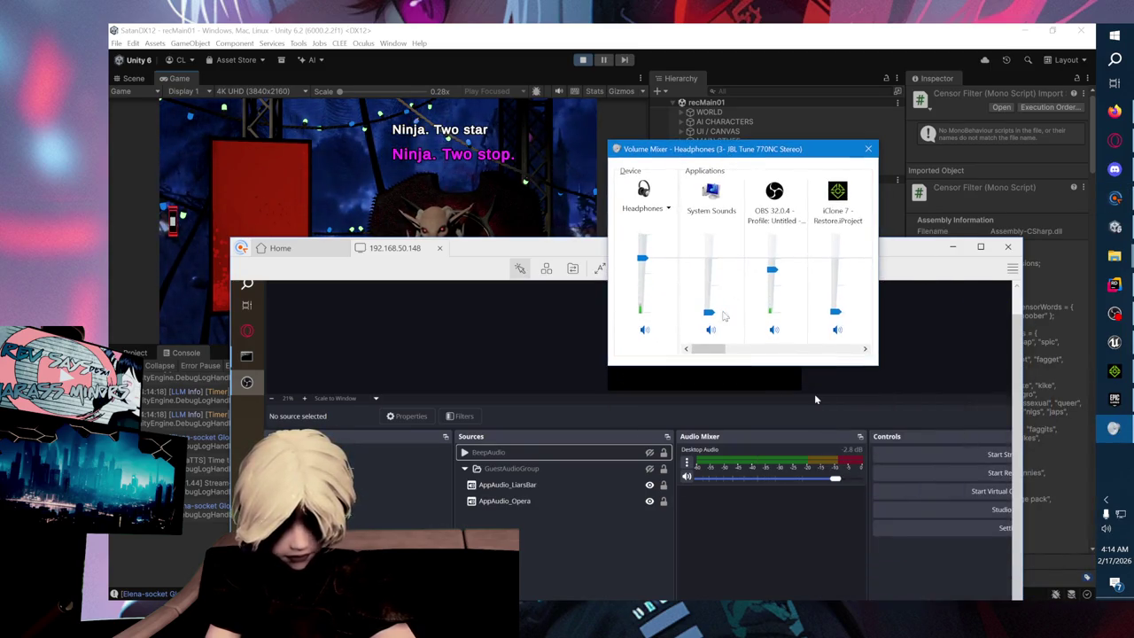
pyautogui.moveTo(707, 348); pyautogui.dragTo(807, 358)
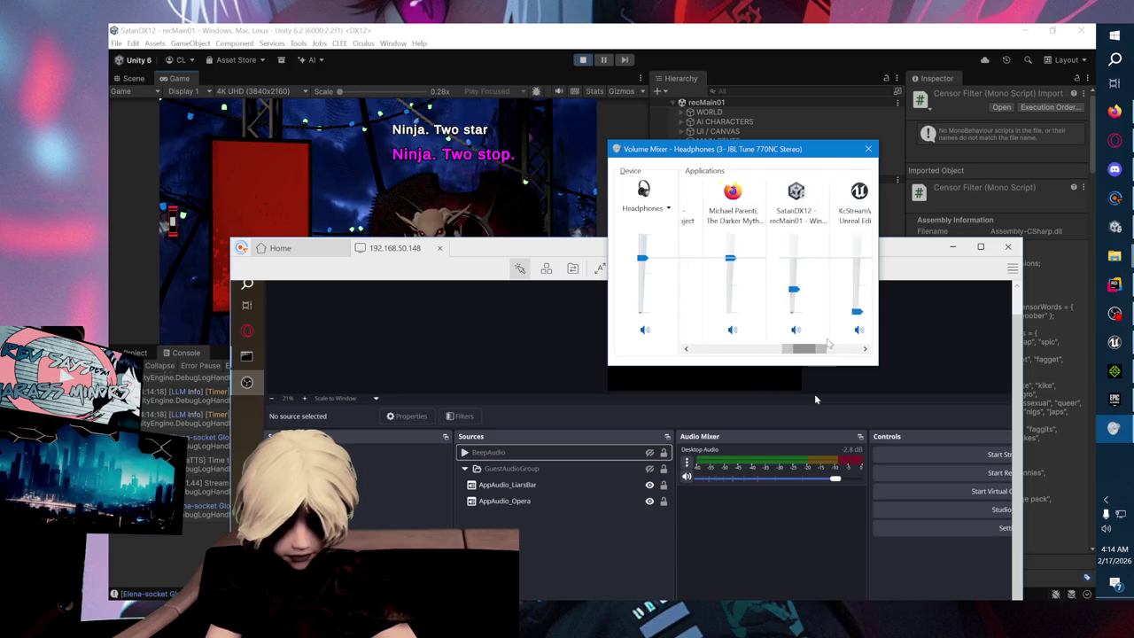
pyautogui.click(774, 329)
pyautogui.moveTo(502, 265)
pyautogui.mouseDown()
pyautogui.moveTo(428, 240)
pyautogui.moveTo(408, 191)
pyautogui.moveTo(413, 147)
pyautogui.mouseUp()
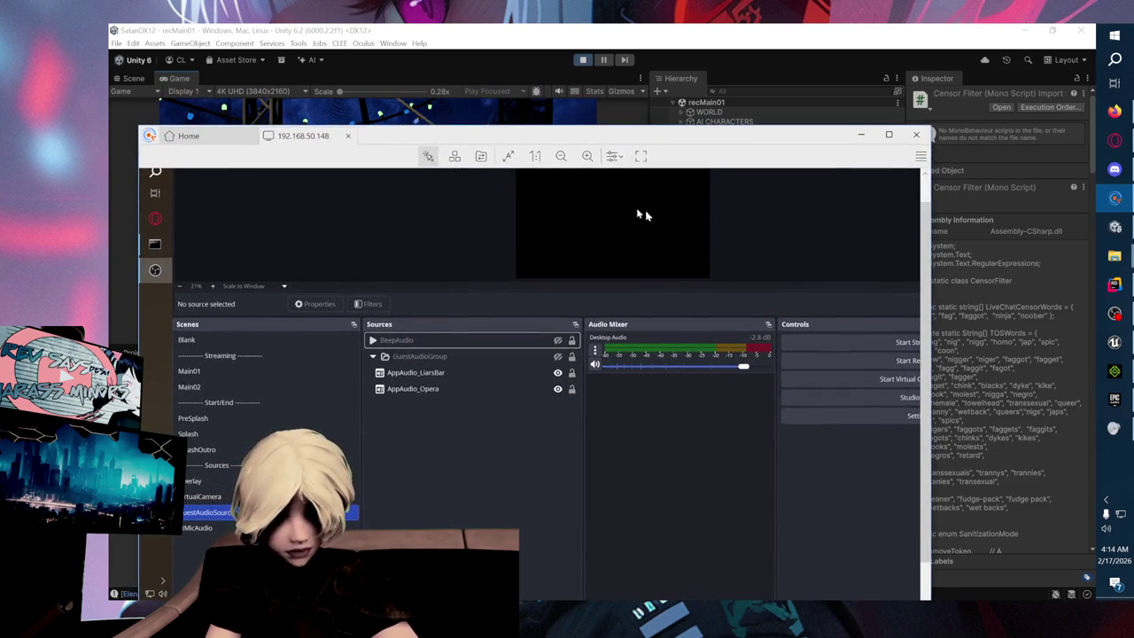
pyautogui.click(885, 137)
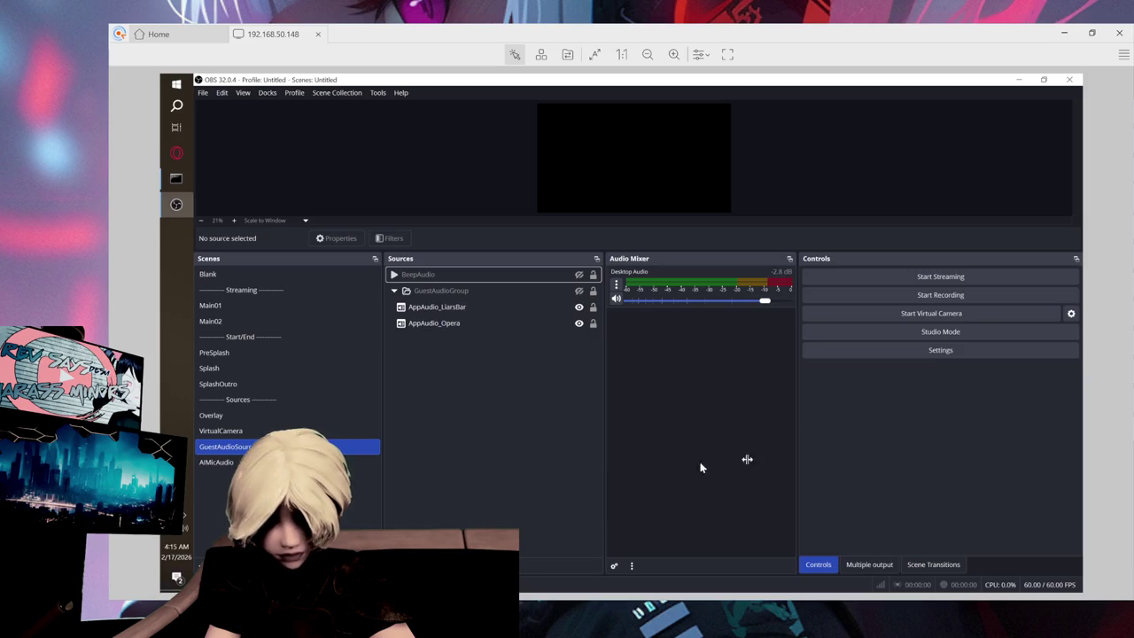
# Minimize the remote OBS viewer to reveal Unity's console, then bring the remote session back.
pyautogui.click(177, 551)
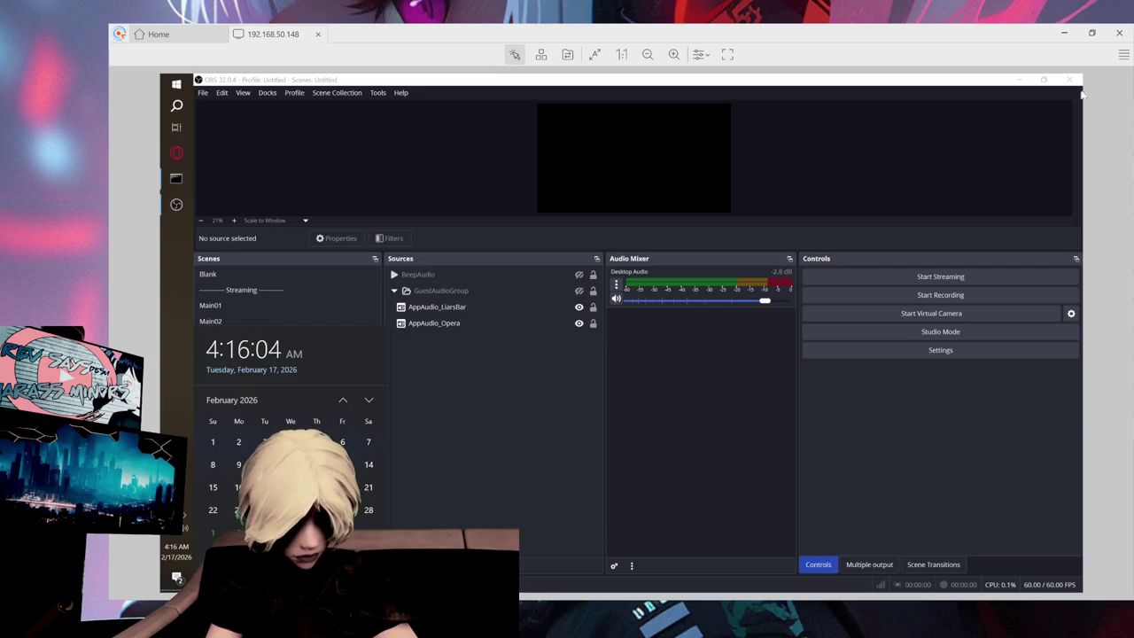
pyautogui.click(1064, 32)
pyautogui.scroll(3, 352, 456)
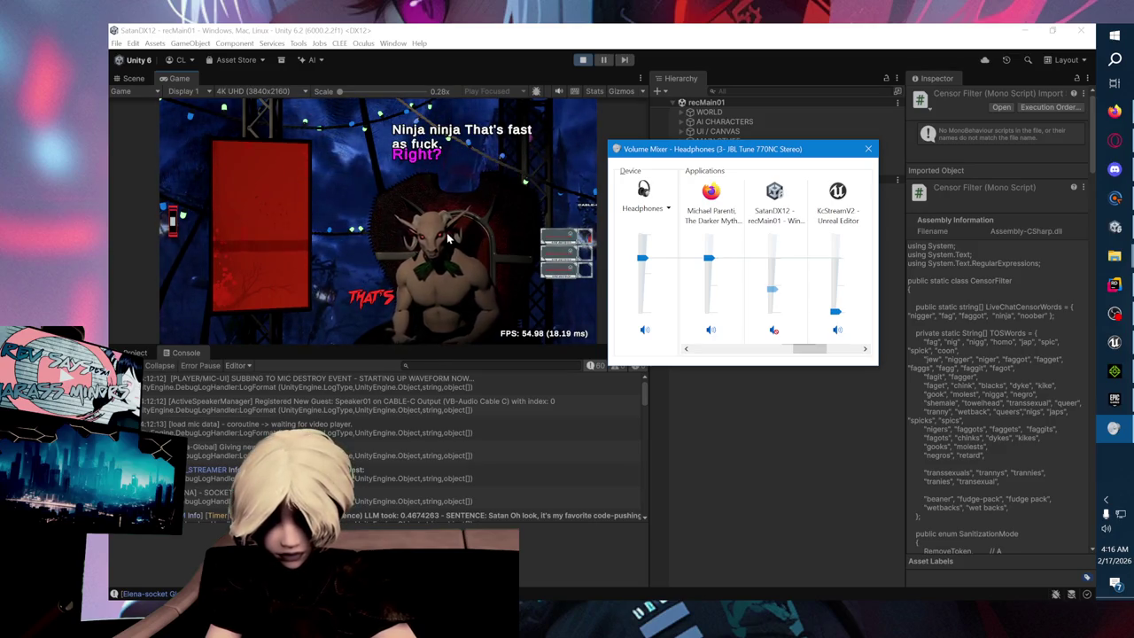
pyautogui.click(1121, 257)
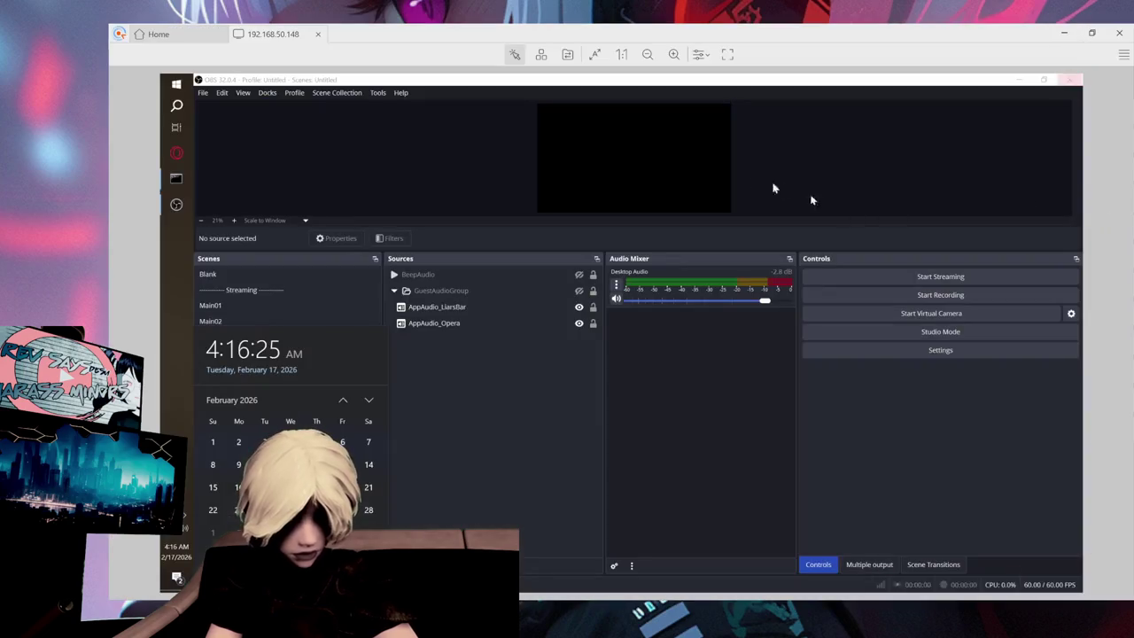
# Set the remote connection quality to Optimize speed and return to the Unity editor.
pyautogui.click(695, 55)
pyautogui.click(705, 117)
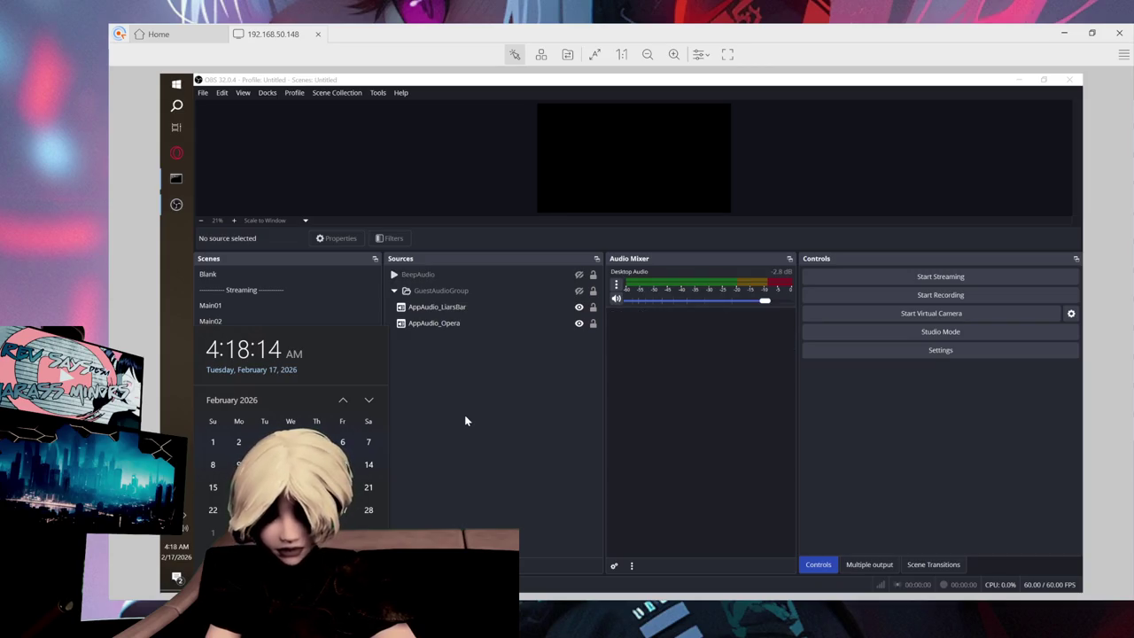
pyautogui.hotkey('alt', 'Tab')
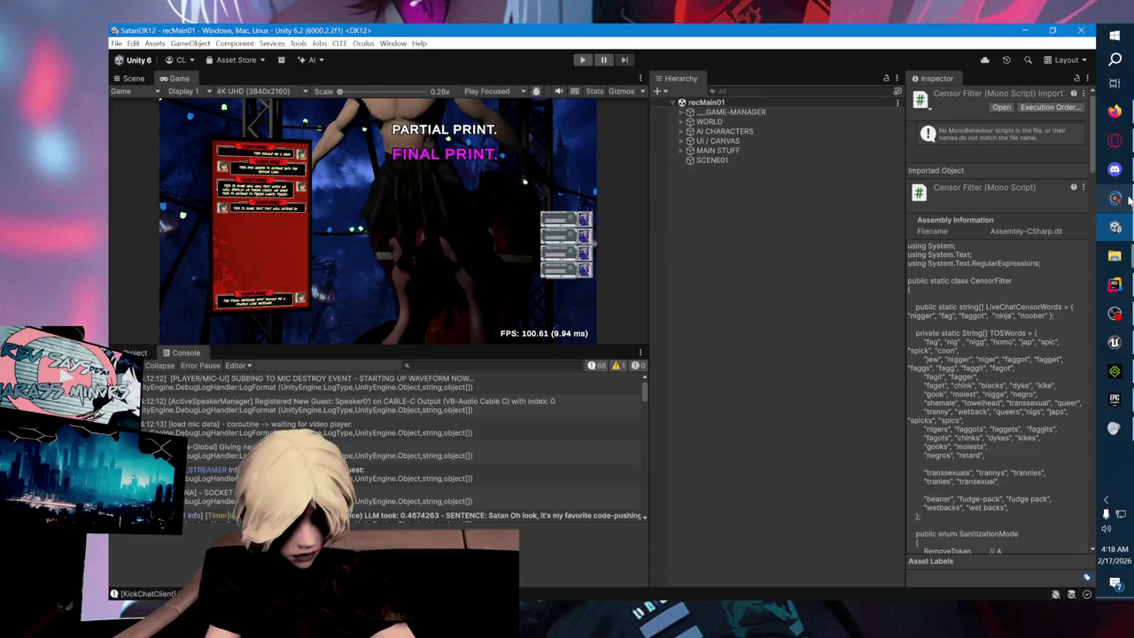
# Check line 986 of WhisperStreamer.cs in Rider, then return to Unity.
pyautogui.click(1114, 283)
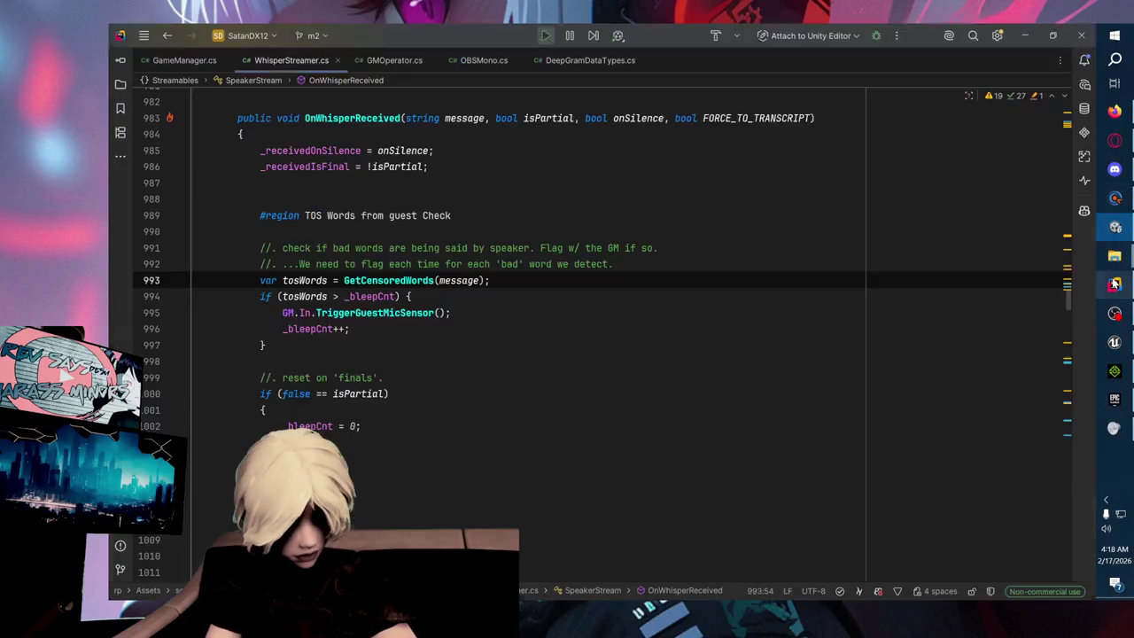
pyautogui.click(450, 171)
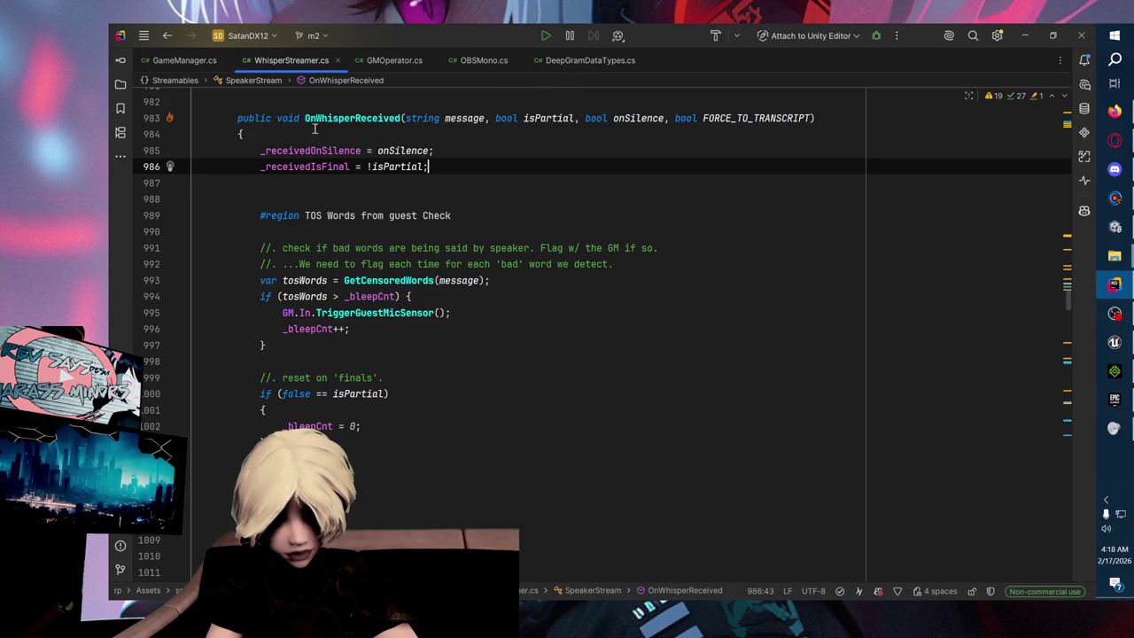
pyautogui.click(1114, 285)
# Search the Unity project assets for 'deepgram' and open DeepGram_WhisperSocket.cs in Rider.
pyautogui.click(447, 364)
pyautogui.write('deepgram')
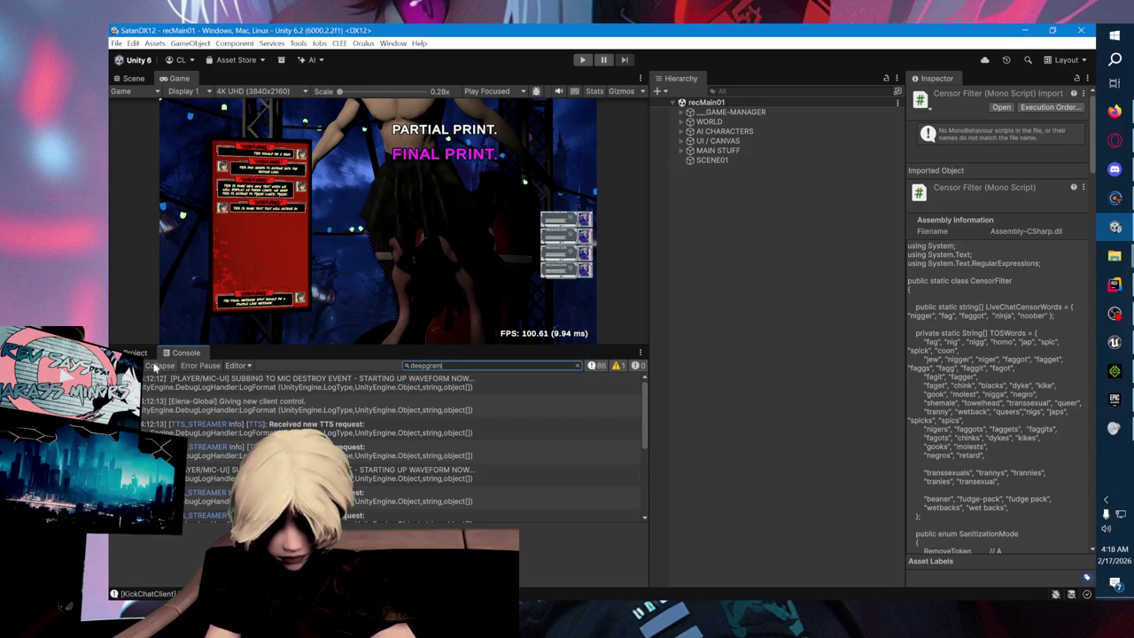
pyautogui.hotkey('ctrl', '5')
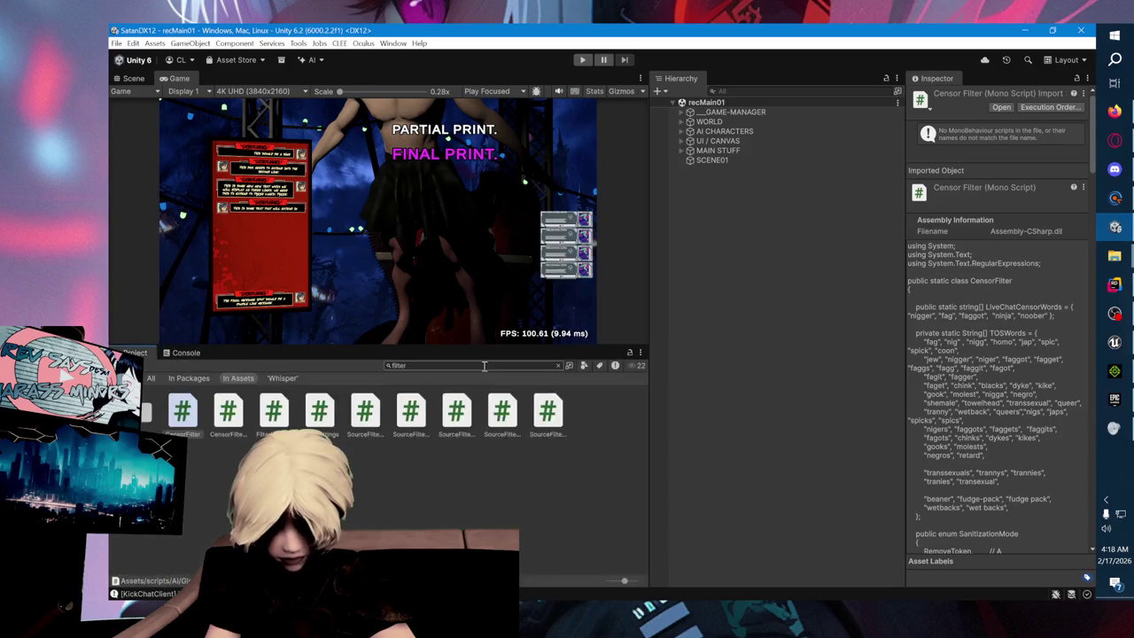
pyautogui.write('deepgram')
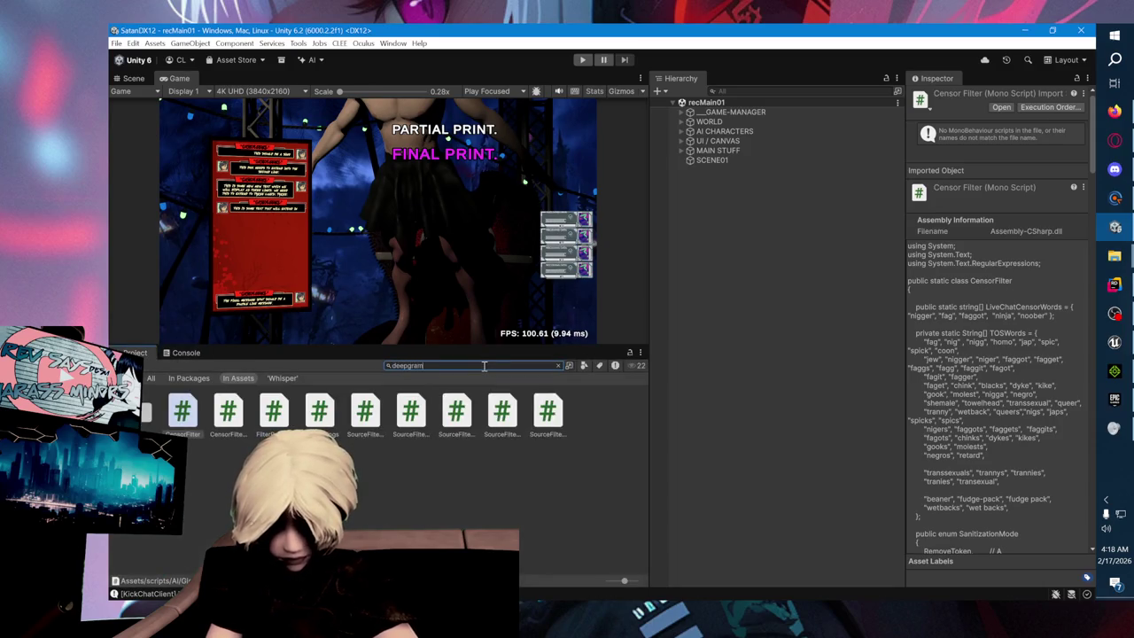
pyautogui.click(232, 414)
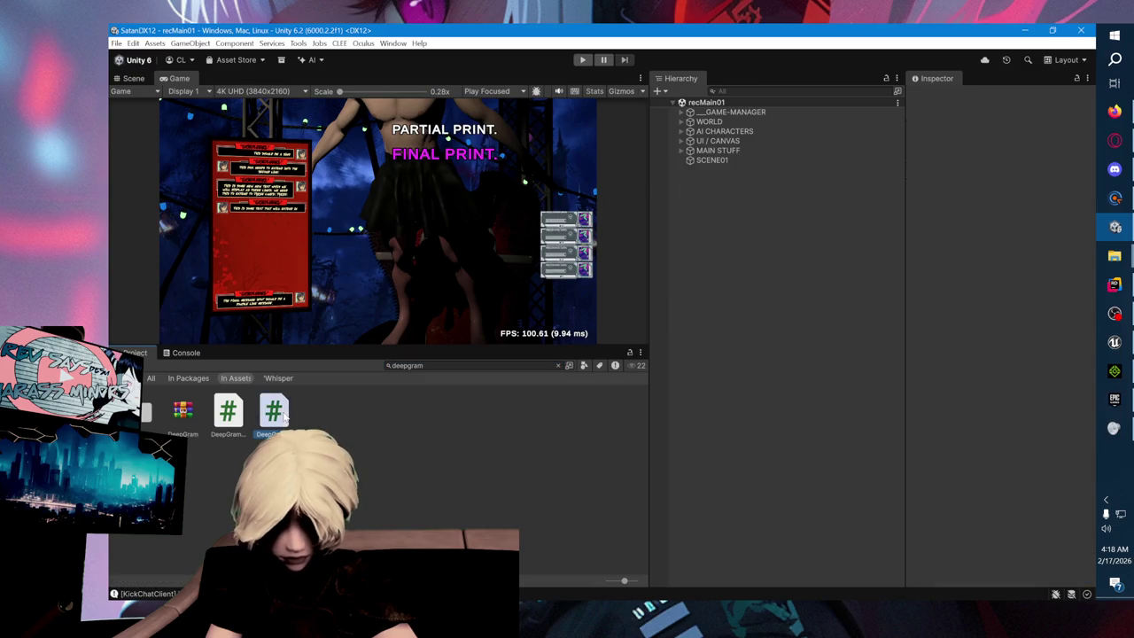
pyautogui.doubleClick(226, 422)
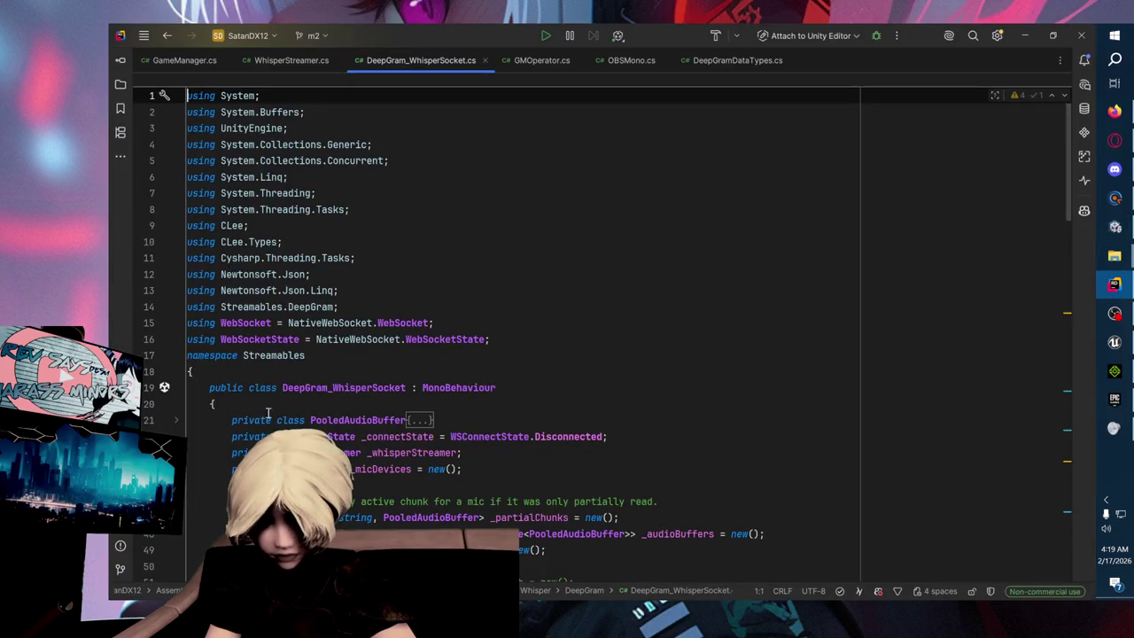
# Scroll through DeepGram_WhisperSocket.cs and unfold the AudioProcessingLoop method.
pyautogui.scroll(-5, 648, 431)
pyautogui.scroll(-2, 620, 429)
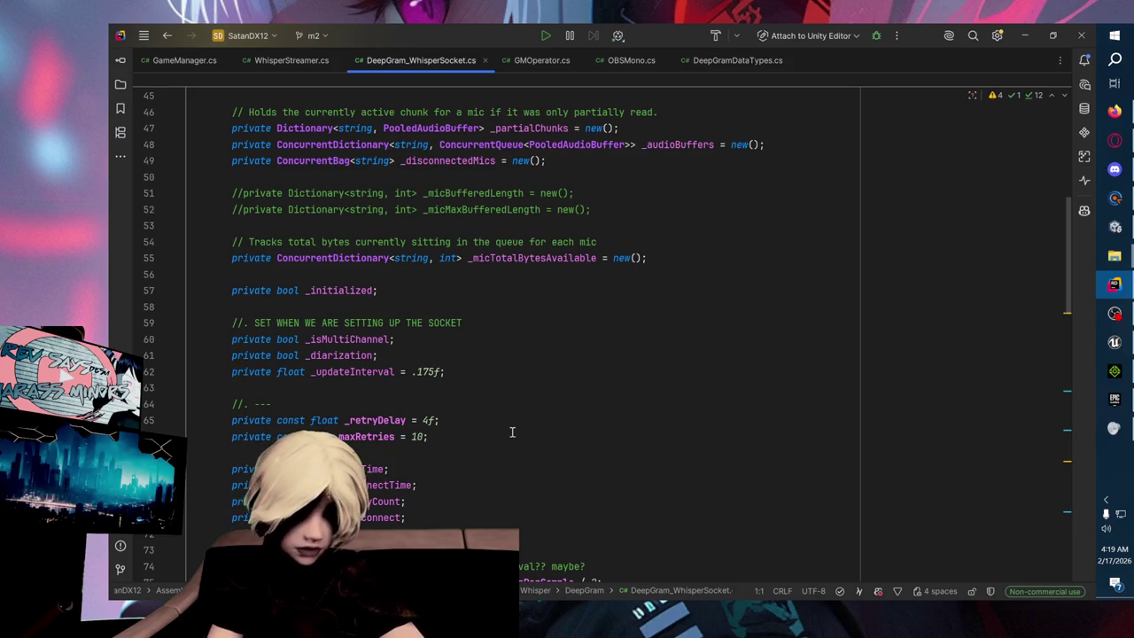
pyautogui.scroll(-8, 469, 435)
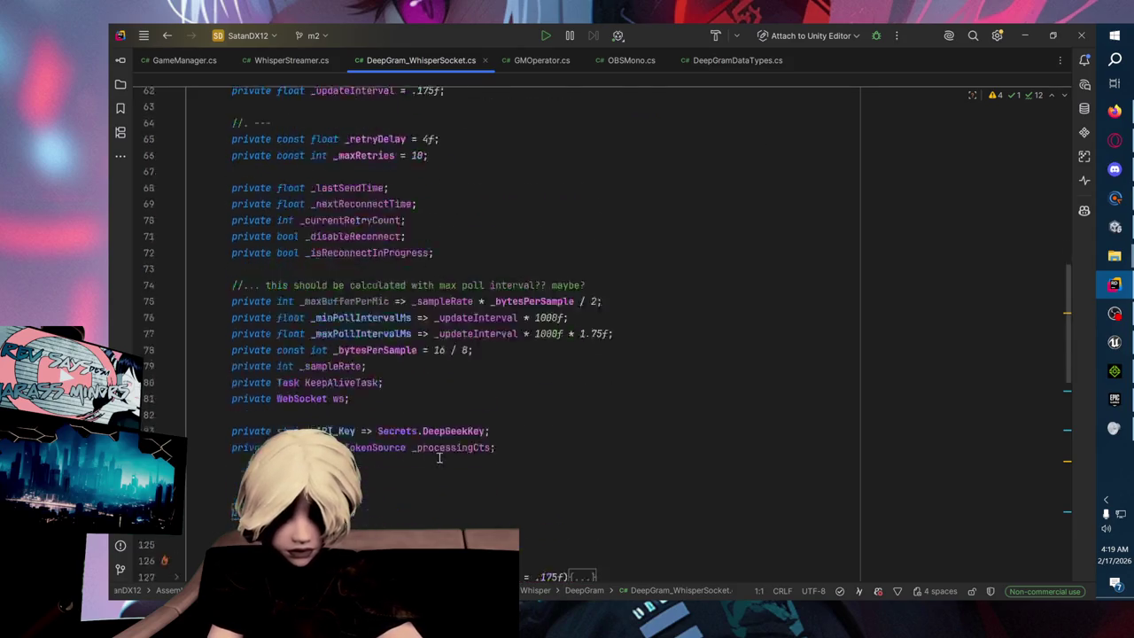
pyautogui.scroll(-7, 205, 403)
pyautogui.scroll(4, 205, 403)
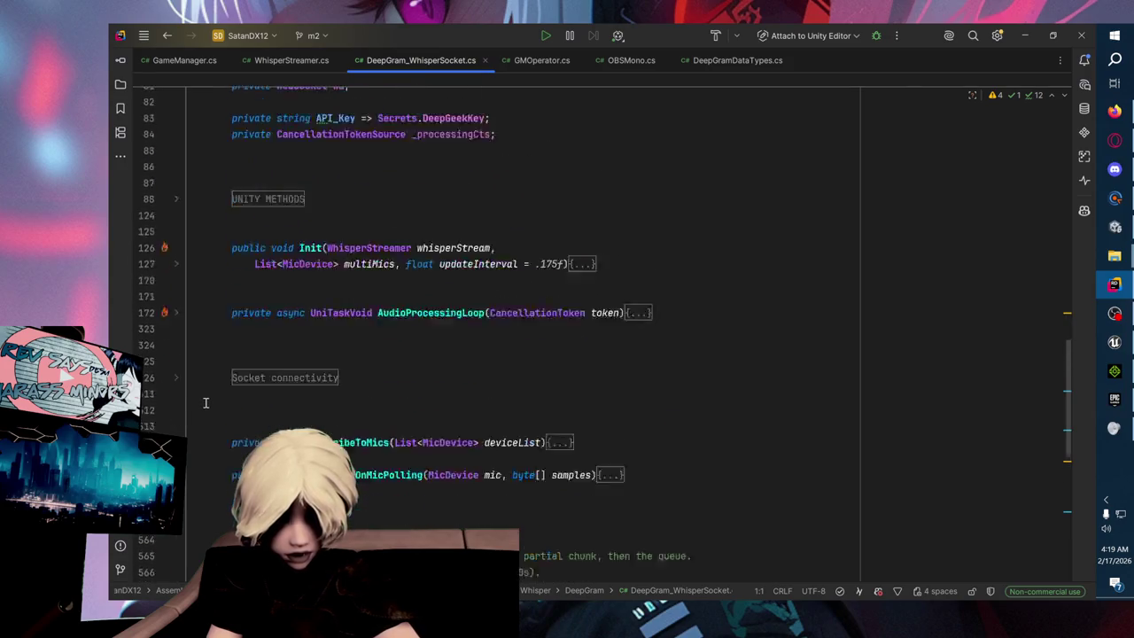
pyautogui.scroll(1, 204, 403)
pyautogui.scroll(-6, 203, 398)
pyautogui.scroll(12, 210, 367)
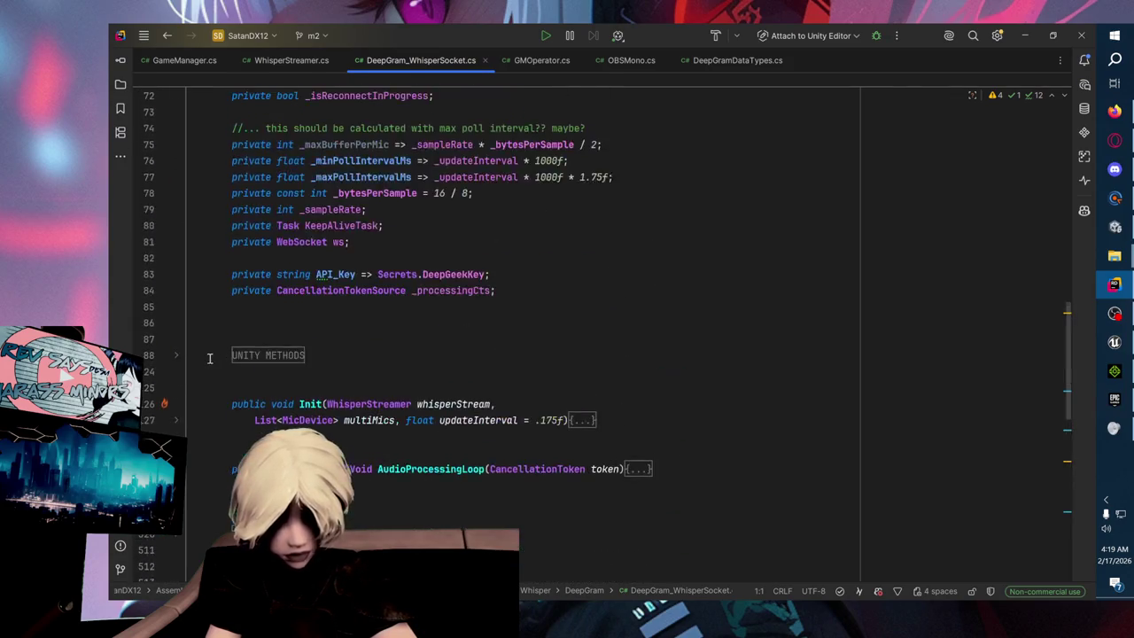
pyautogui.scroll(5, 191, 365)
pyautogui.scroll(5, 191, 372)
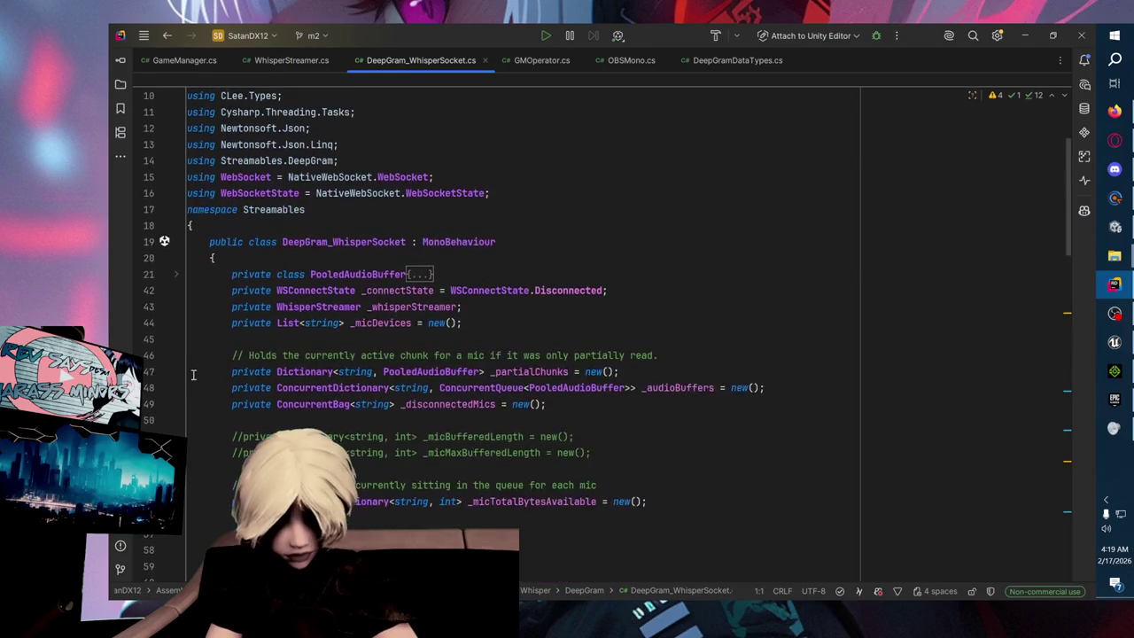
pyautogui.scroll(1, 191, 374)
pyautogui.scroll(-12, 194, 375)
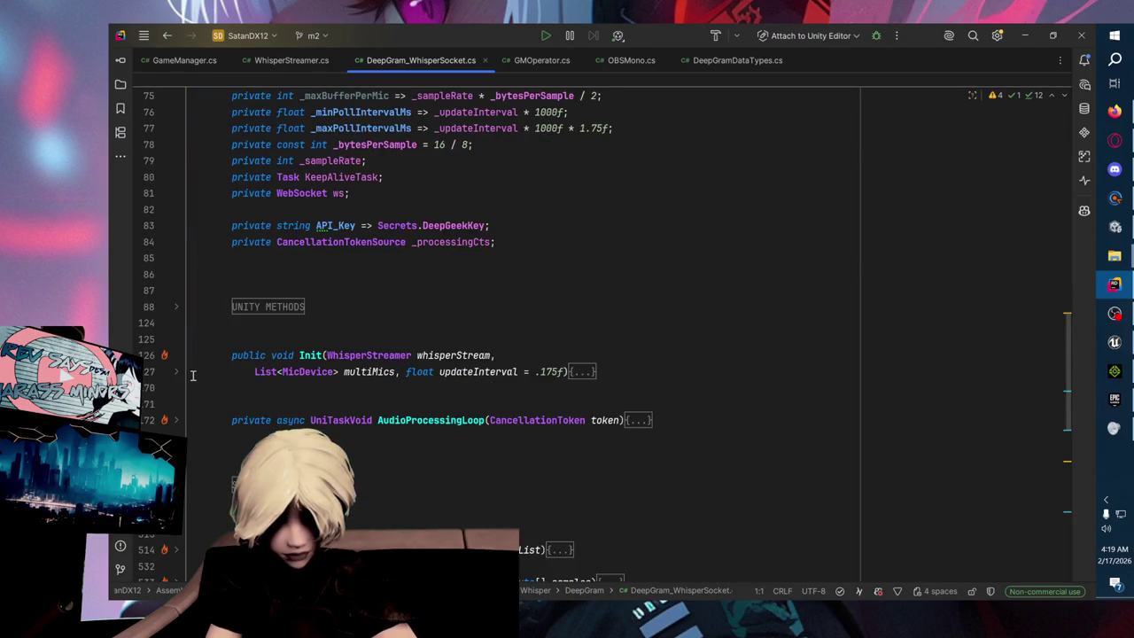
pyautogui.scroll(-1, 196, 375)
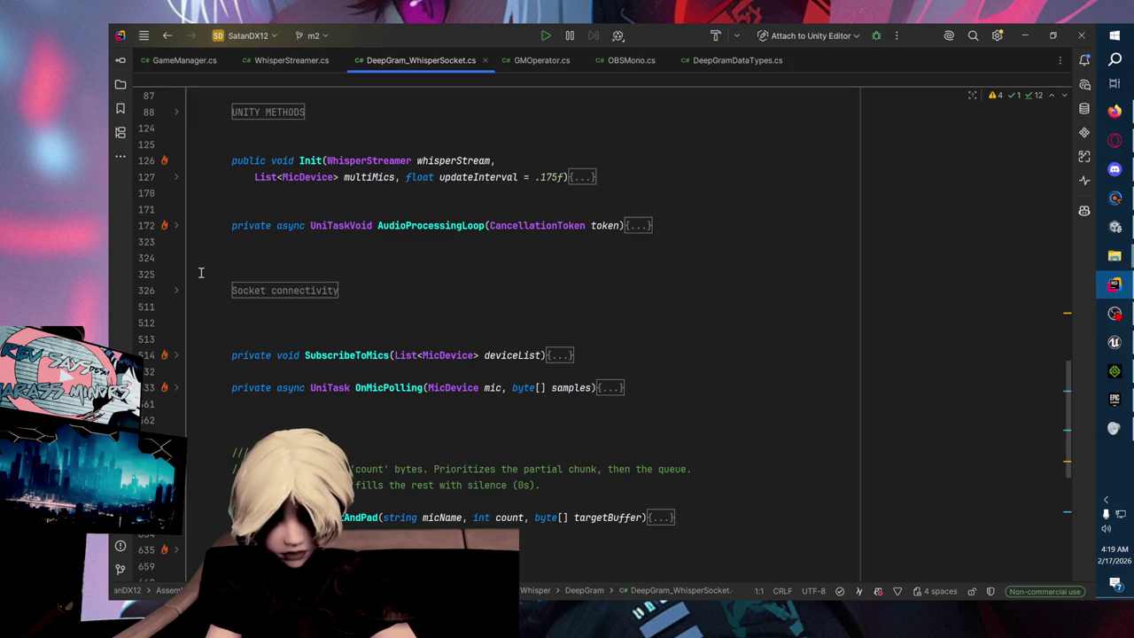
pyautogui.scroll(-1, 200, 271)
pyautogui.scroll(-6, 181, 248)
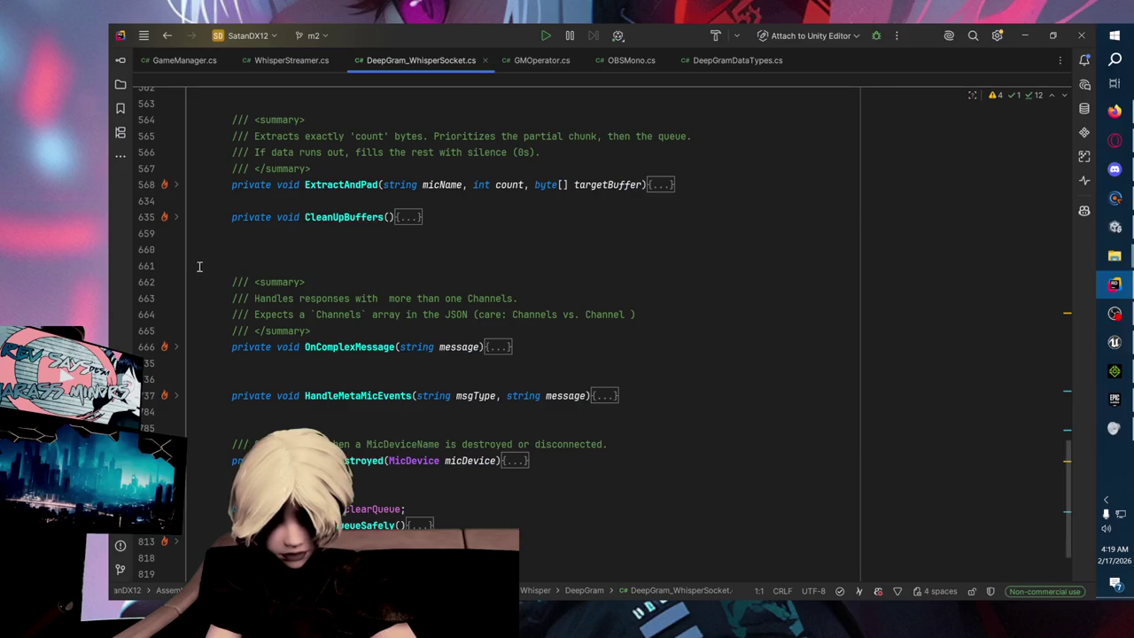
pyautogui.scroll(7, 200, 265)
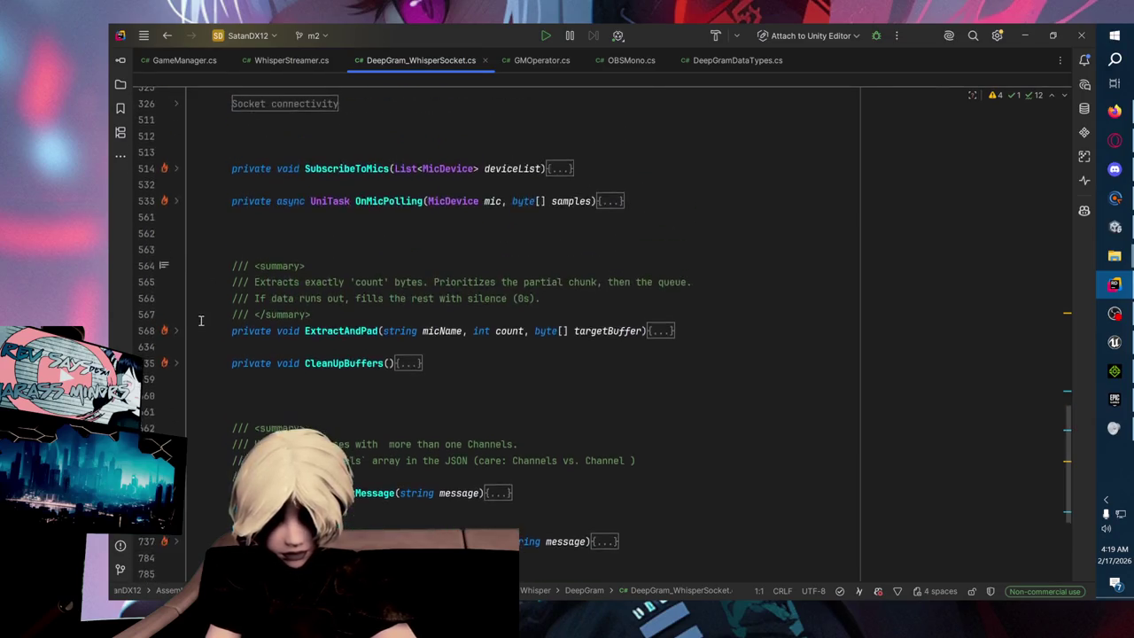
pyautogui.scroll(-4, 207, 324)
pyautogui.scroll(6, 215, 333)
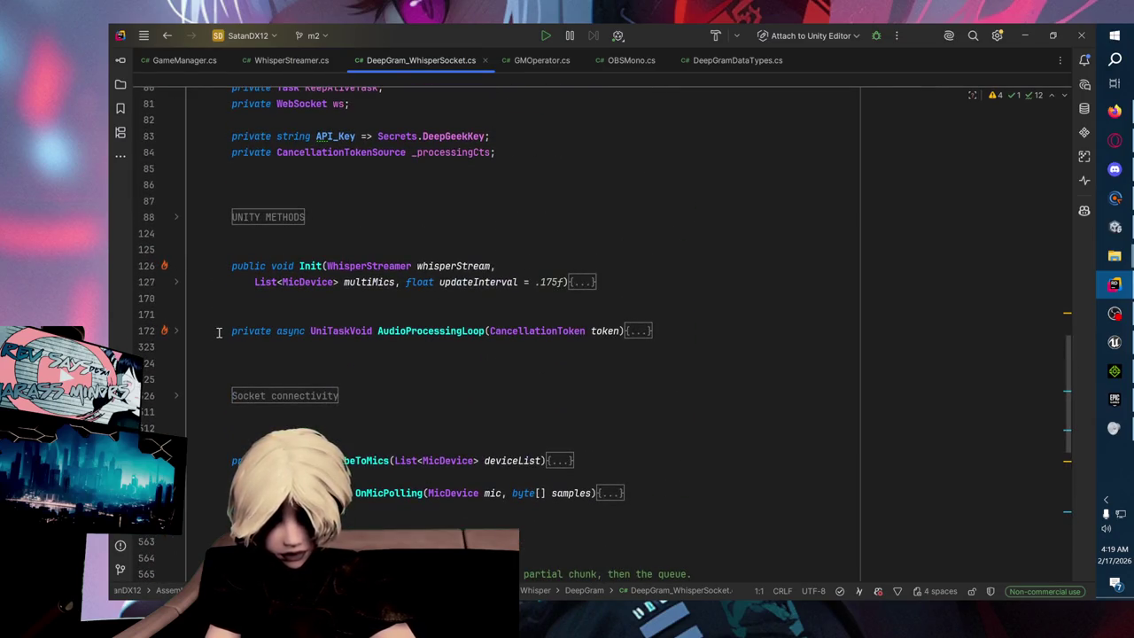
pyautogui.click(447, 331)
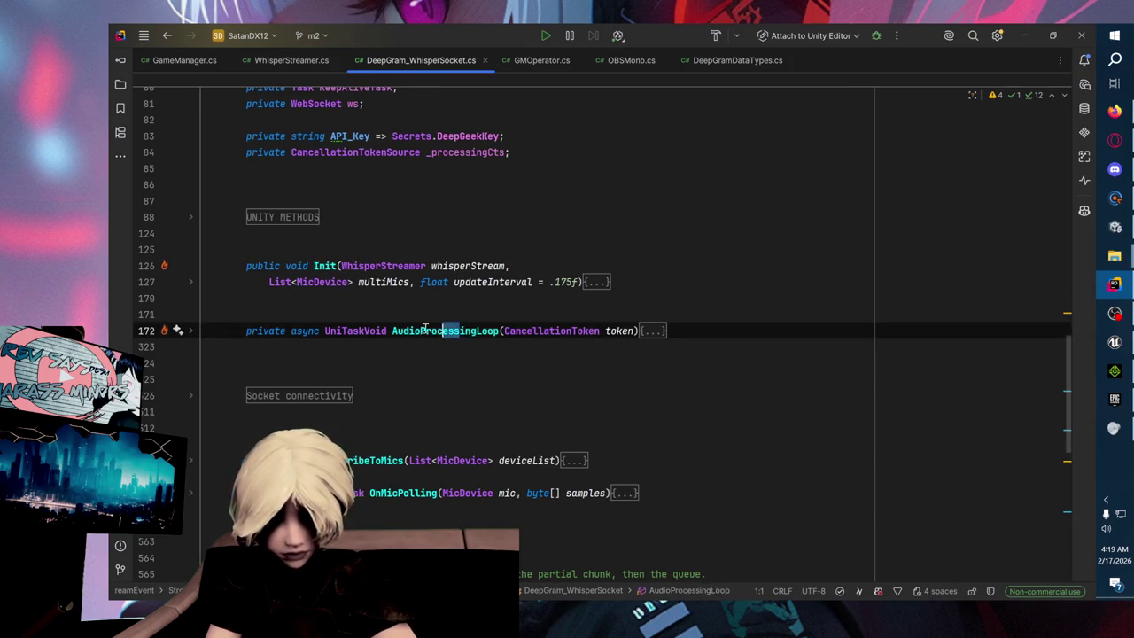
pyautogui.click(191, 331)
# Review the _lastSendTime initialisation and the reusable extractionBuffers in AudioProcessingLoop.
pyautogui.scroll(-3, 237, 247)
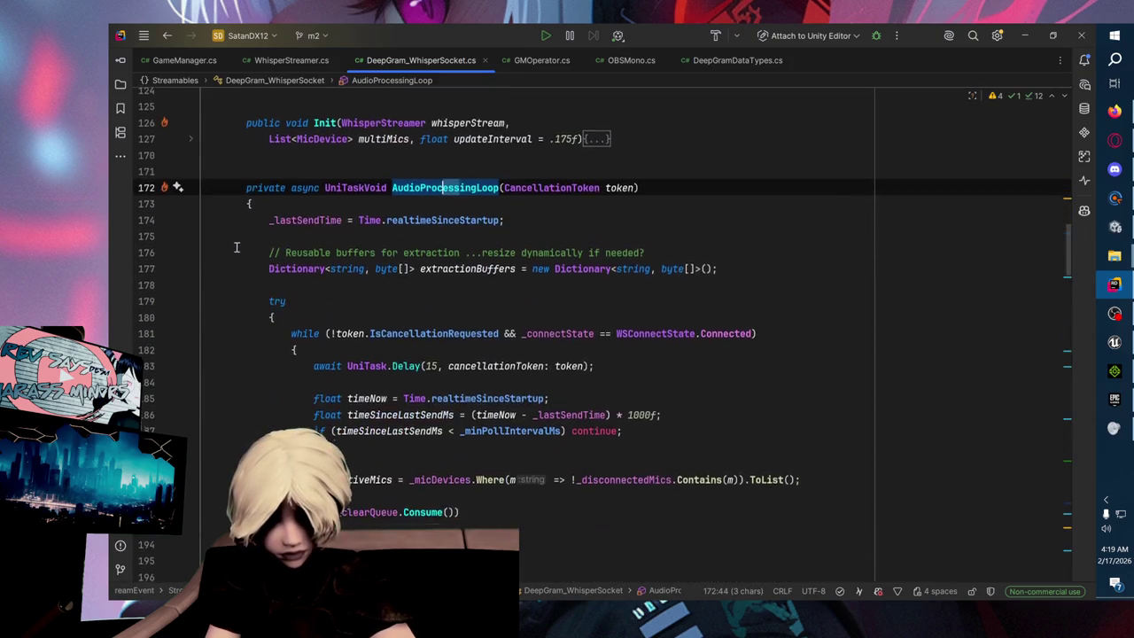
pyautogui.click(576, 212)
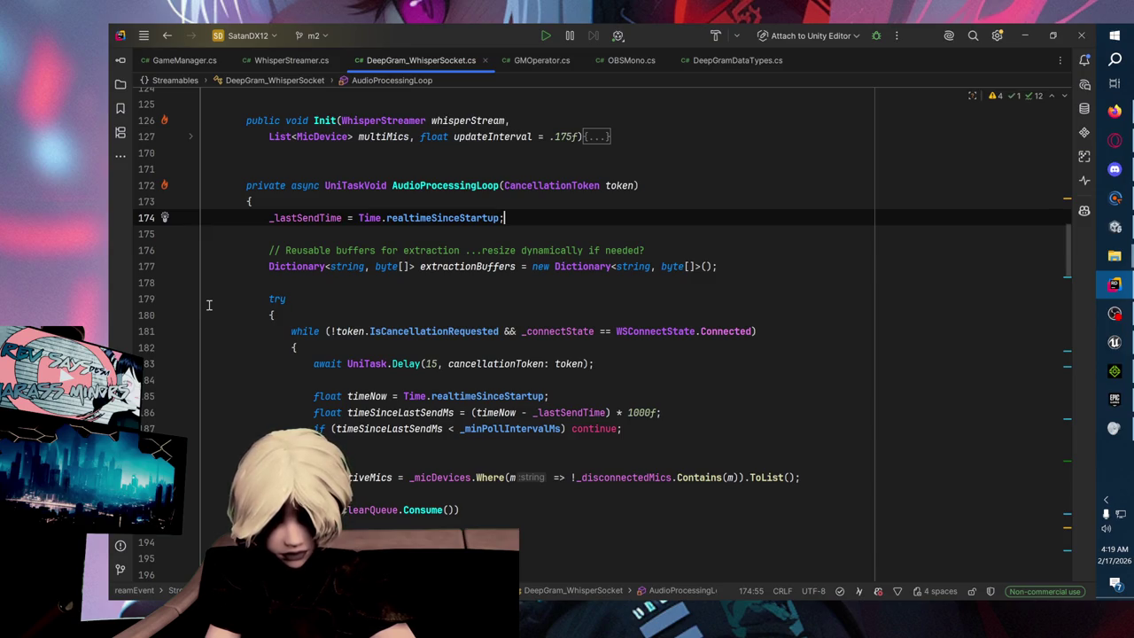
pyautogui.click(455, 267)
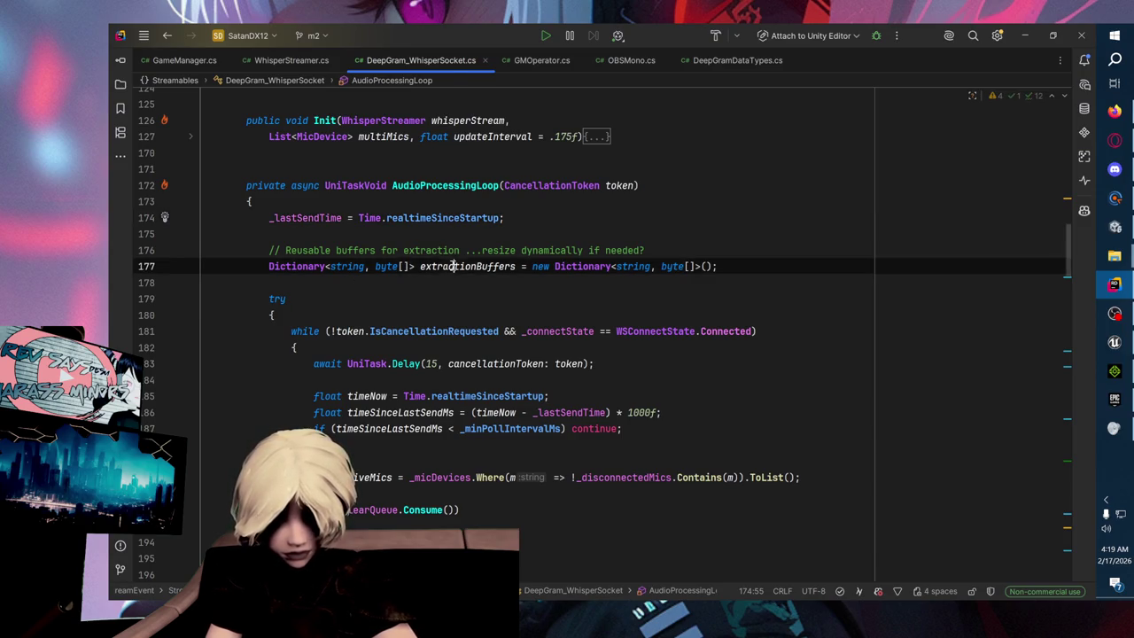
pyautogui.moveTo(655, 250); pyautogui.dragTo(338, 253)
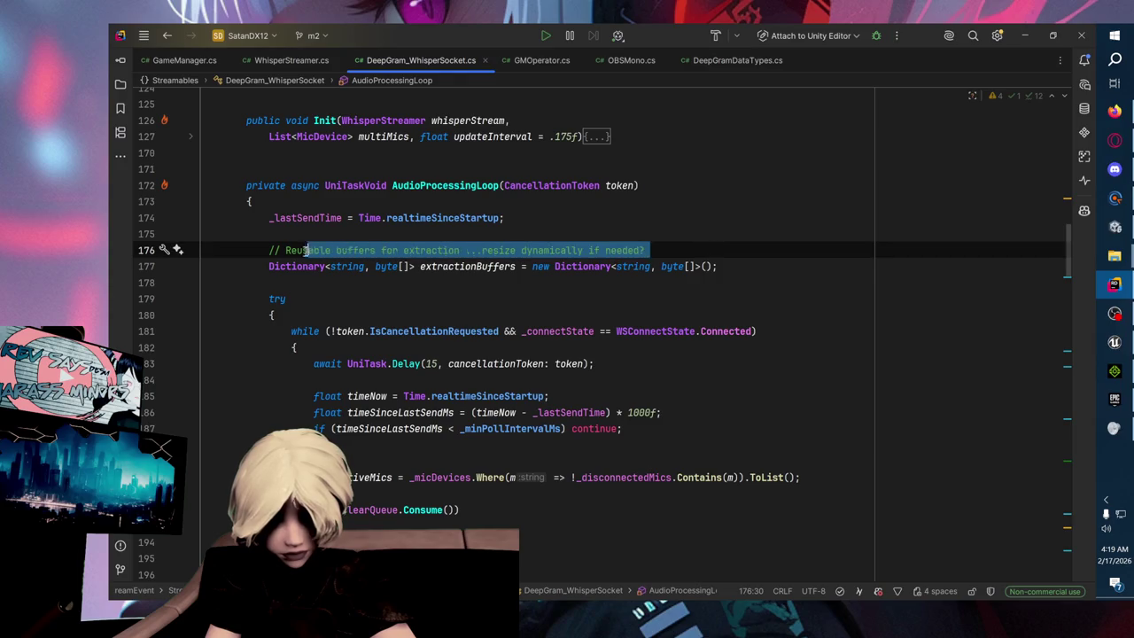
pyautogui.click(748, 267)
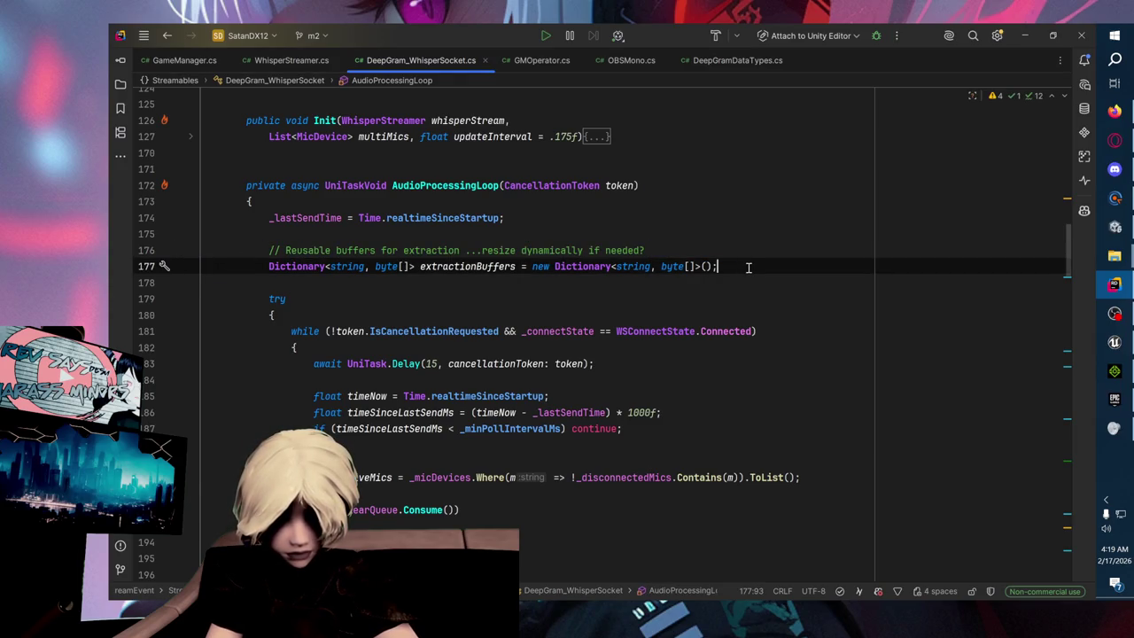
pyautogui.scroll(-3, 221, 343)
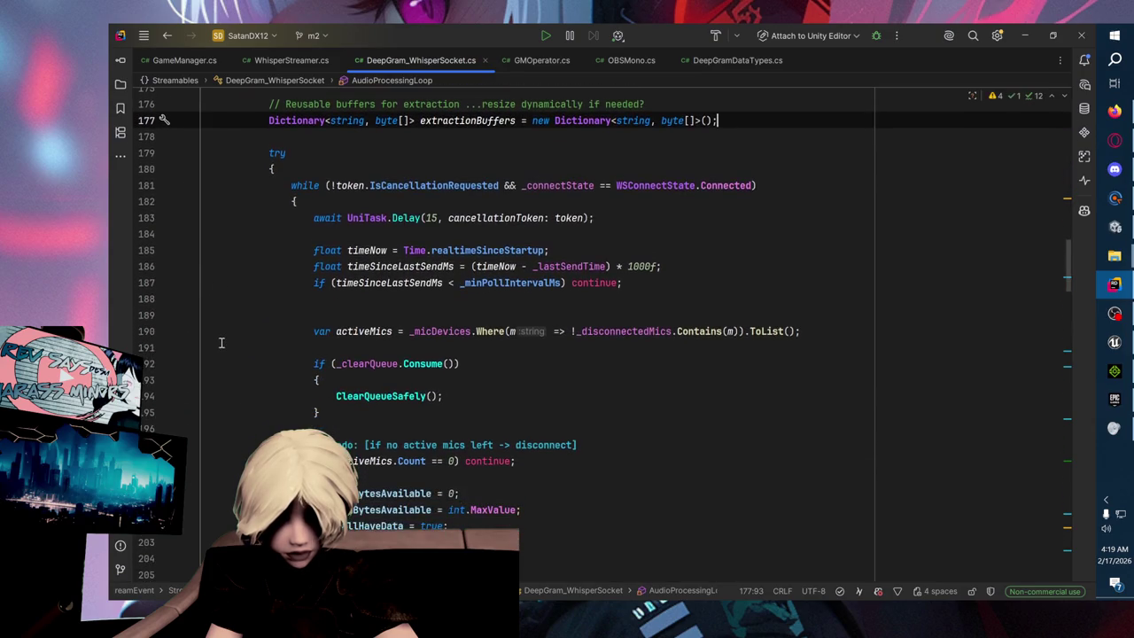
pyautogui.scroll(-8, 222, 343)
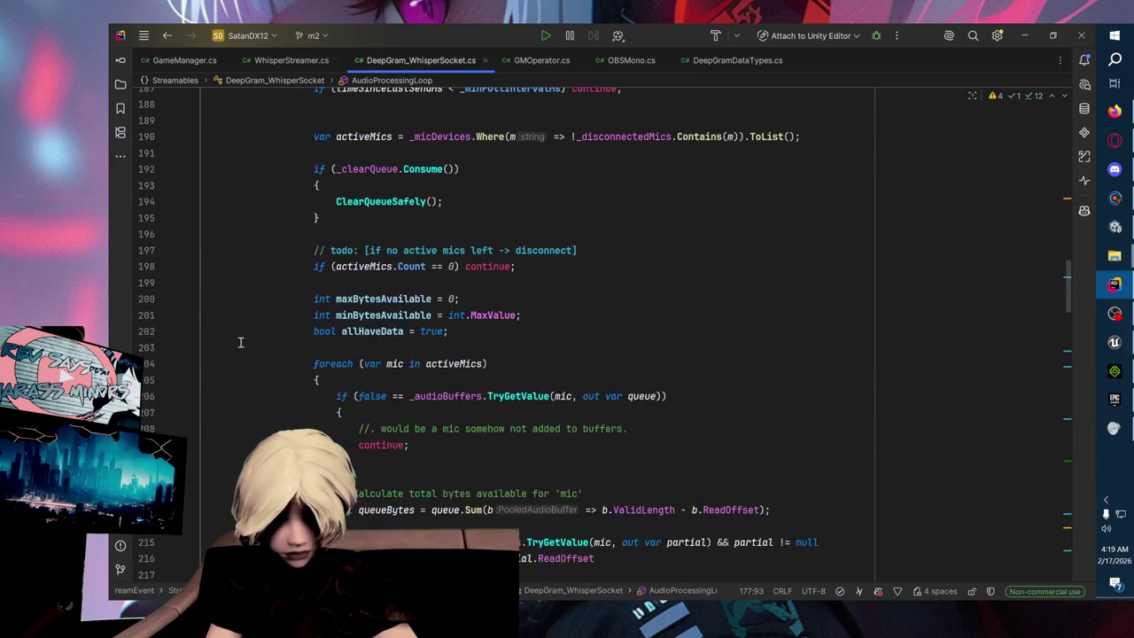
pyautogui.scroll(1, 233, 354)
pyautogui.scroll(1, 233, 381)
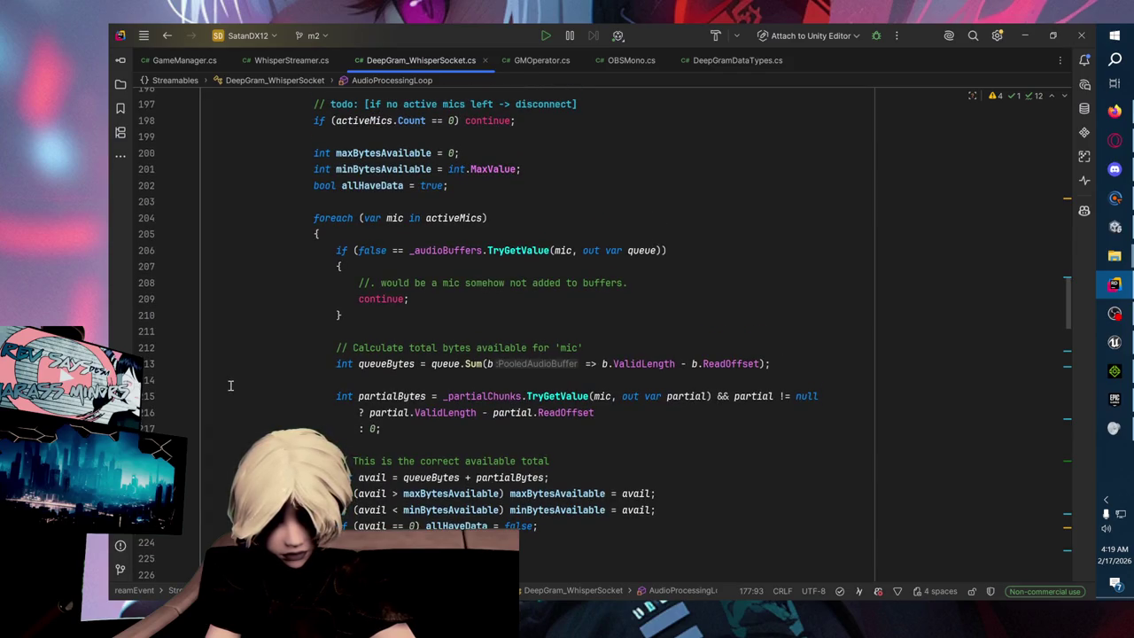
pyautogui.scroll(-4, 231, 385)
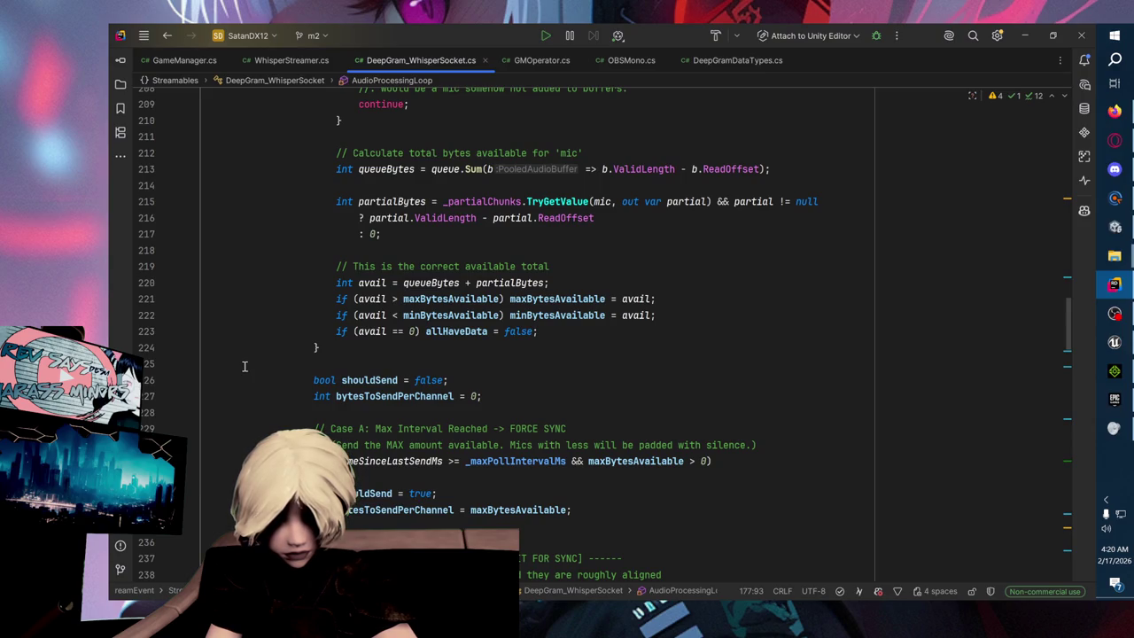
# Walk through the per-mic available total calculation and the max-interval force sync branch.
pyautogui.moveTo(576, 265)
pyautogui.mouseDown()
pyautogui.moveTo(337, 261)
pyautogui.moveTo(241, 282)
pyautogui.mouseUp()
pyautogui.click(320, 346)
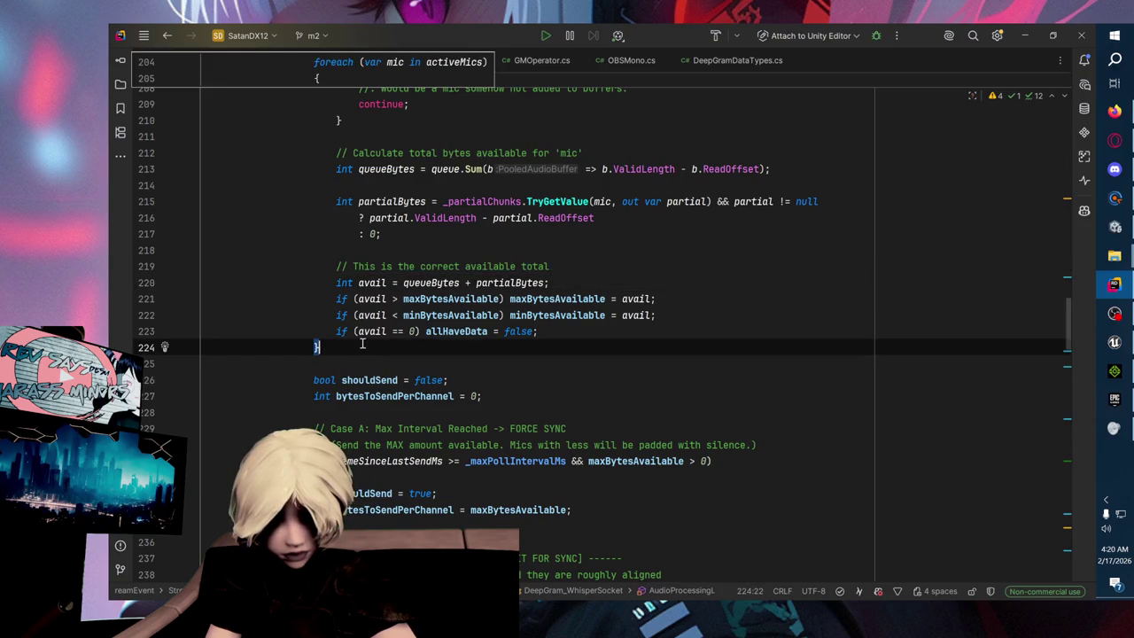
pyautogui.scroll(-3, 270, 308)
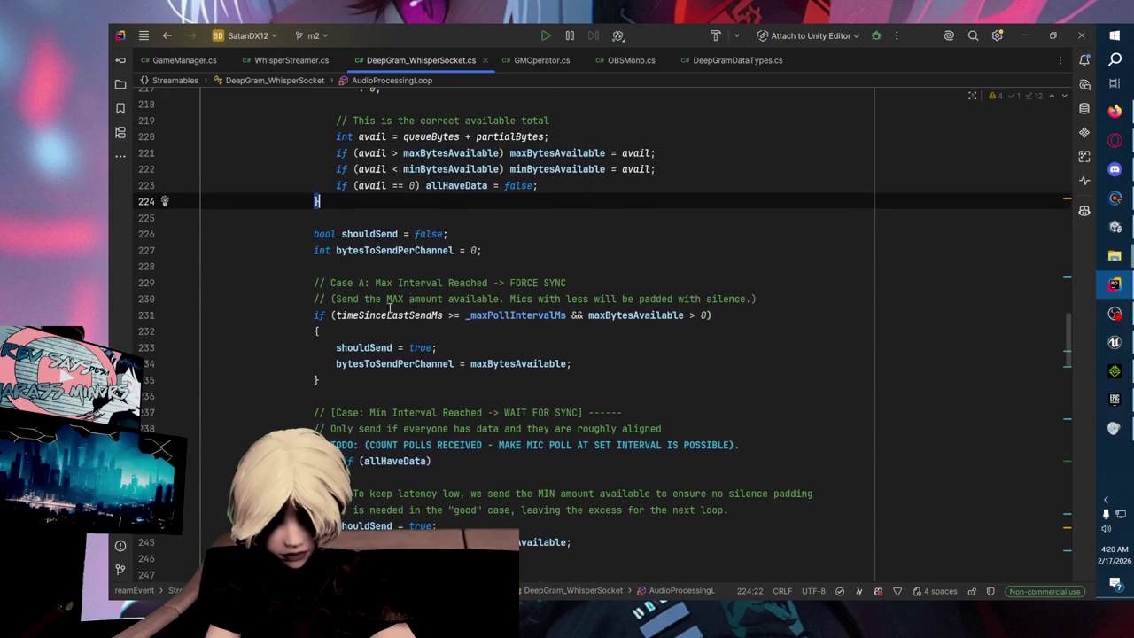
pyautogui.click(587, 120)
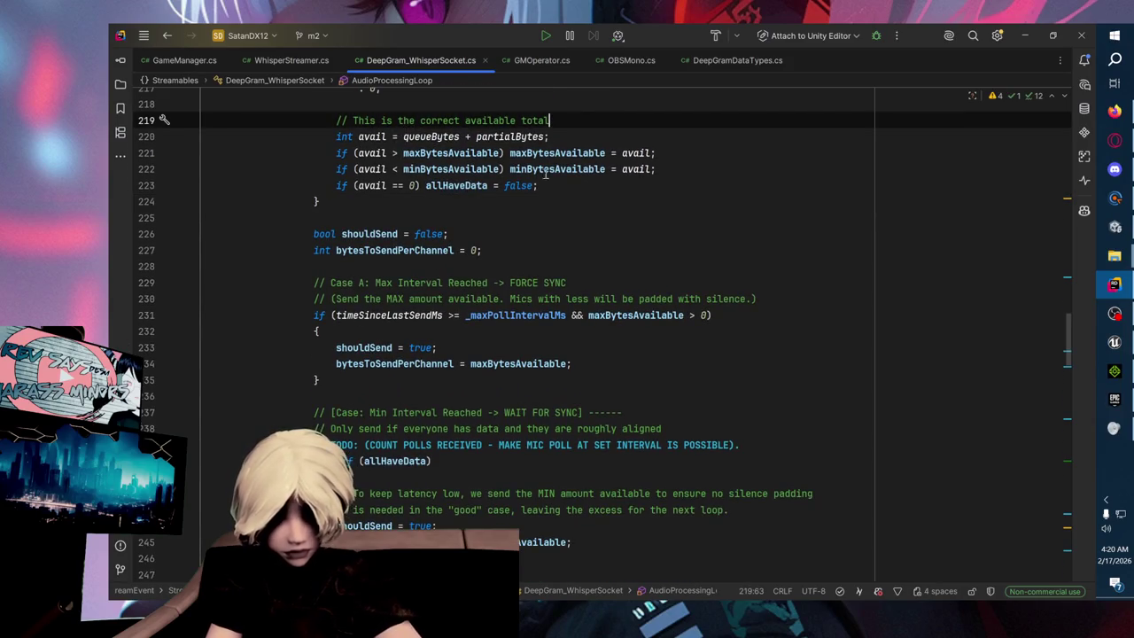
pyautogui.scroll(-3, 257, 275)
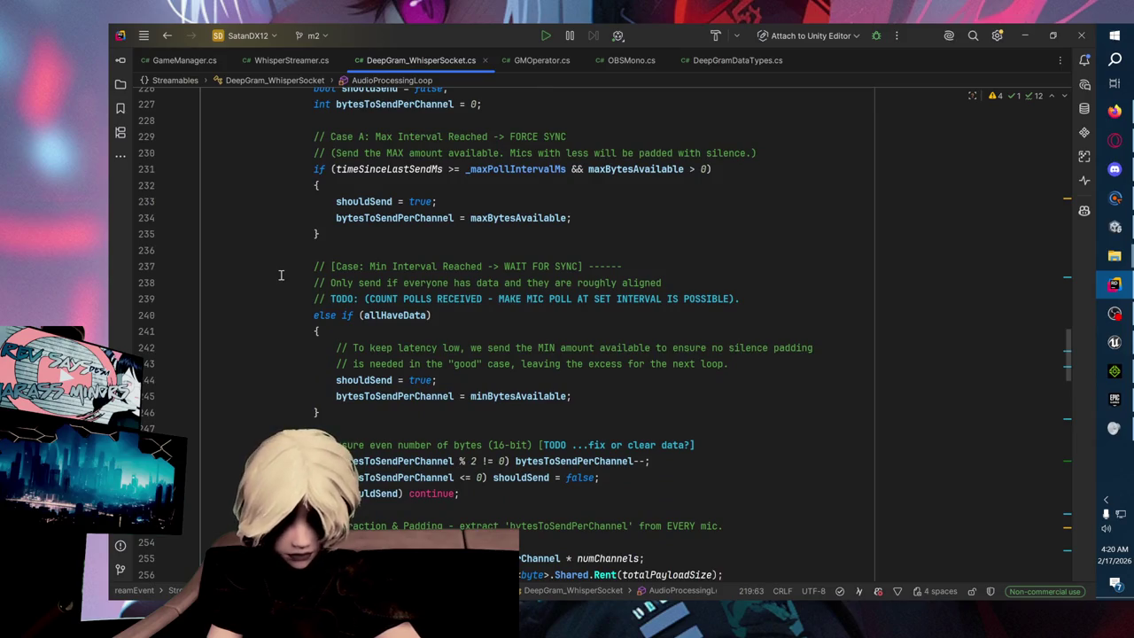
pyautogui.click(406, 154)
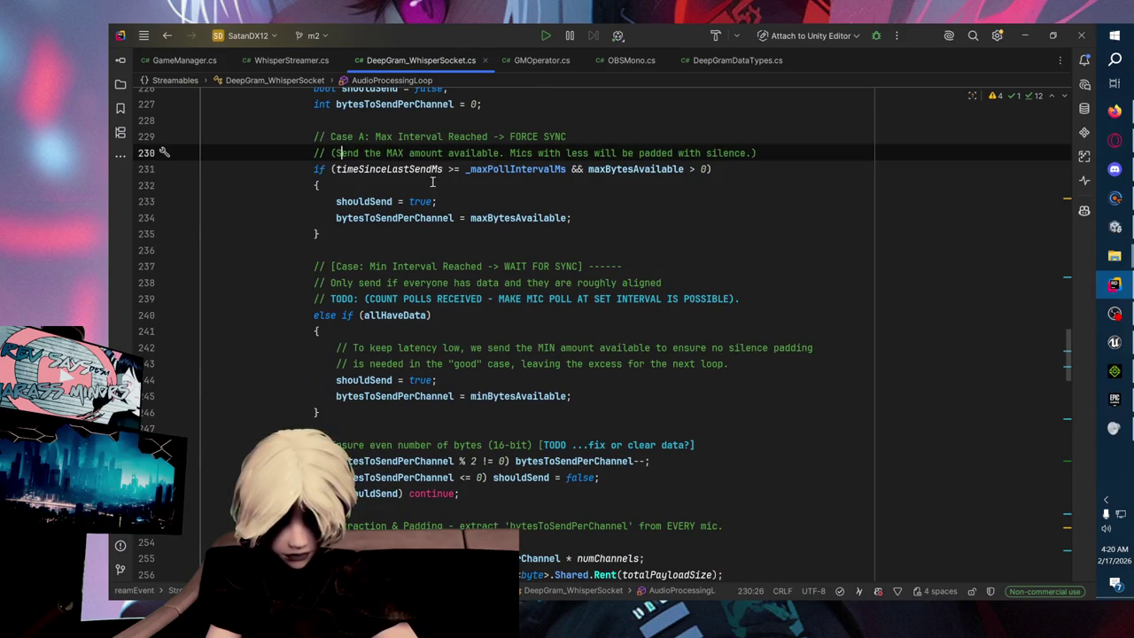
pyautogui.click(392, 232)
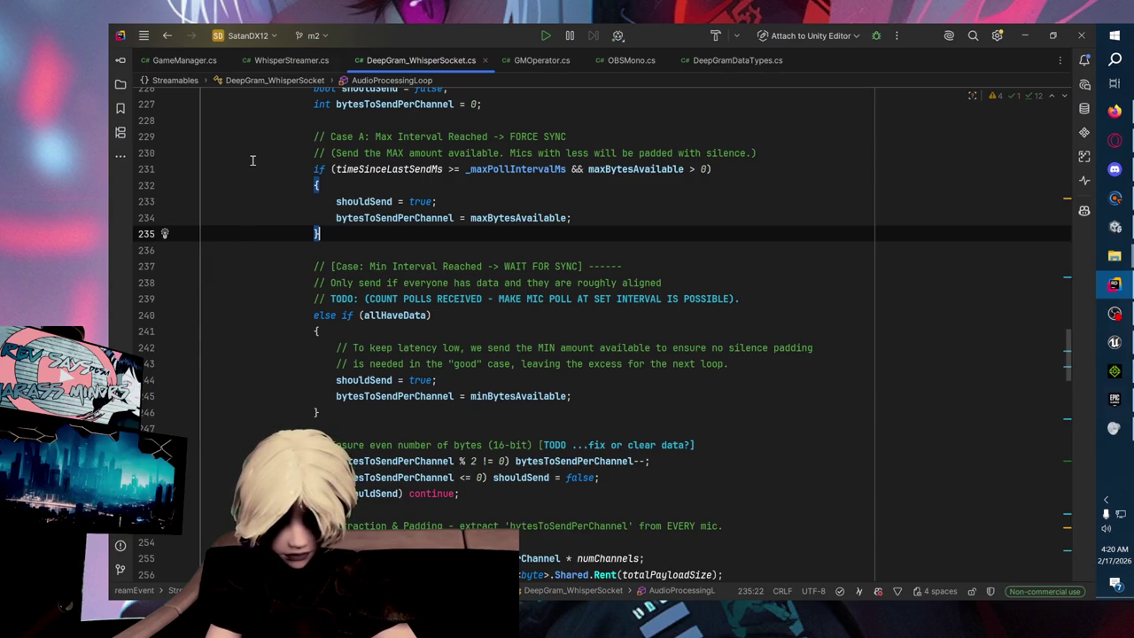
# Review the low-latency MIN amount comment and the wait-for-sync branch.
pyautogui.scroll(-1, 253, 160)
pyautogui.scroll(-1, 259, 177)
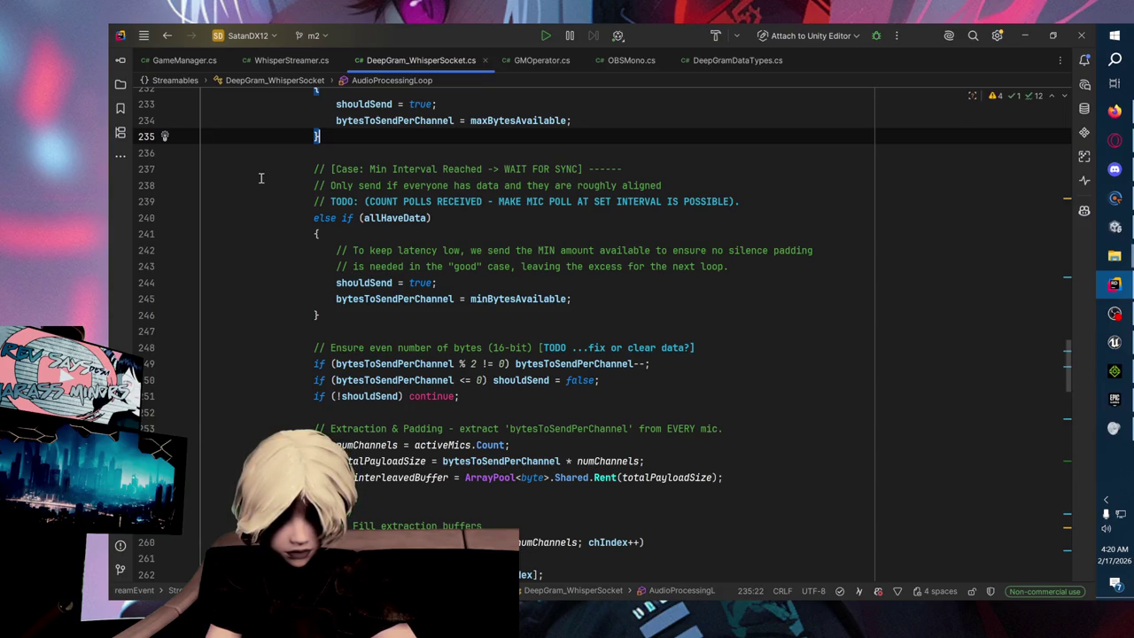
pyautogui.click(546, 246)
pyautogui.press('End')
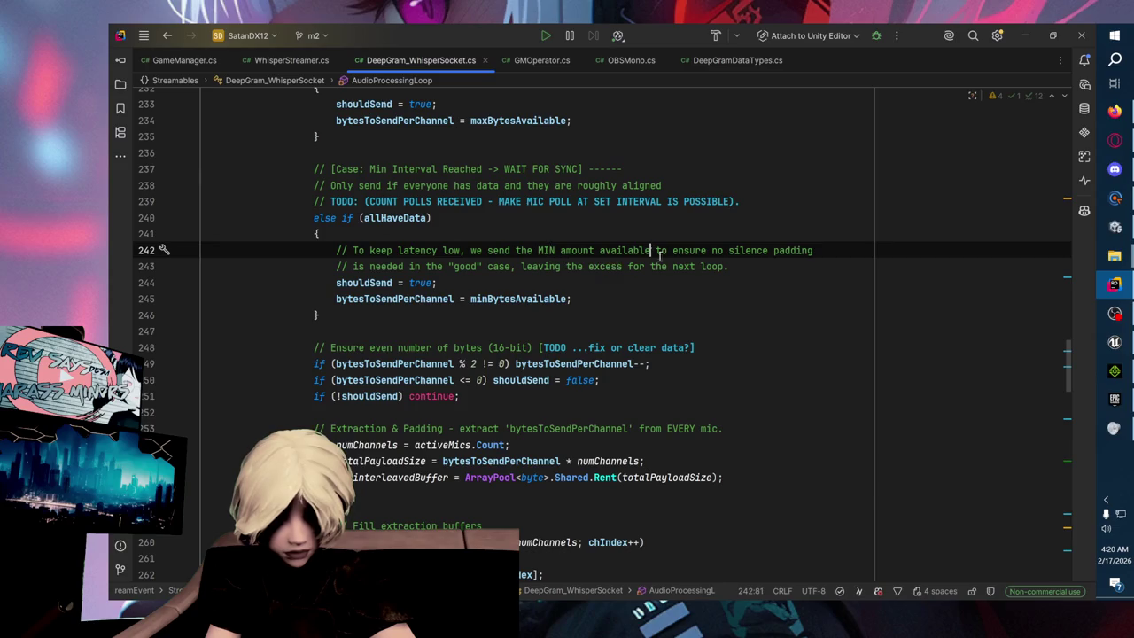
pyautogui.click(464, 316)
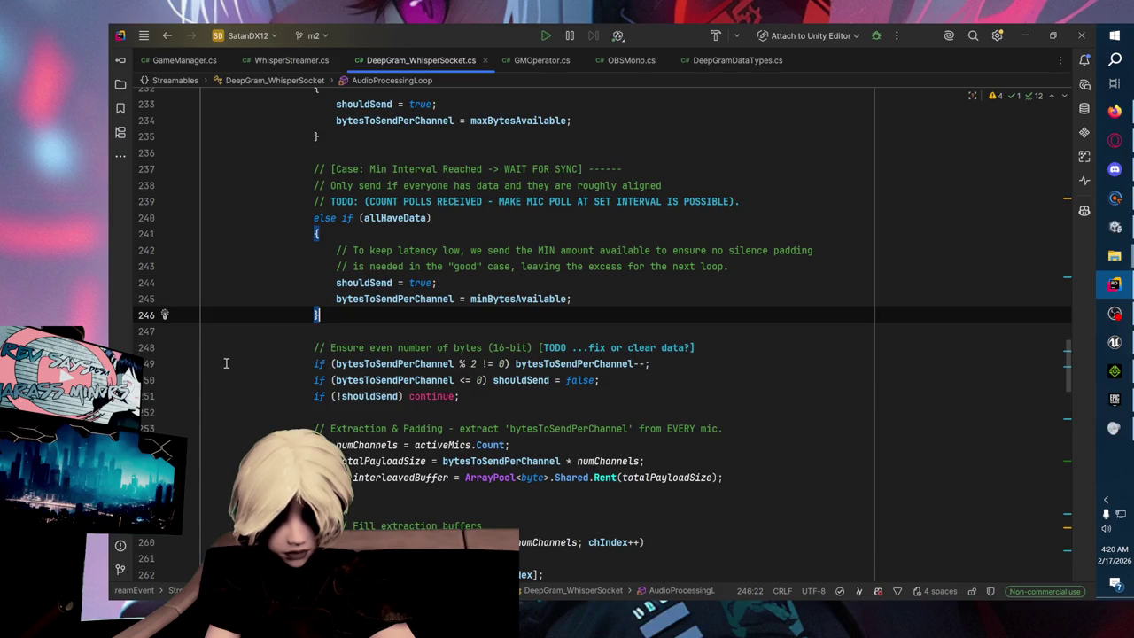
pyautogui.scroll(-6, 226, 365)
pyautogui.scroll(6, 226, 379)
pyautogui.scroll(15, 226, 381)
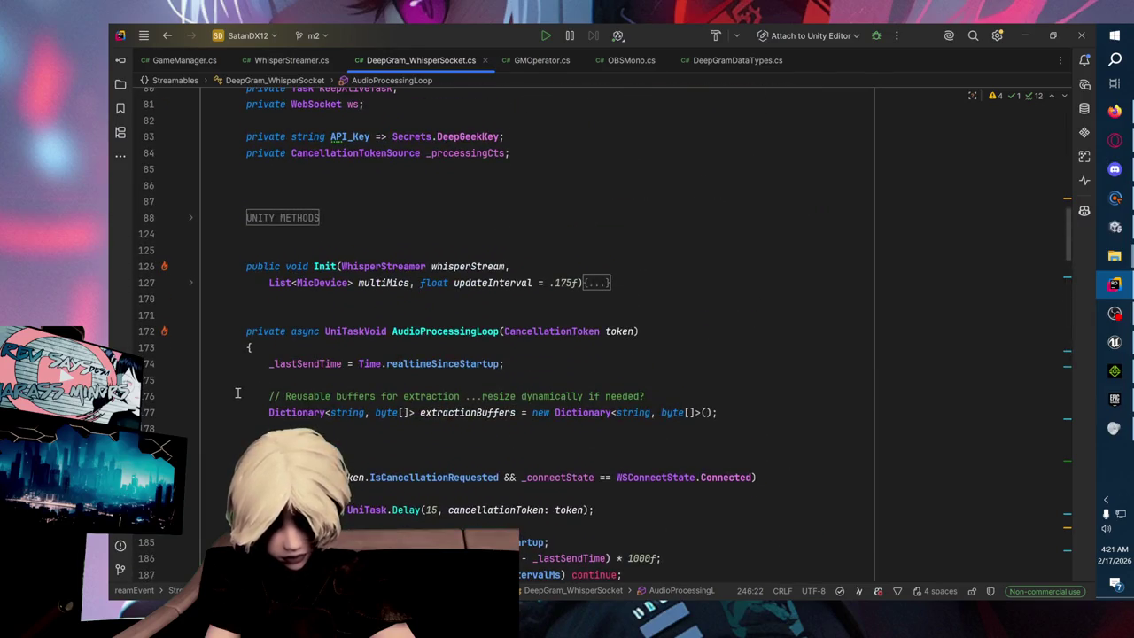
# Change the max poll interval multiplier on line 77 from 1.75f to 1.5f.
pyautogui.scroll(8, 230, 399)
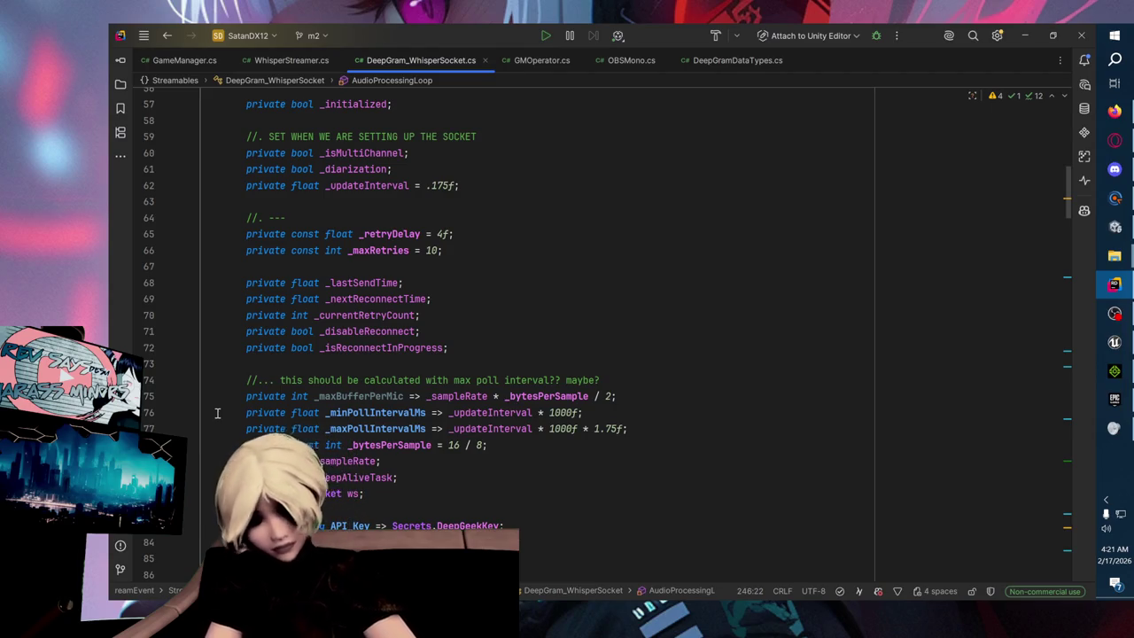
pyautogui.click(365, 186)
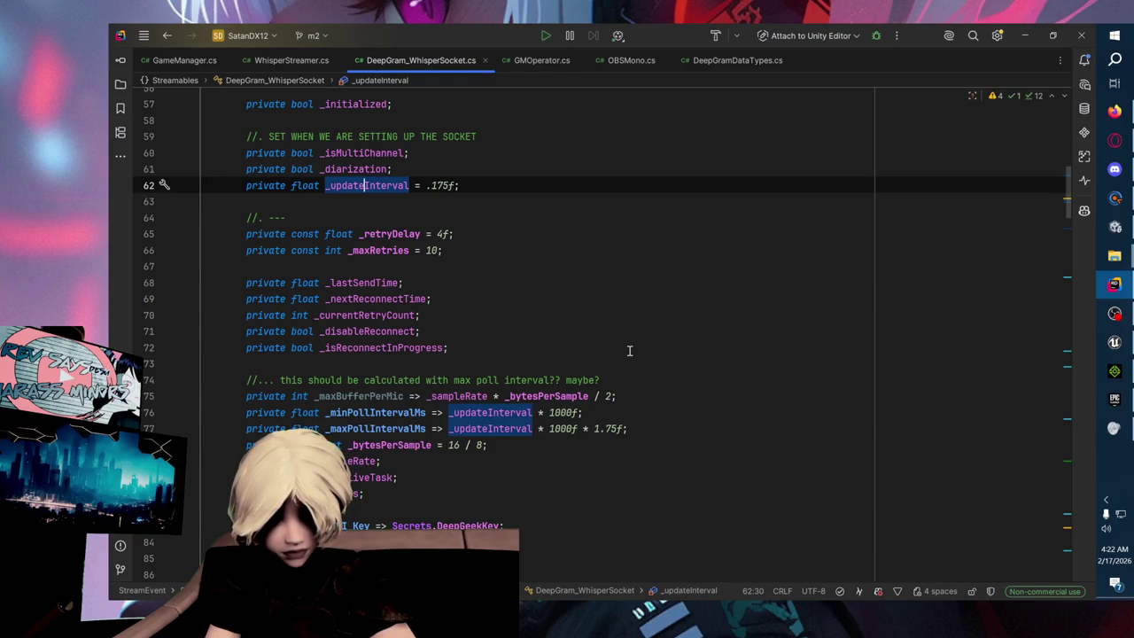
pyautogui.click(606, 428)
pyautogui.press('Delete')
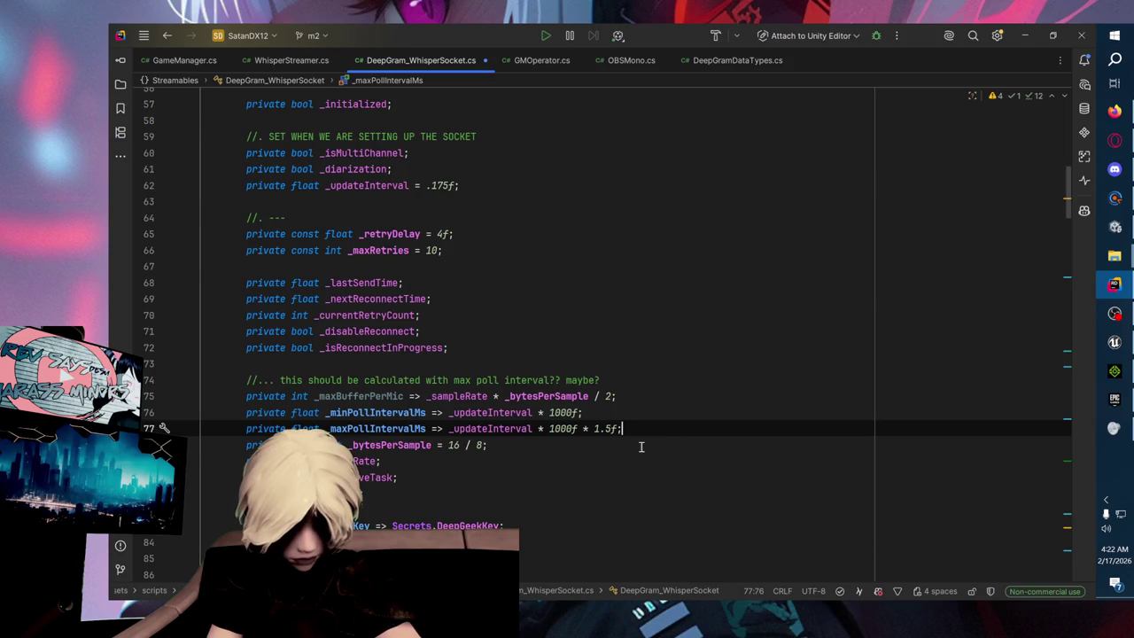
pyautogui.click(636, 442)
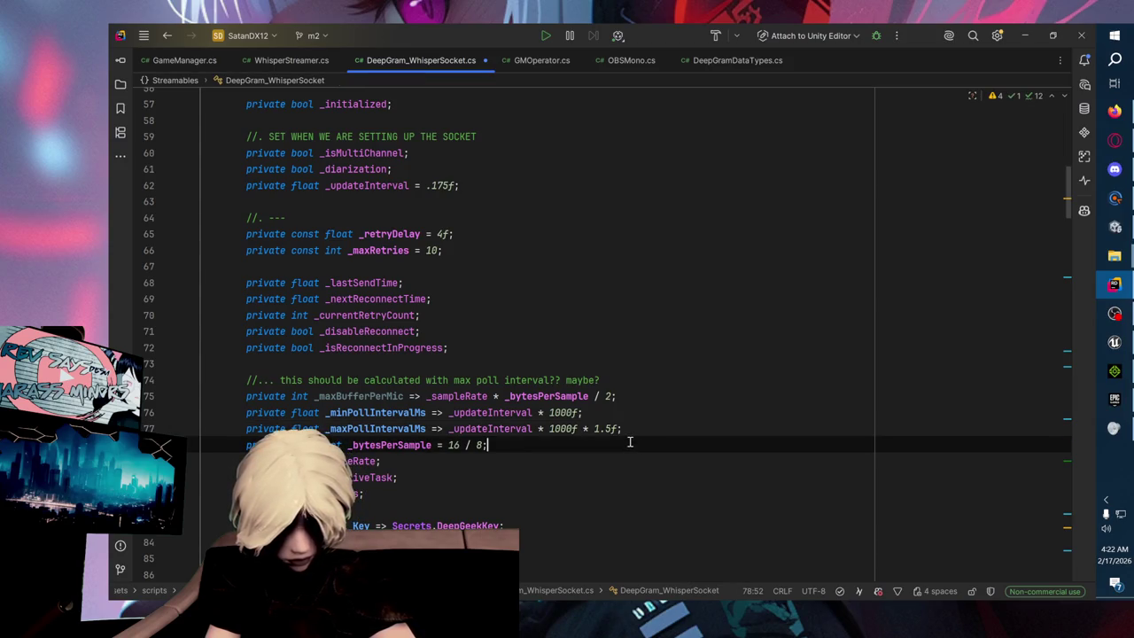
# Change the _updateInterval value on line 62 from .175f to .15f.
pyautogui.click(441, 185)
pyautogui.press('BackSpace')
pyautogui.press('Down')
pyautogui.press('Up')
pyautogui.press('Right')
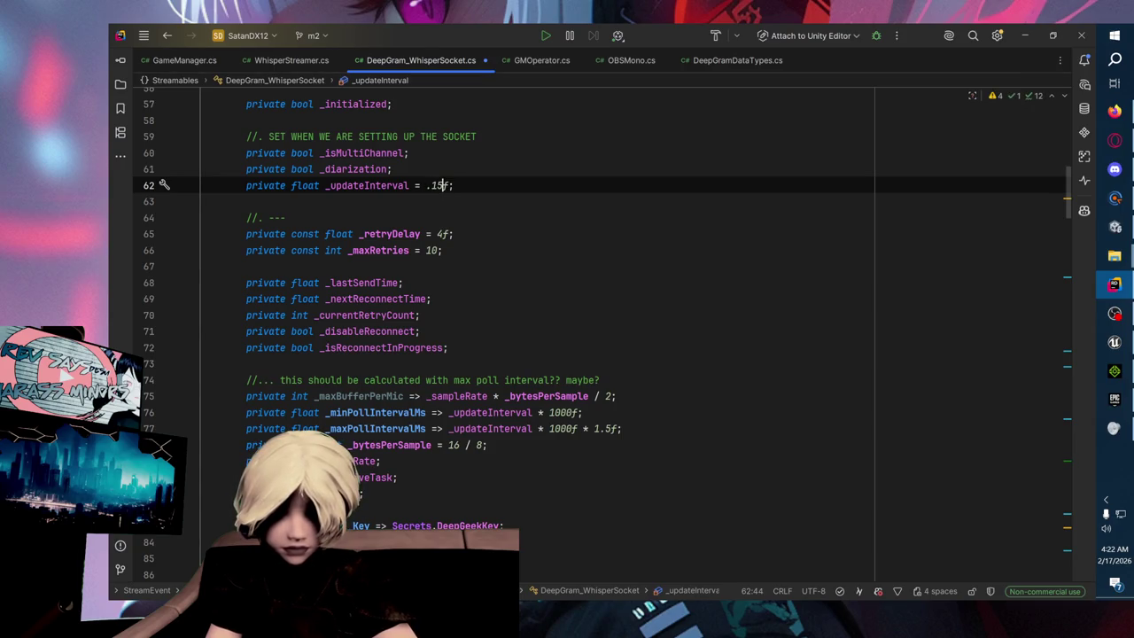
pyautogui.click(1114, 111)
# In a new Firefox tab, search Google for 'deepgram recomended intervals live stream'.
pyautogui.doubleClick(769, 31)
pyautogui.write('docs.google.com/')
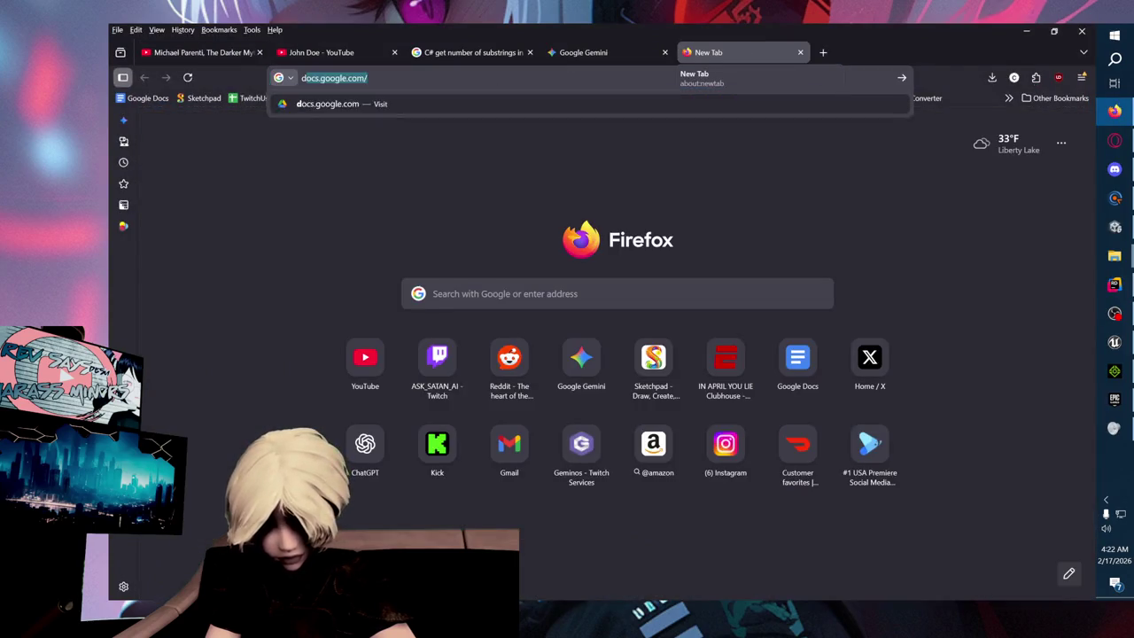
pyautogui.write('eepgram rec')
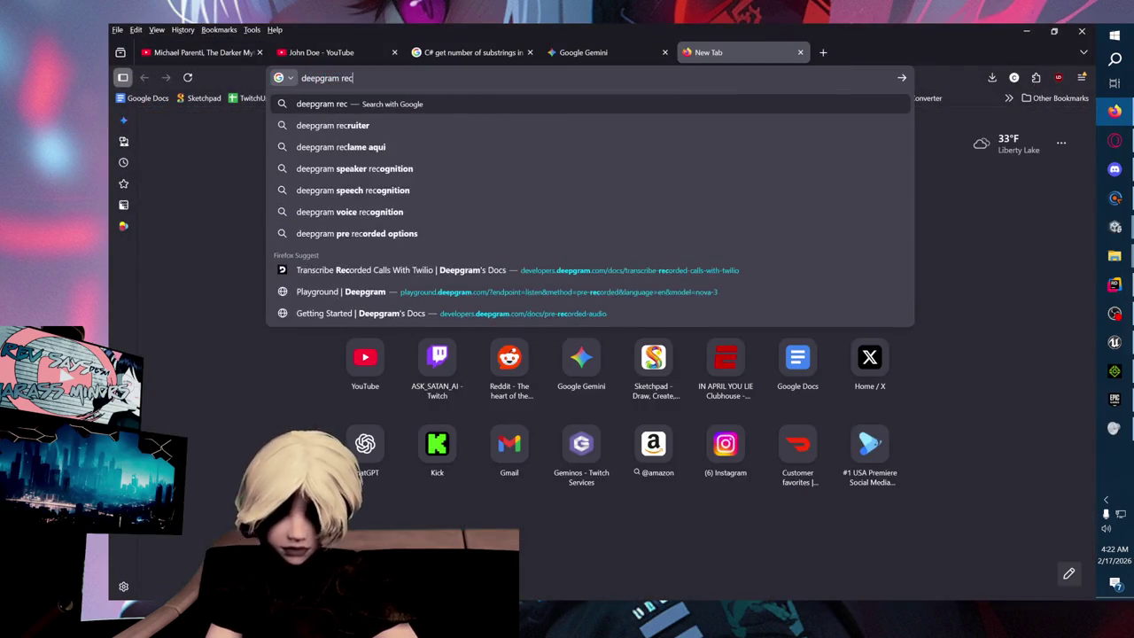
pyautogui.write('om')
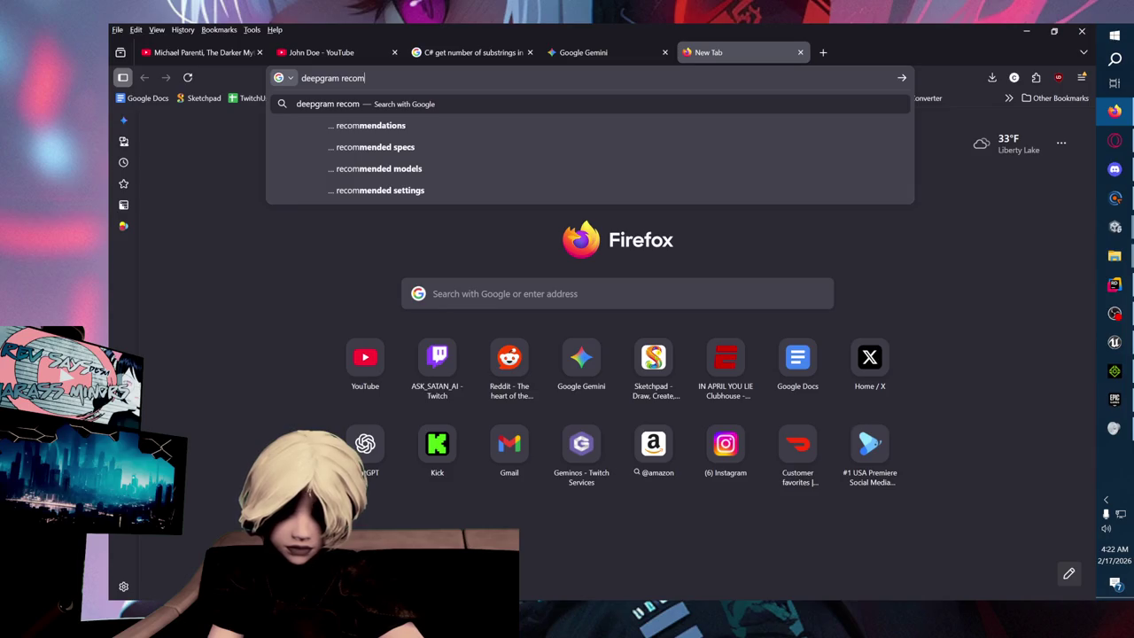
pyautogui.write('ended inter')
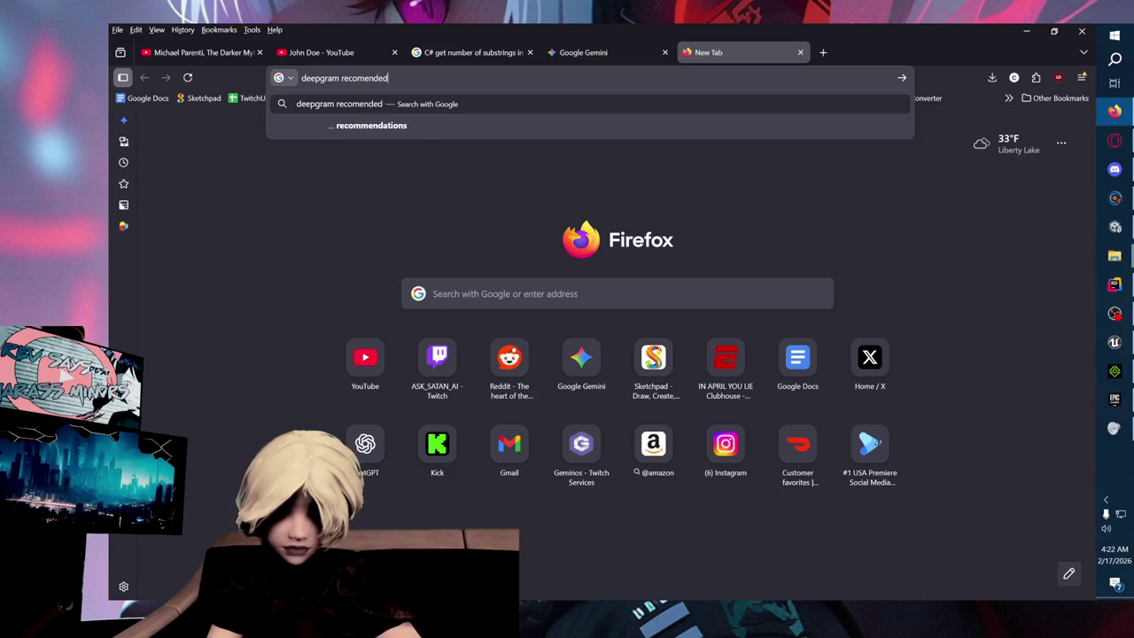
pyautogui.write('val')
pyautogui.press('BackSpace')
pyautogui.press('BackSpace')
pyautogui.press('BackSpace')
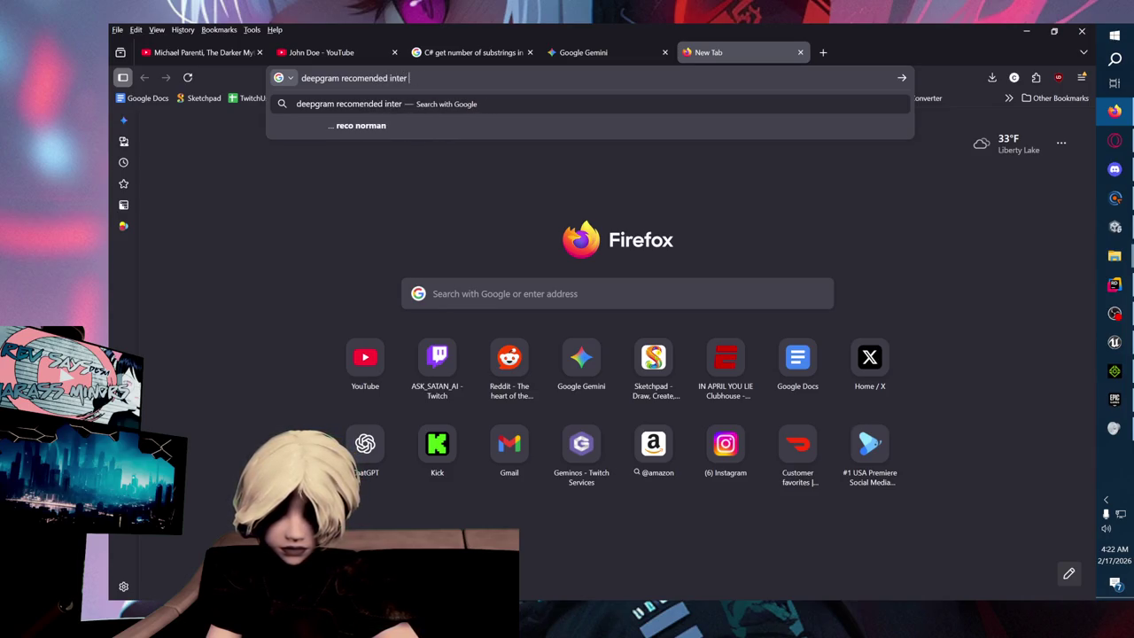
pyautogui.write('vals live stream')
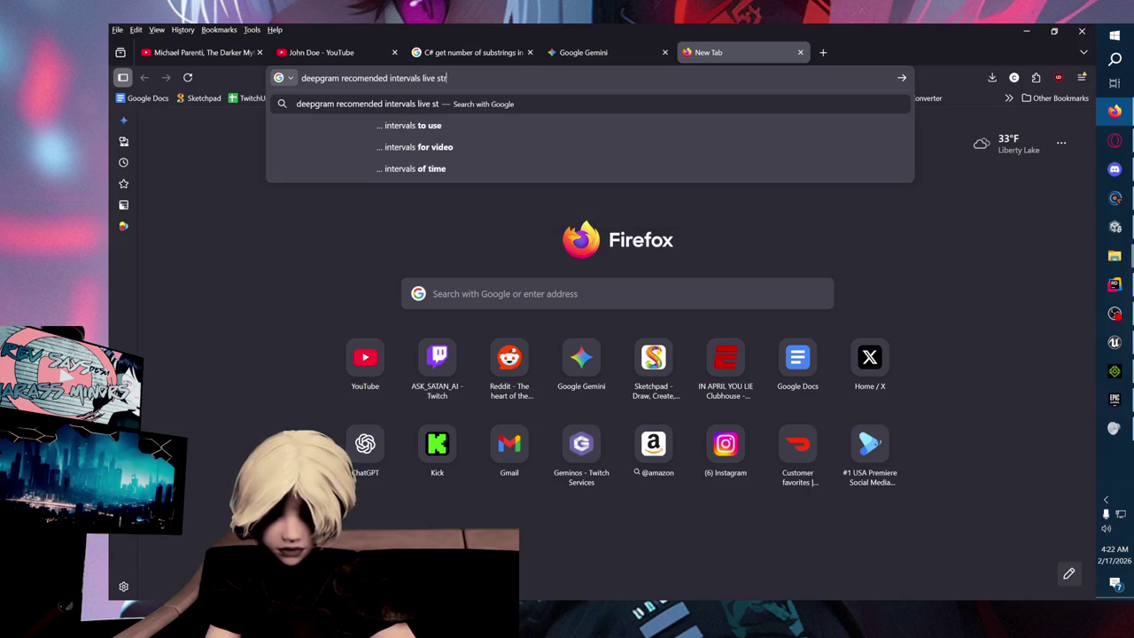
pyautogui.press('Return')
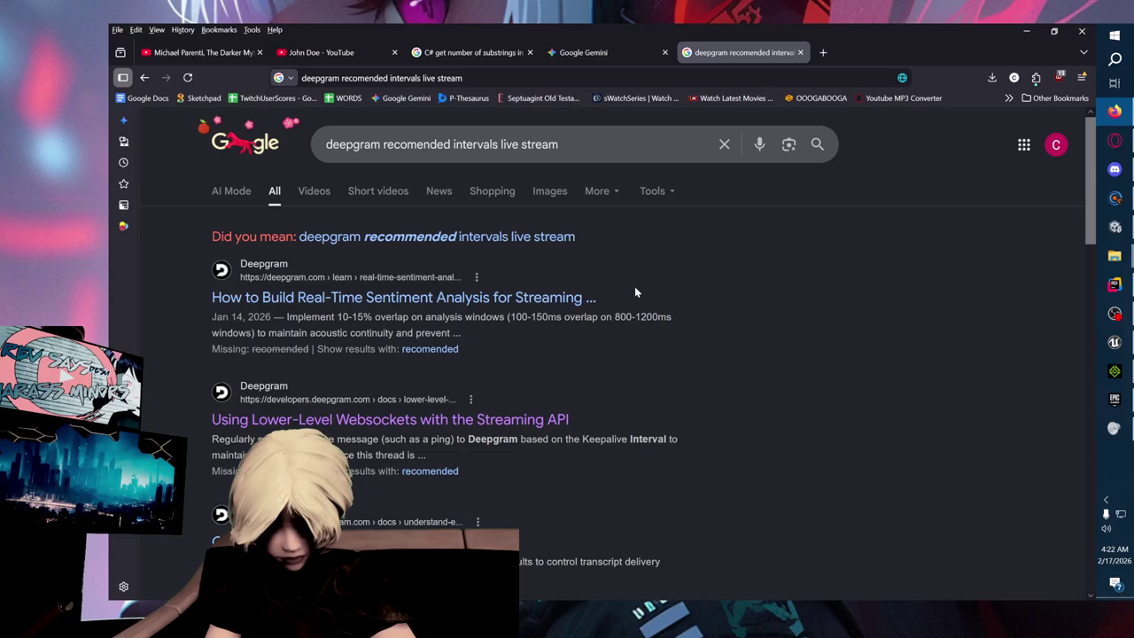
# Scroll through the Google results for Deepgram's recommended live-stream intervals.
pyautogui.scroll(-1, 634, 292)
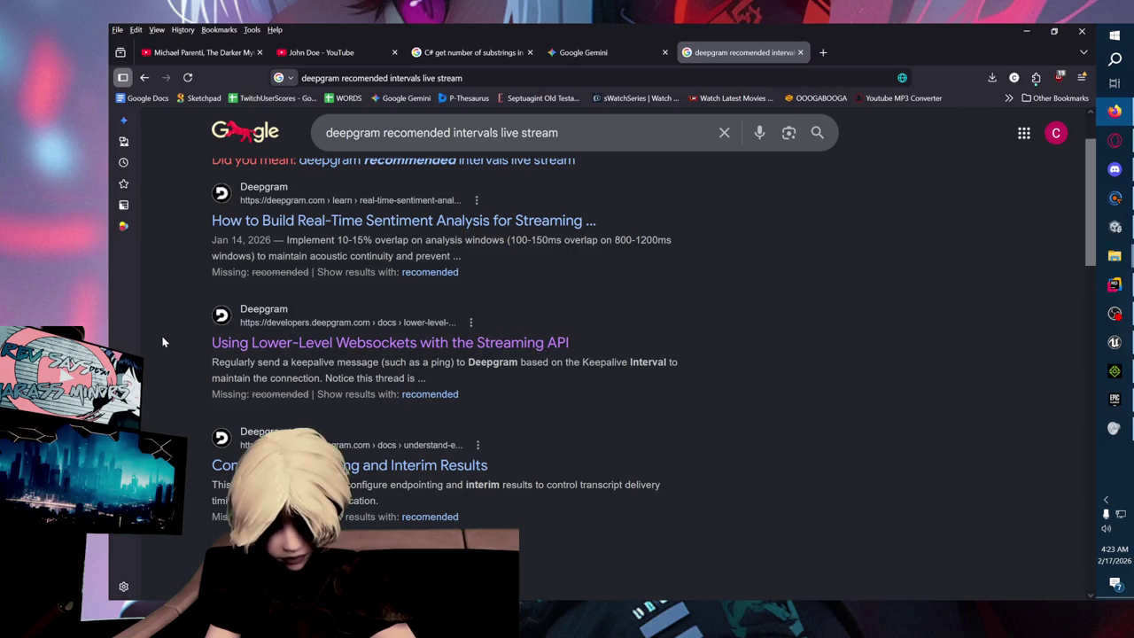
pyautogui.scroll(-1, 162, 341)
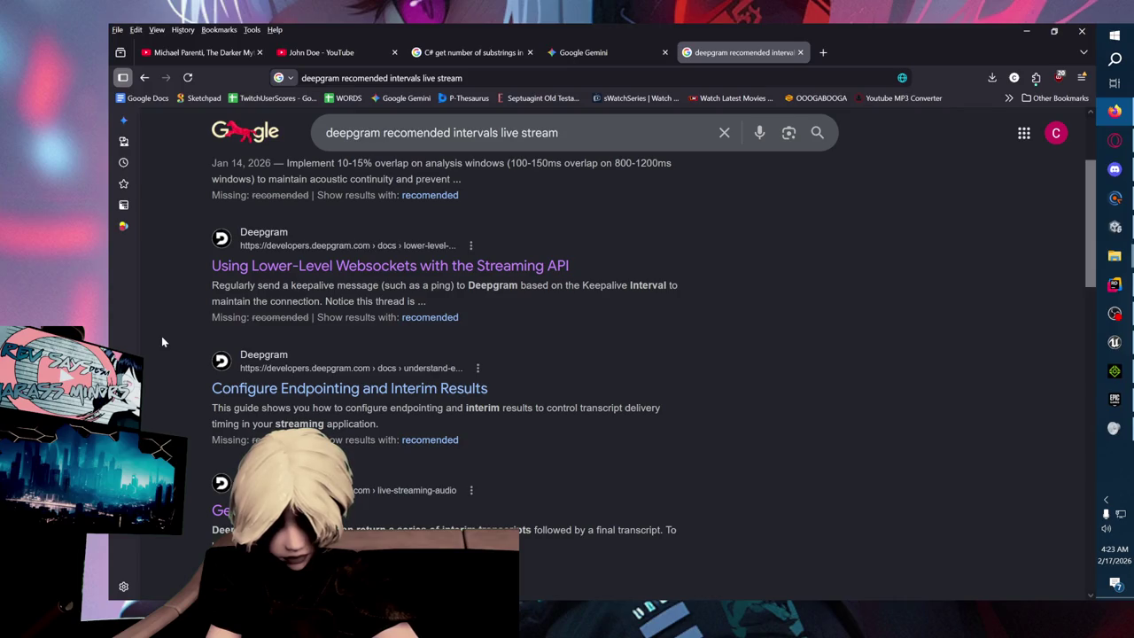
pyautogui.scroll(-5, 162, 341)
pyautogui.scroll(3, 162, 340)
pyautogui.scroll(-3, 162, 339)
pyautogui.scroll(-1, 162, 341)
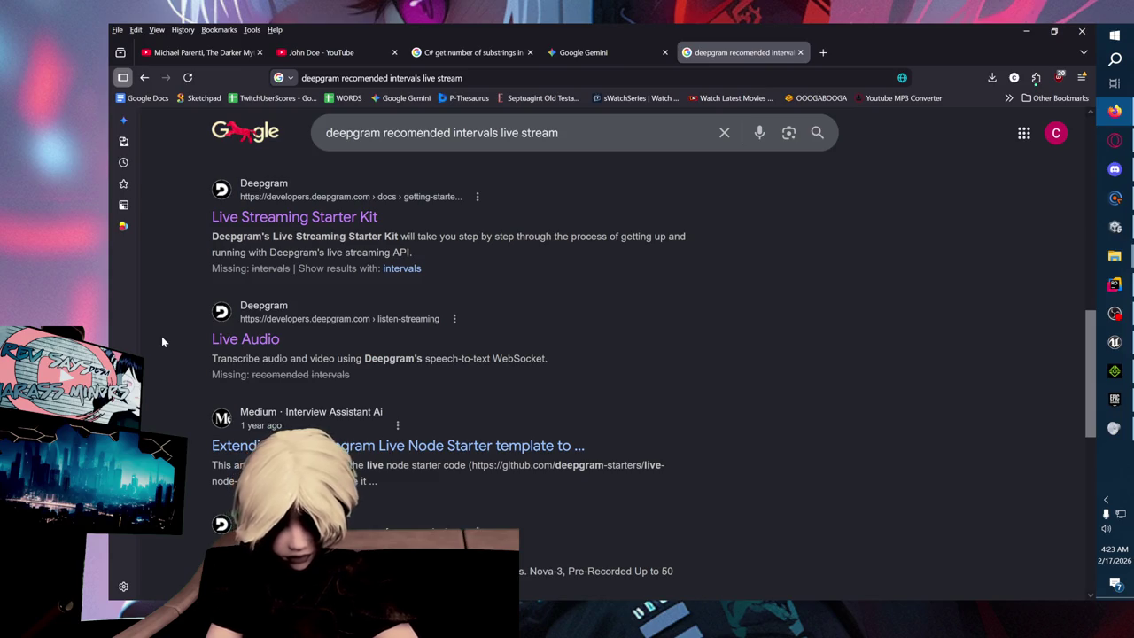
pyautogui.scroll(-3, 161, 336)
pyautogui.scroll(1, 174, 323)
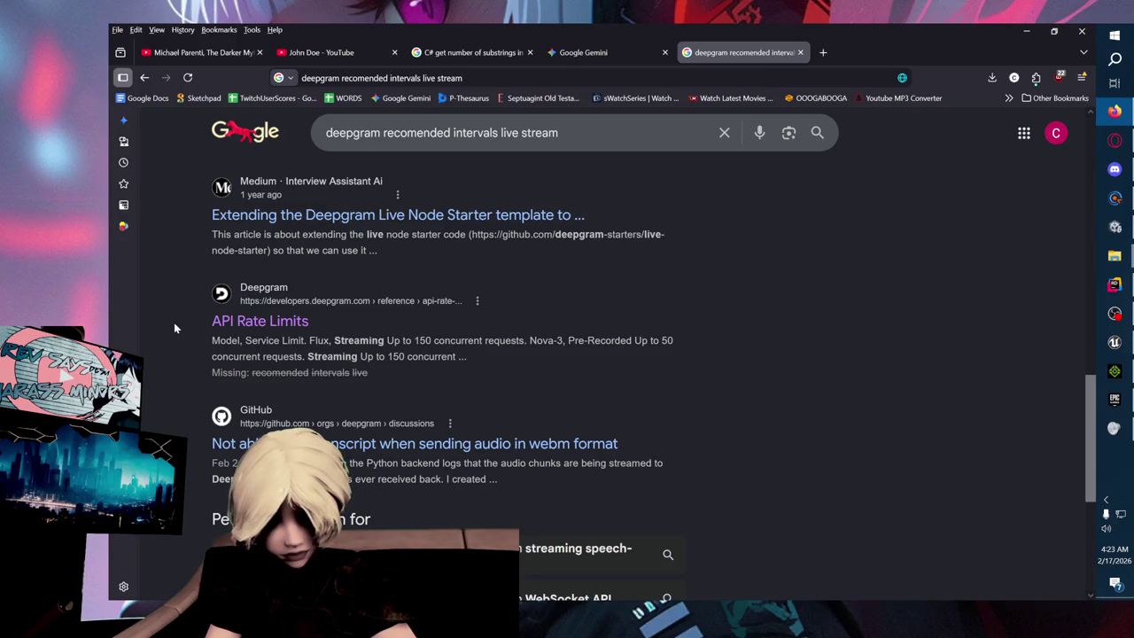
pyautogui.scroll(-1, 174, 322)
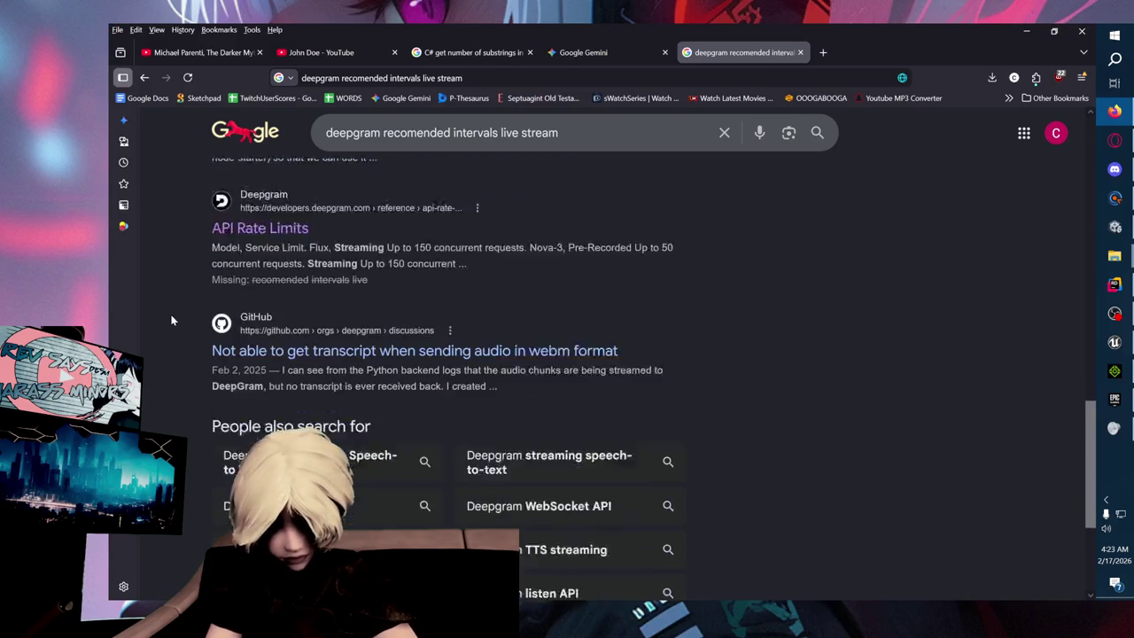
pyautogui.scroll(-1, 162, 310)
pyautogui.scroll(-2, 155, 306)
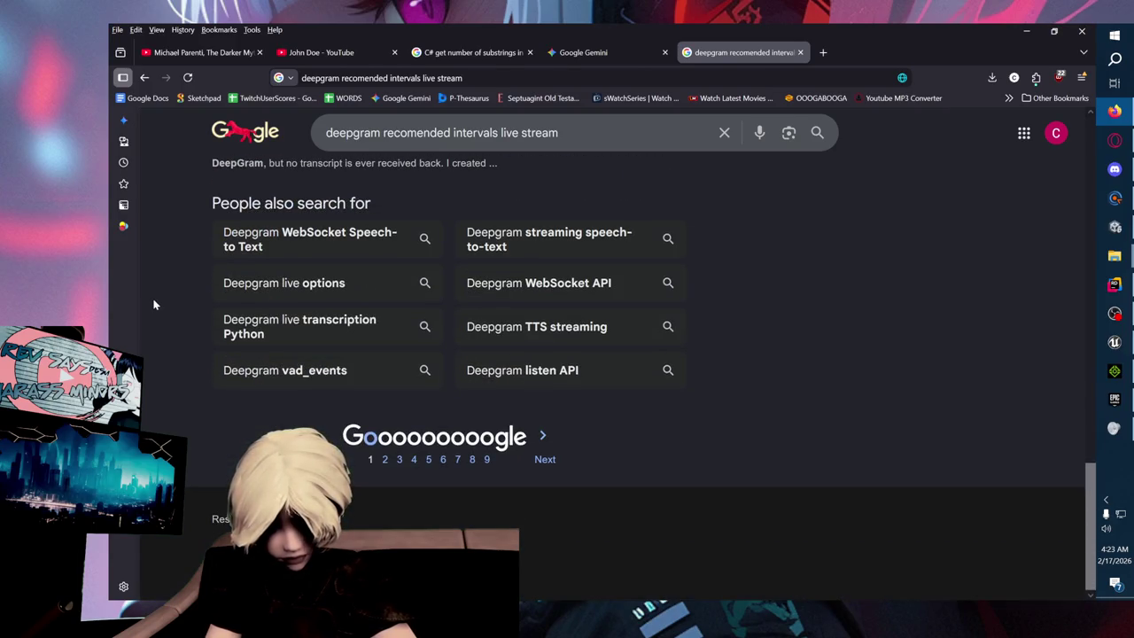
# Append 'update interval' to the query and expand the AI Overview's 20–250 ms chunk recommendation.
pyautogui.click(636, 130)
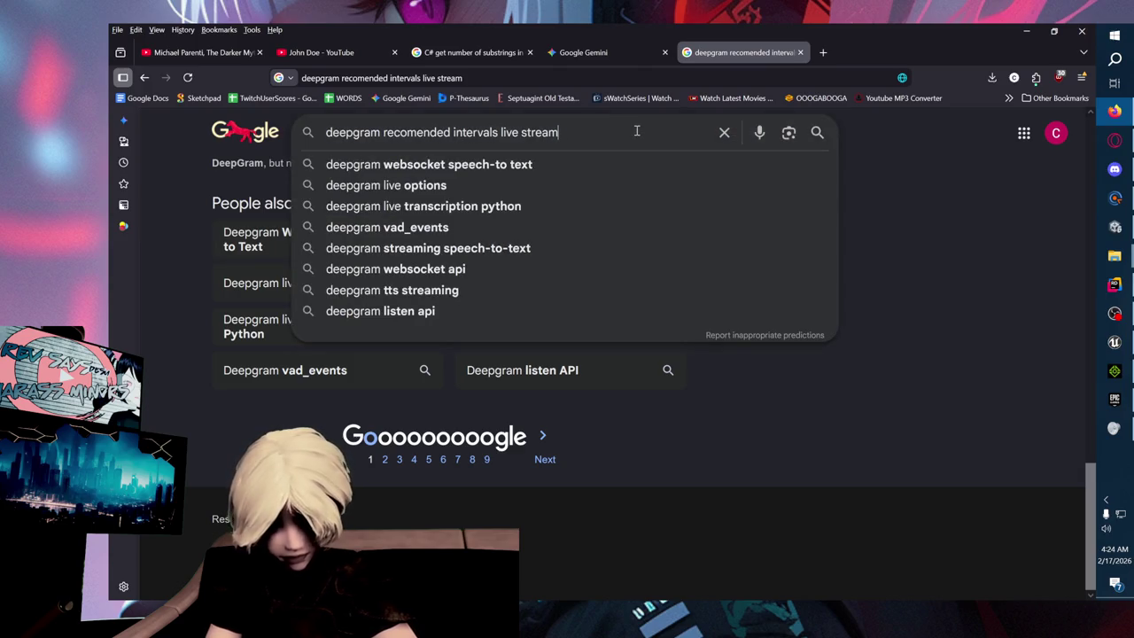
pyautogui.write('update inte')
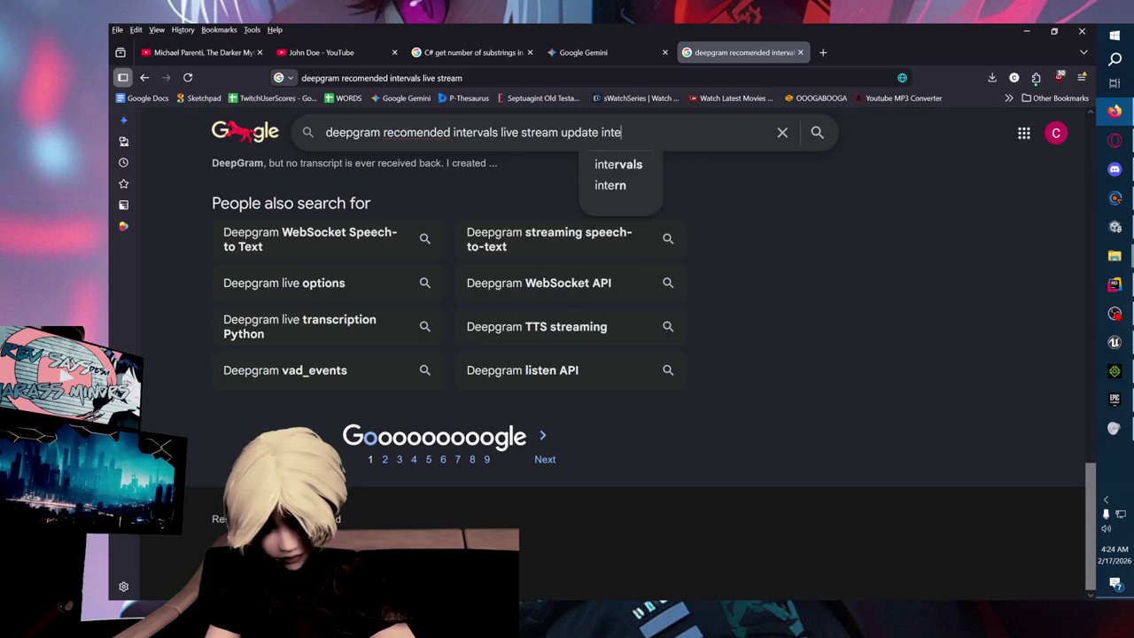
pyautogui.write('rval')
pyautogui.press('Return')
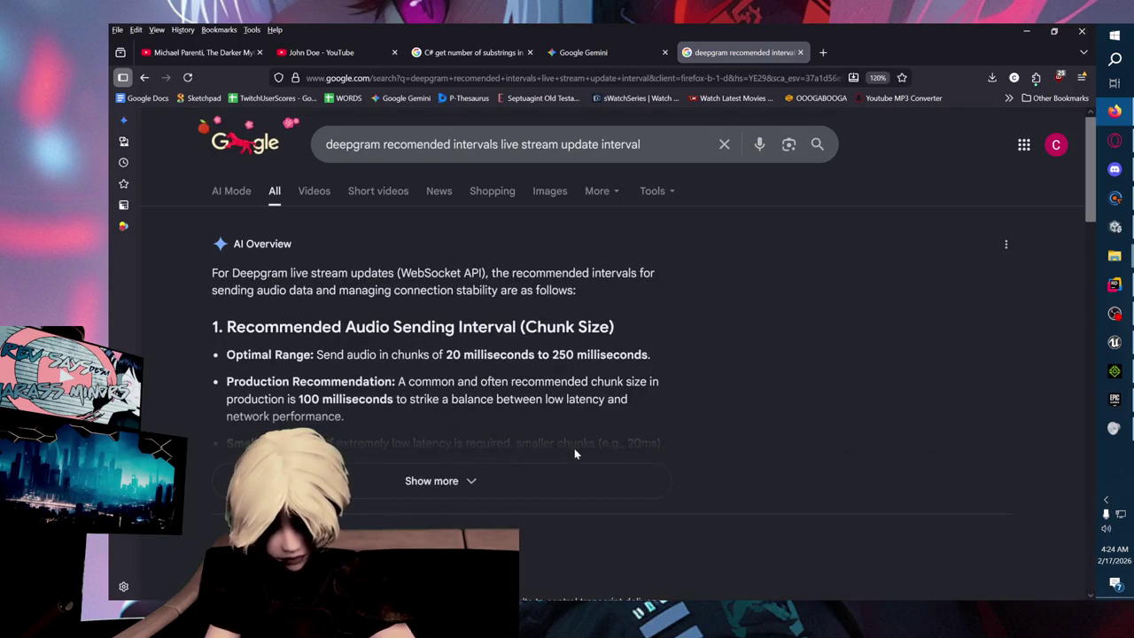
pyautogui.click(577, 452)
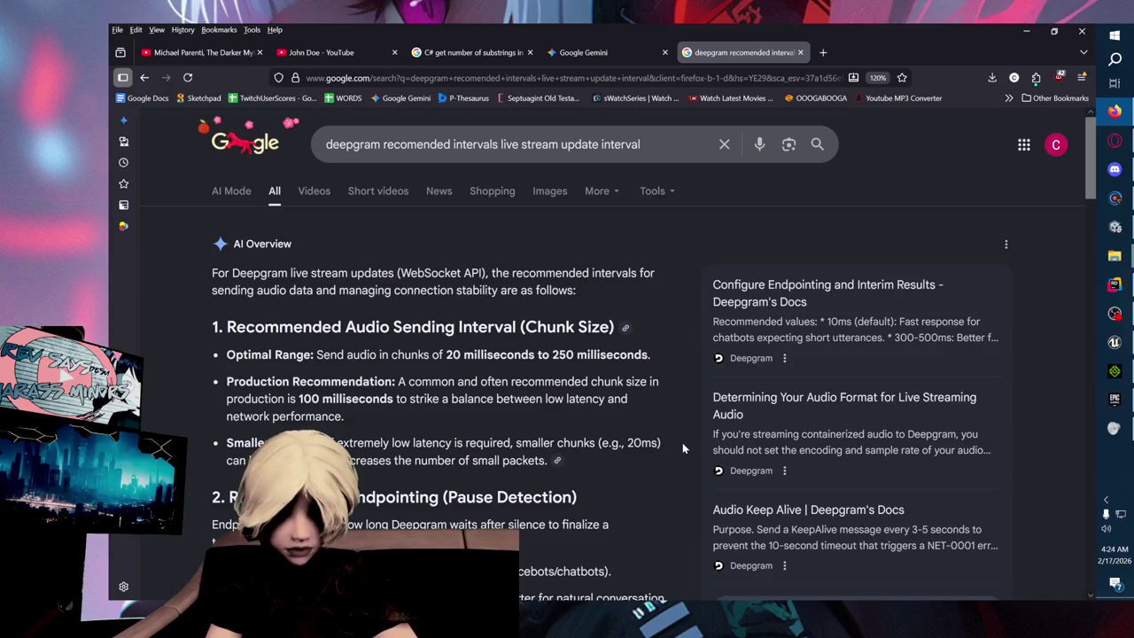
# Change _updateInterval from .15f to .12f and the max poll multiplier from 1.5f to 1.25f.
pyautogui.click(1114, 284)
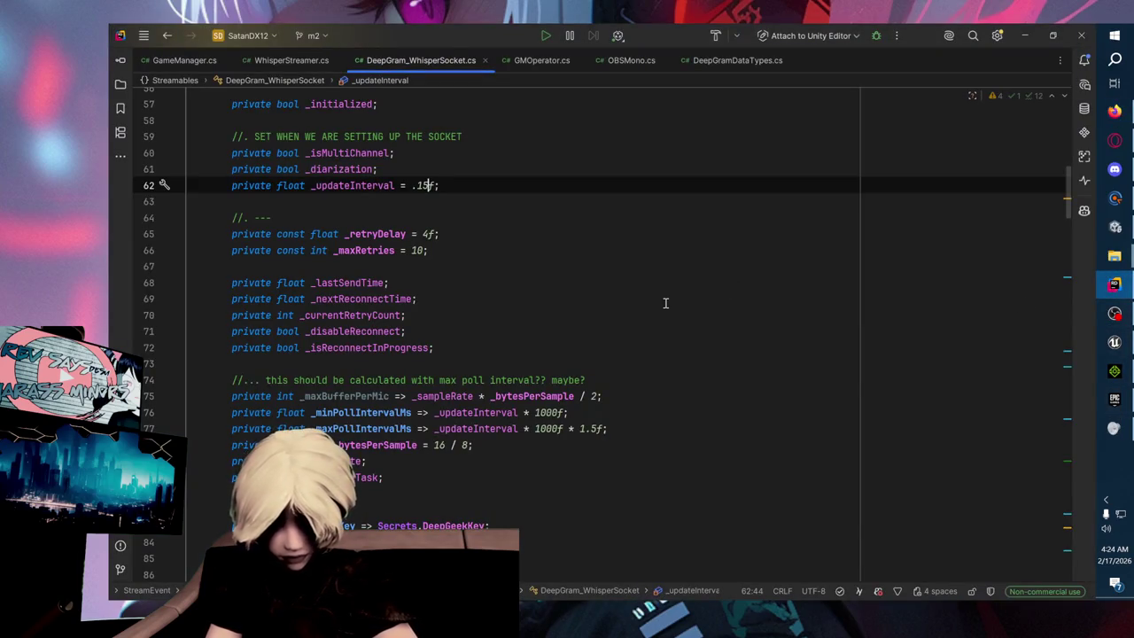
pyautogui.press('BackSpace')
pyautogui.write('2')
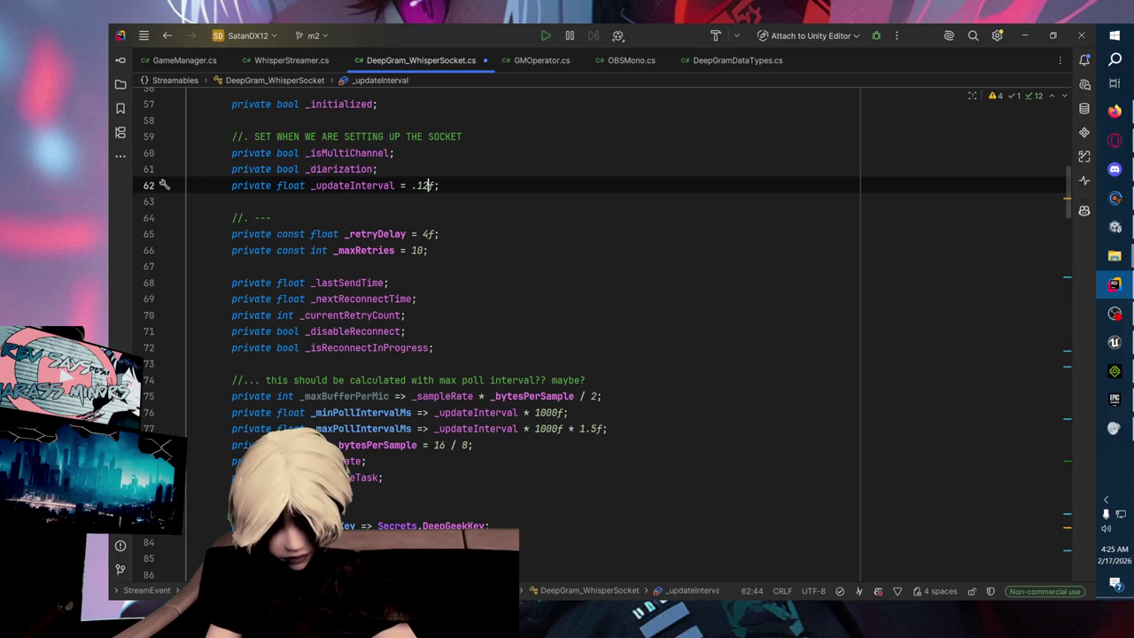
pyautogui.doubleClick(599, 429)
pyautogui.write('1.25')
pyautogui.press('End')
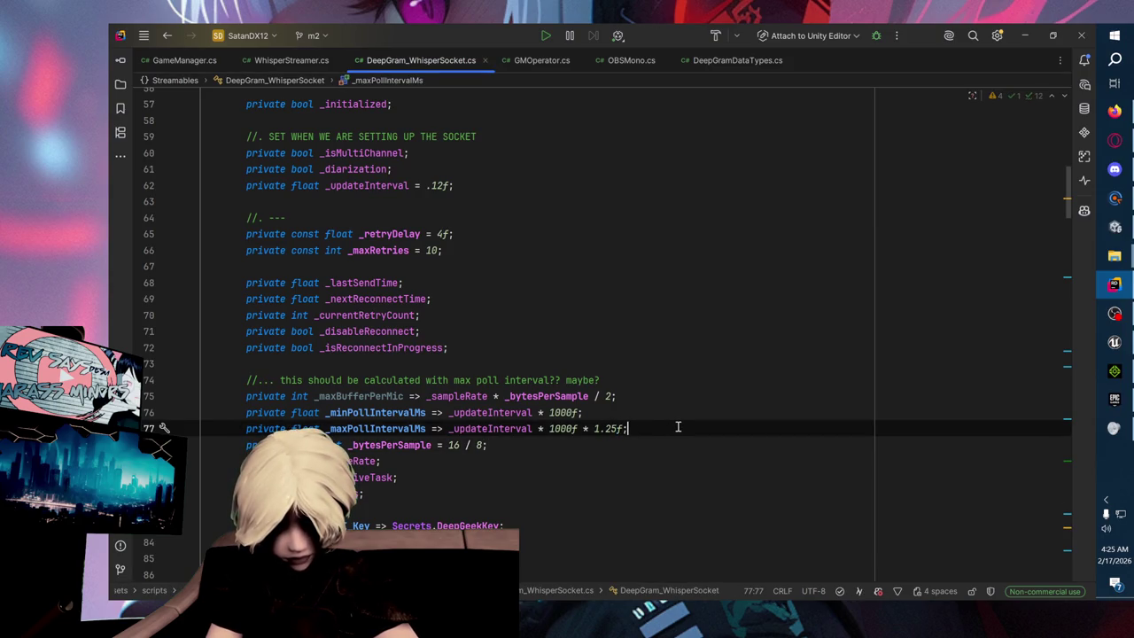
pyautogui.click(657, 397)
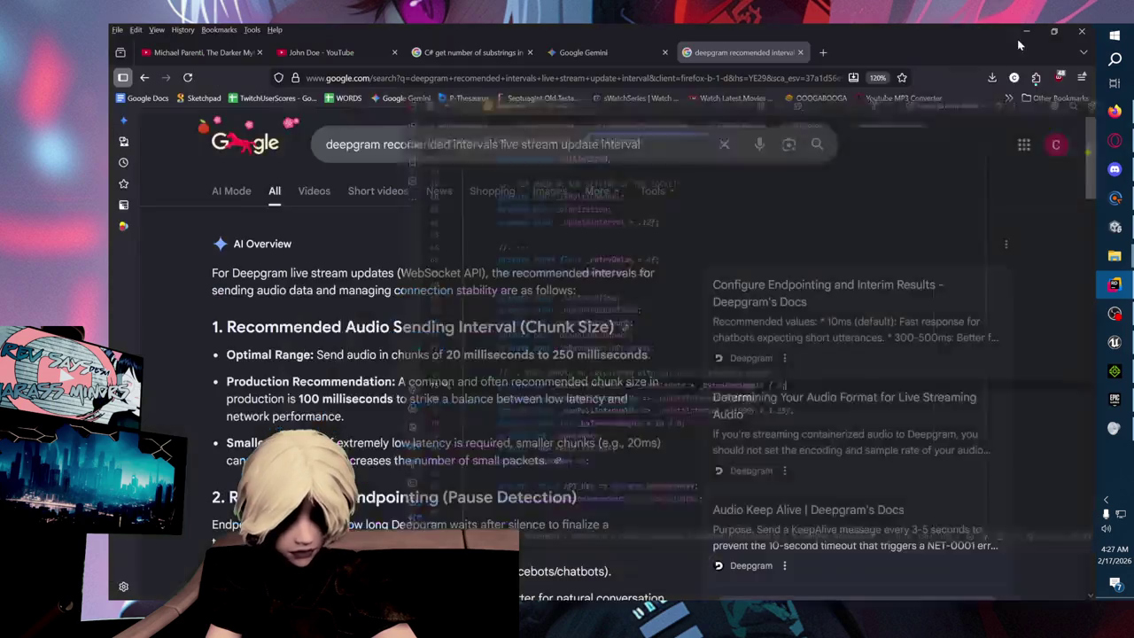
# Bring back Firefox's Google AI Overview recommending 20–250 ms Deepgram audio chunks.
pyautogui.click(1115, 110)
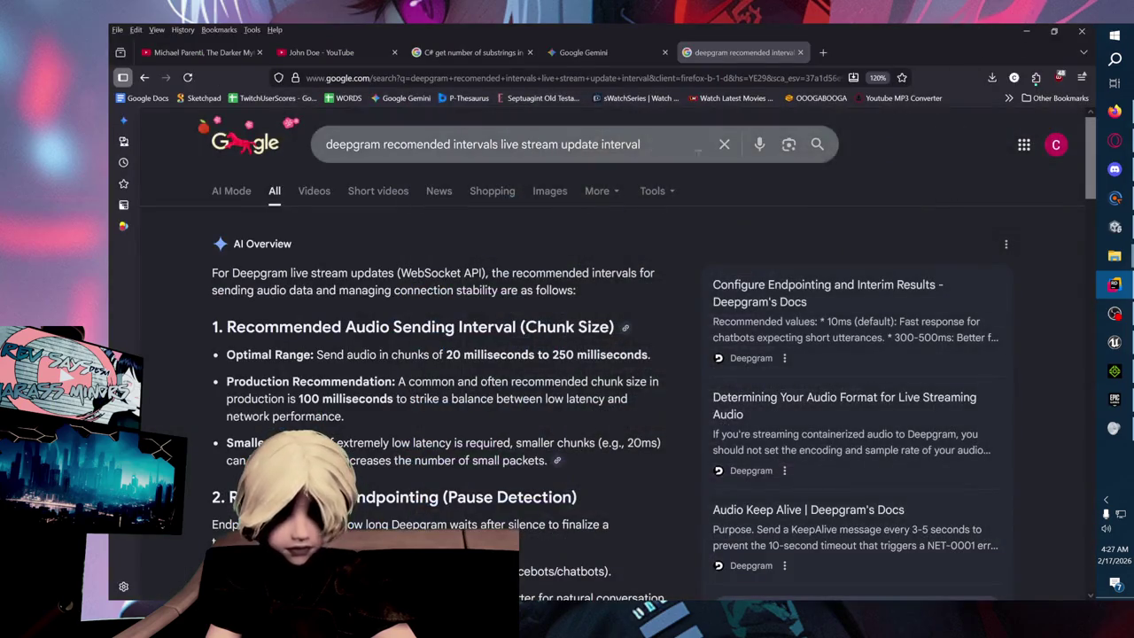
# Change the update interval on line 62 in Rider, replacing the 2 in .12f with 15.
pyautogui.click(1114, 284)
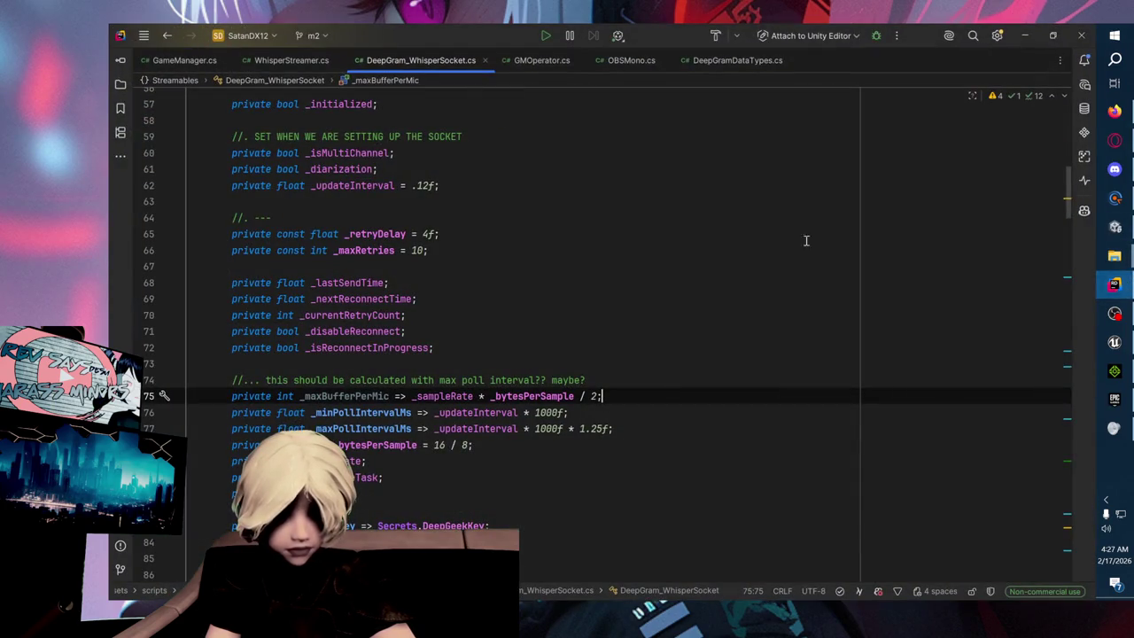
pyautogui.click(438, 187)
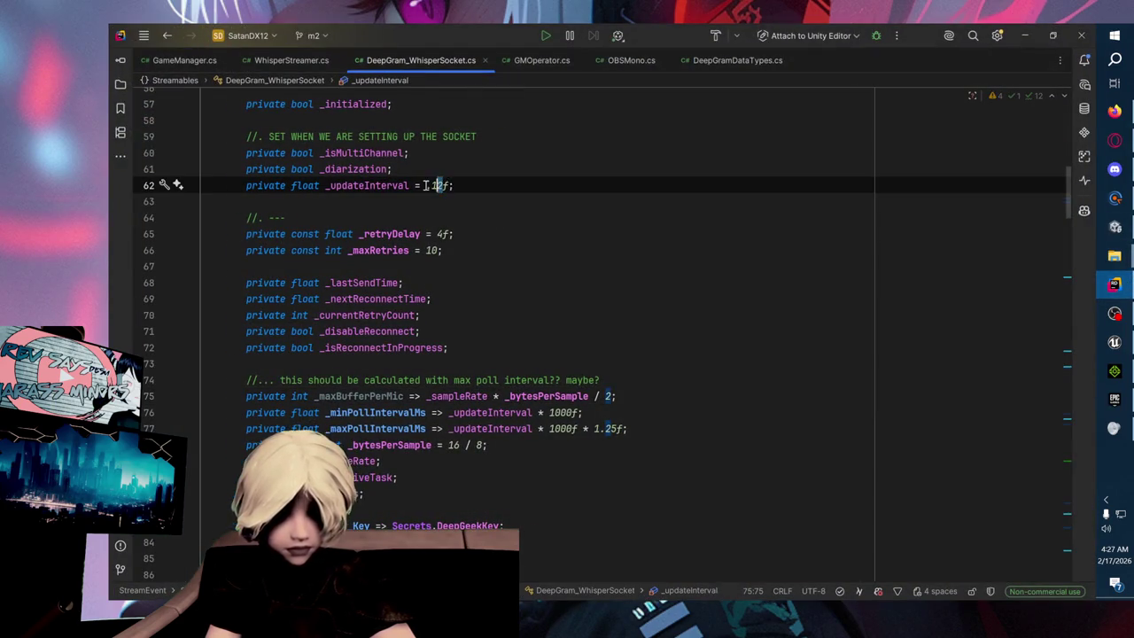
pyautogui.press('Left')
pyautogui.press('Left')
pyautogui.press('BackSpace')
pyautogui.write('15')
pyautogui.click(501, 187)
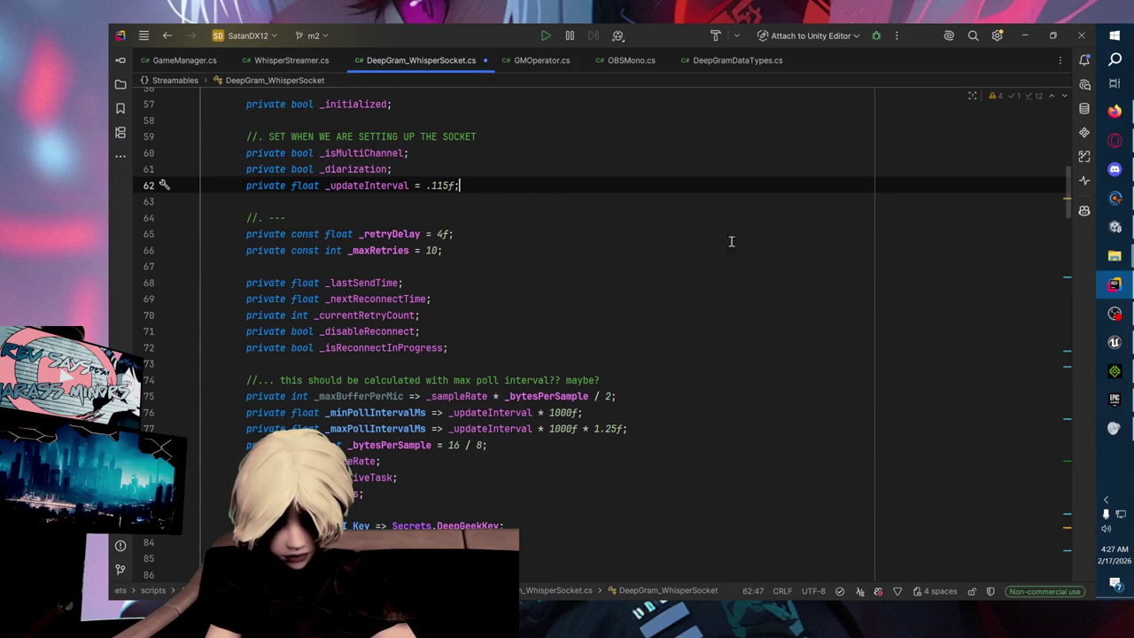
# Minimize Rider and the search browser, then bring back the Opera GX window with the YouTube playlist.
pyautogui.click(1025, 35)
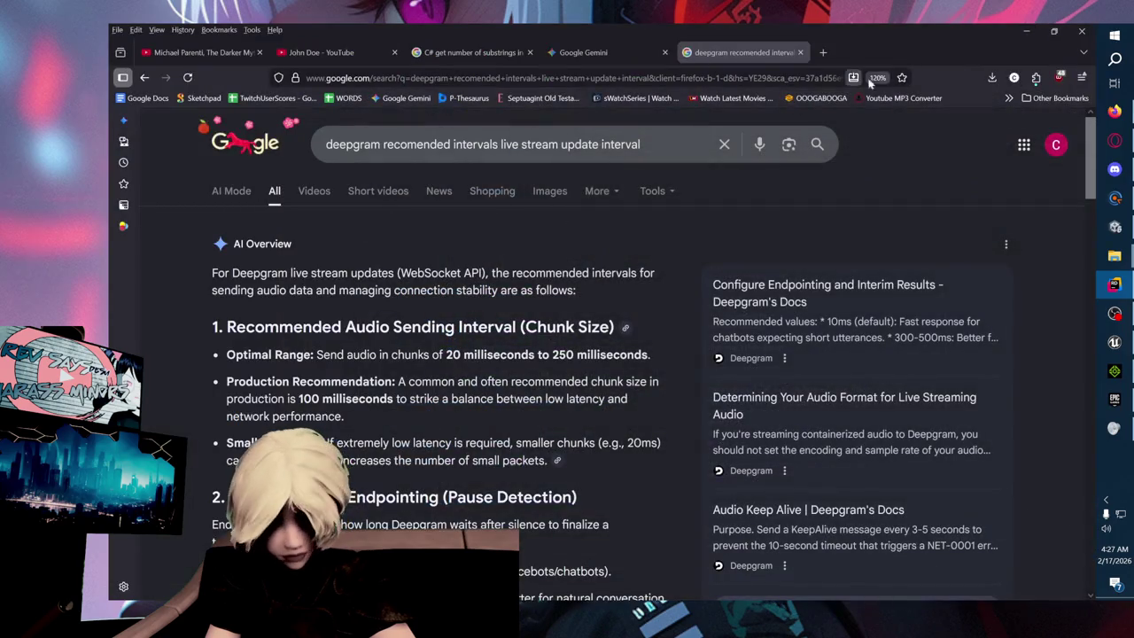
pyautogui.moveTo(1114, 226)
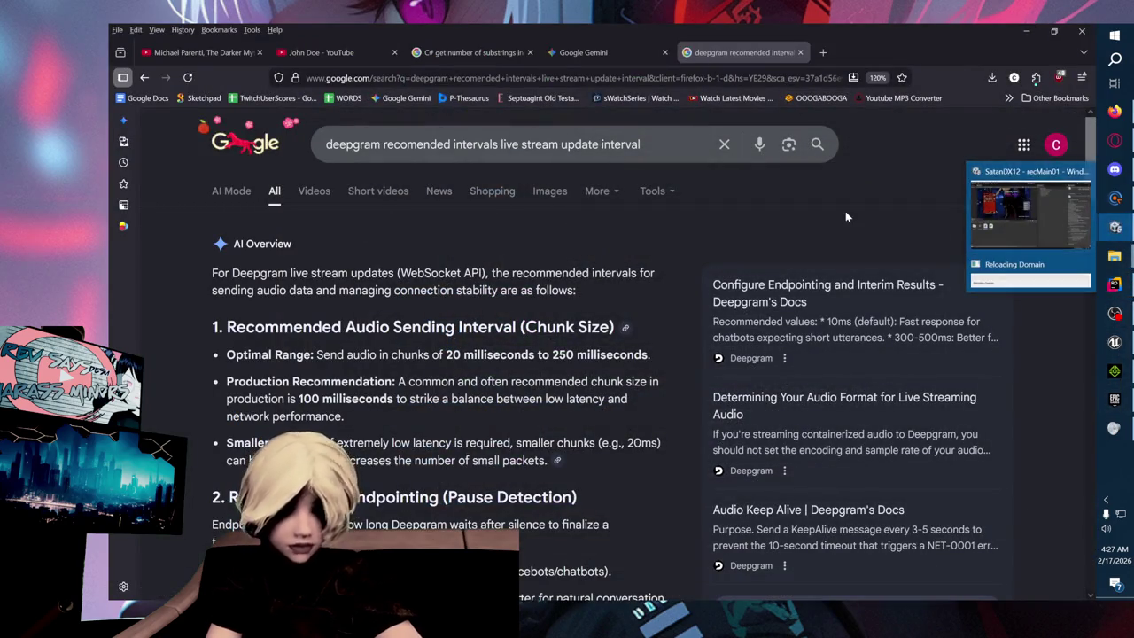
pyautogui.click(1032, 215)
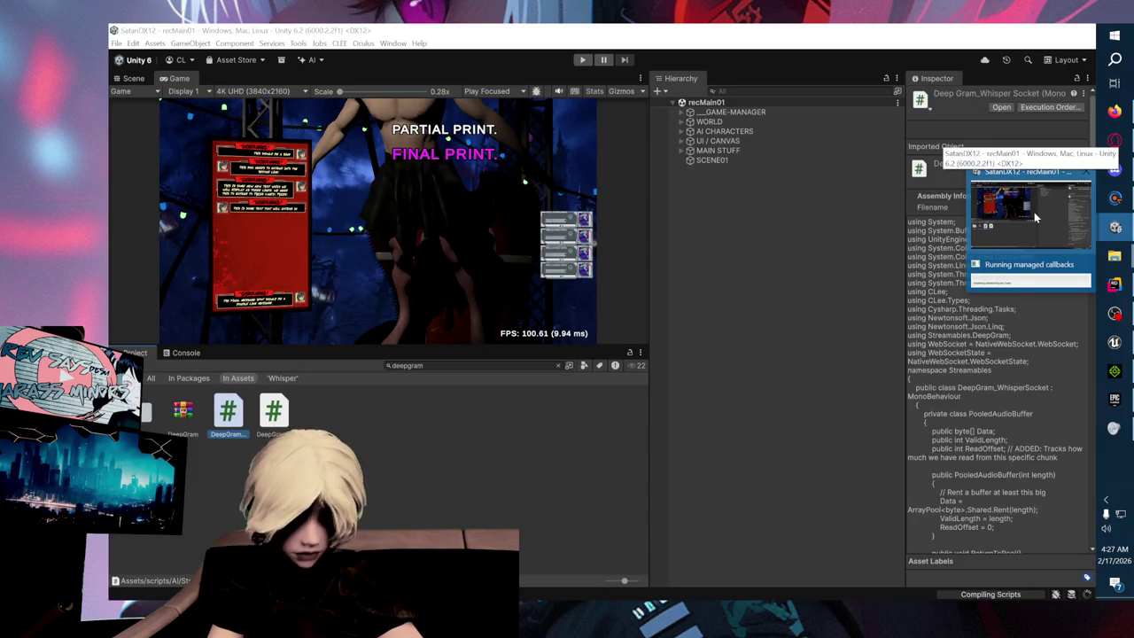
pyautogui.click(1034, 216)
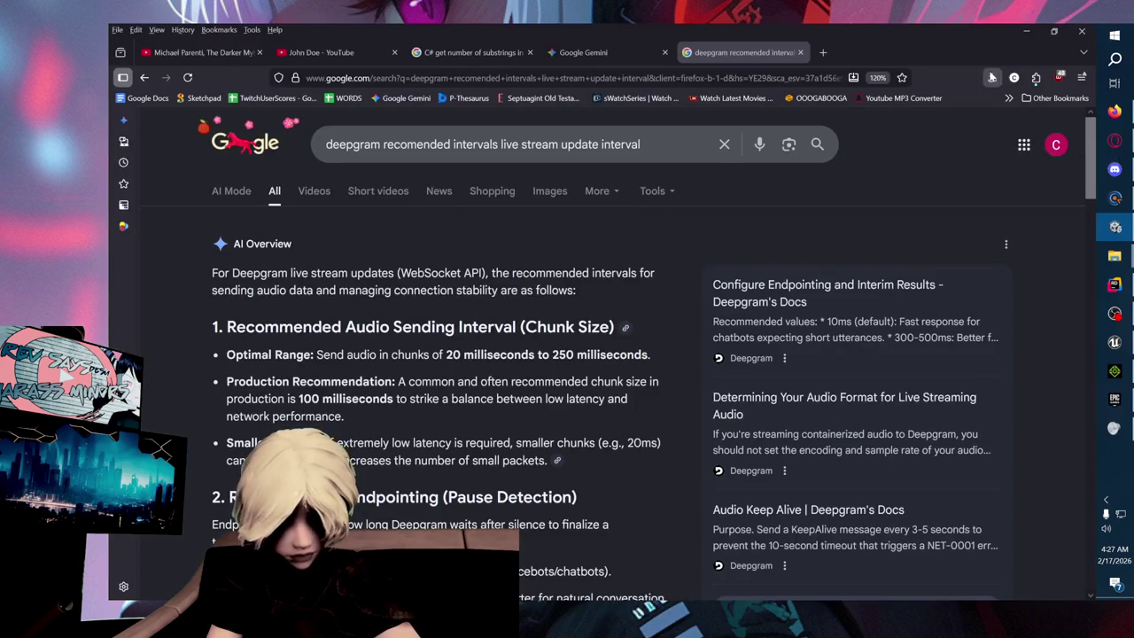
pyautogui.click(1028, 39)
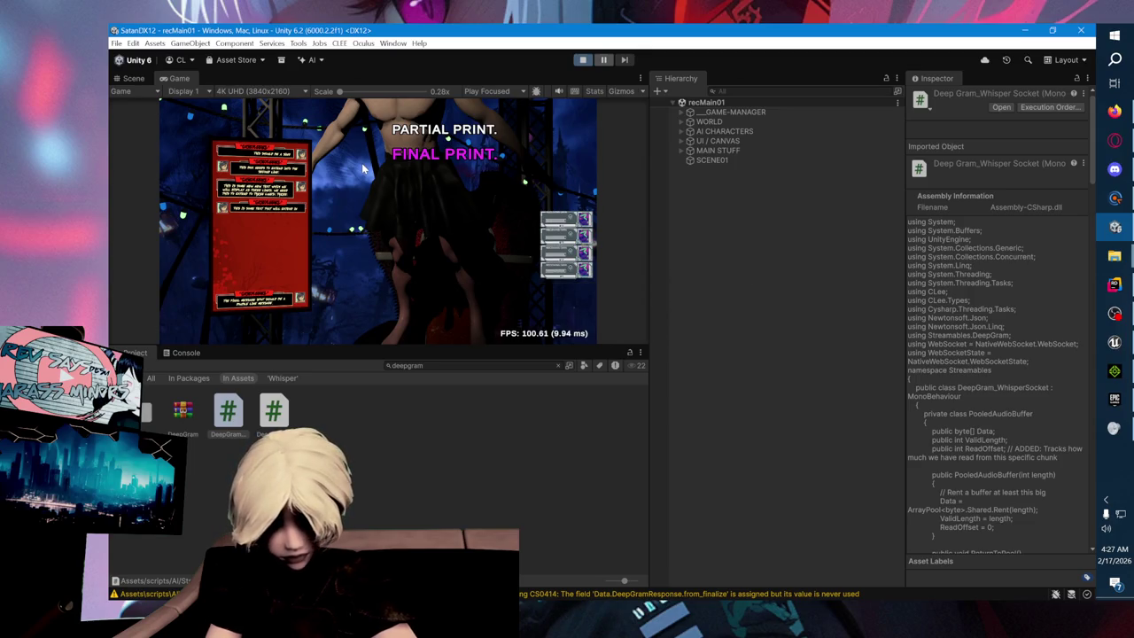
pyautogui.click(1114, 140)
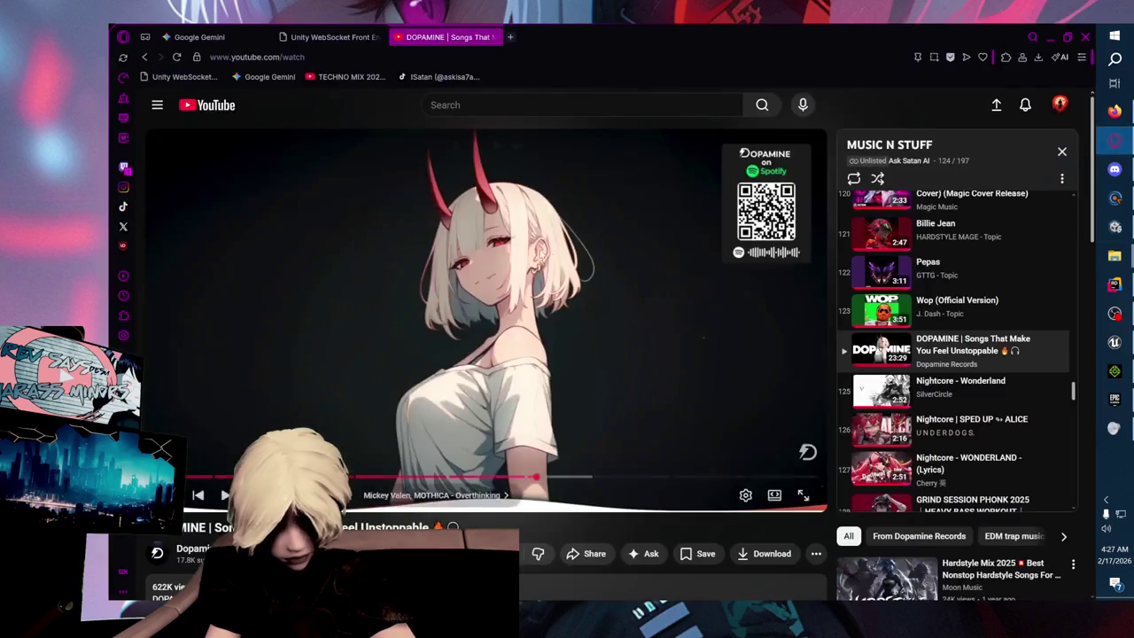
# In the Front End console, list saved servers and log in to DevMachine with username and password.
pyautogui.click(330, 36)
pyautogui.write('?')
pyautogui.press('Return')
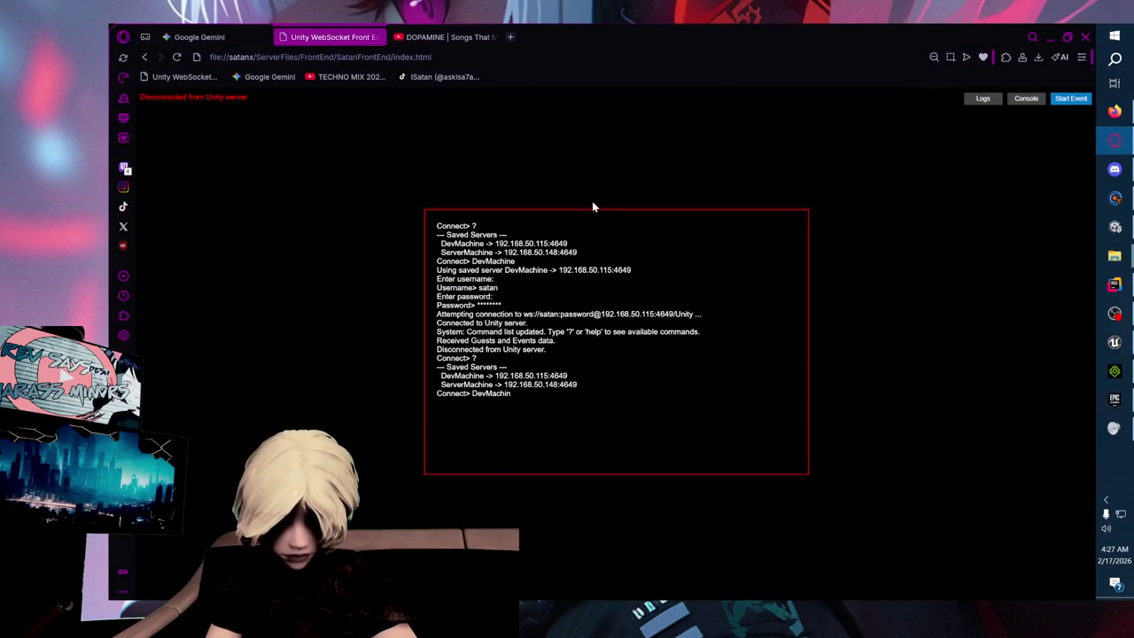
pyautogui.write('e')
pyautogui.press('Return')
pyautogui.write('tab')
pyautogui.press('Return')
pyautogui.write('p')
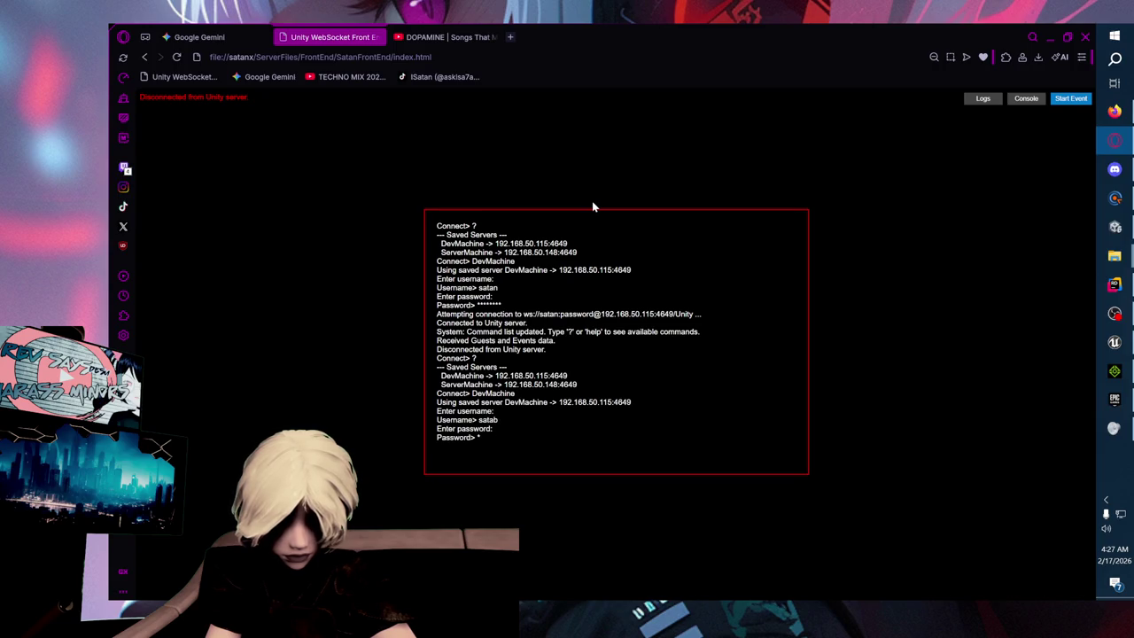
pyautogui.write('d')
pyautogui.press('Return')
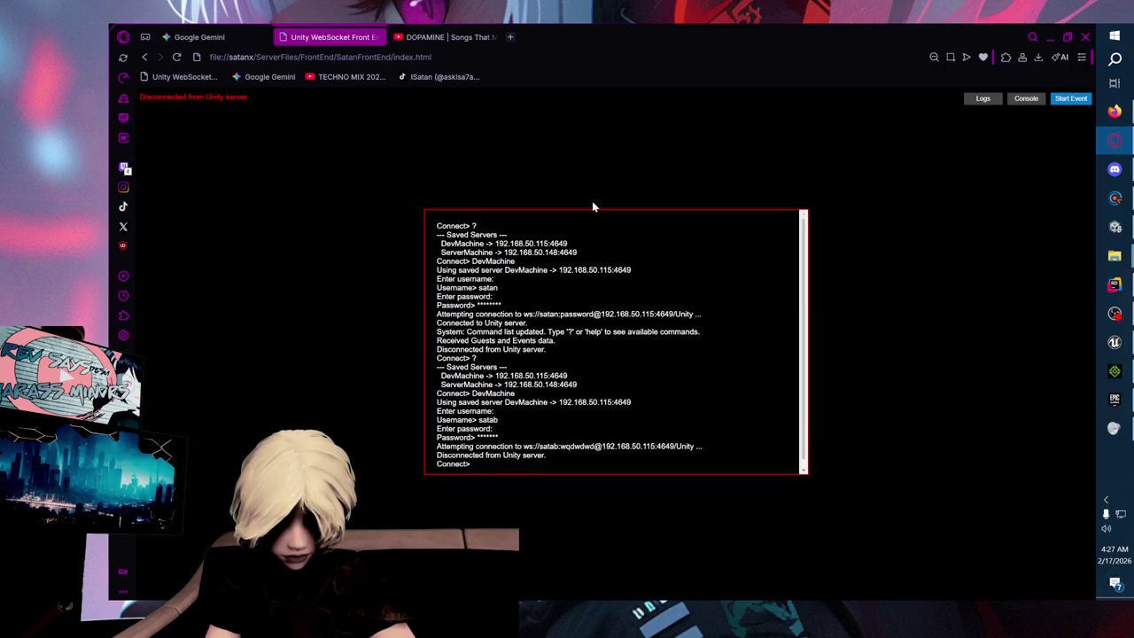
pyautogui.write('DevMach')
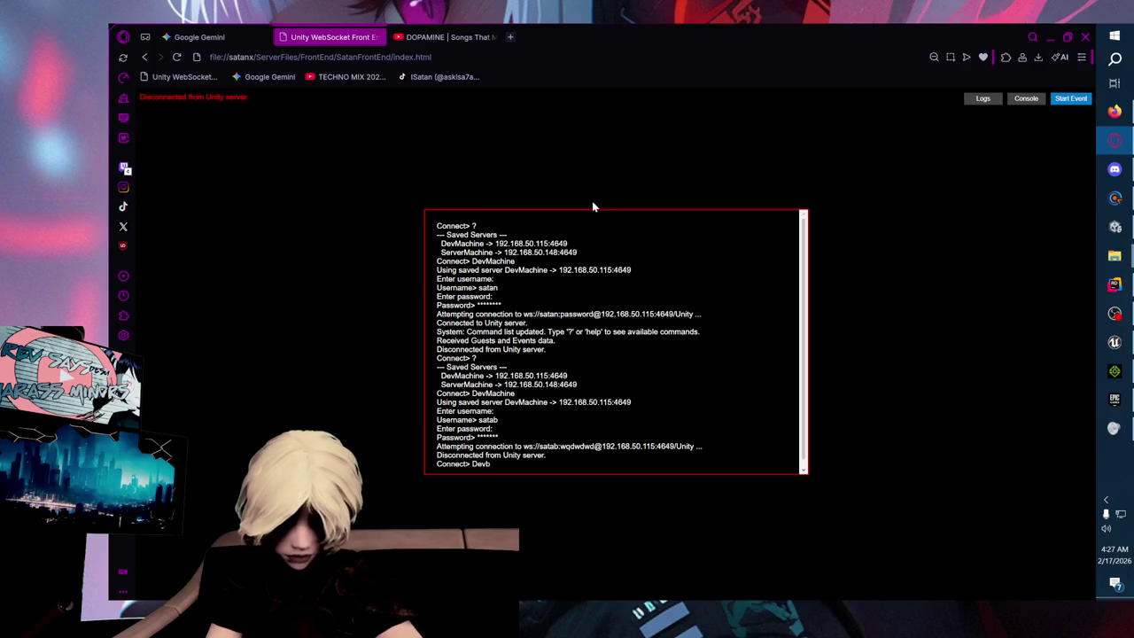
pyautogui.write('ine')
pyautogui.press('Return')
pyautogui.write('satan')
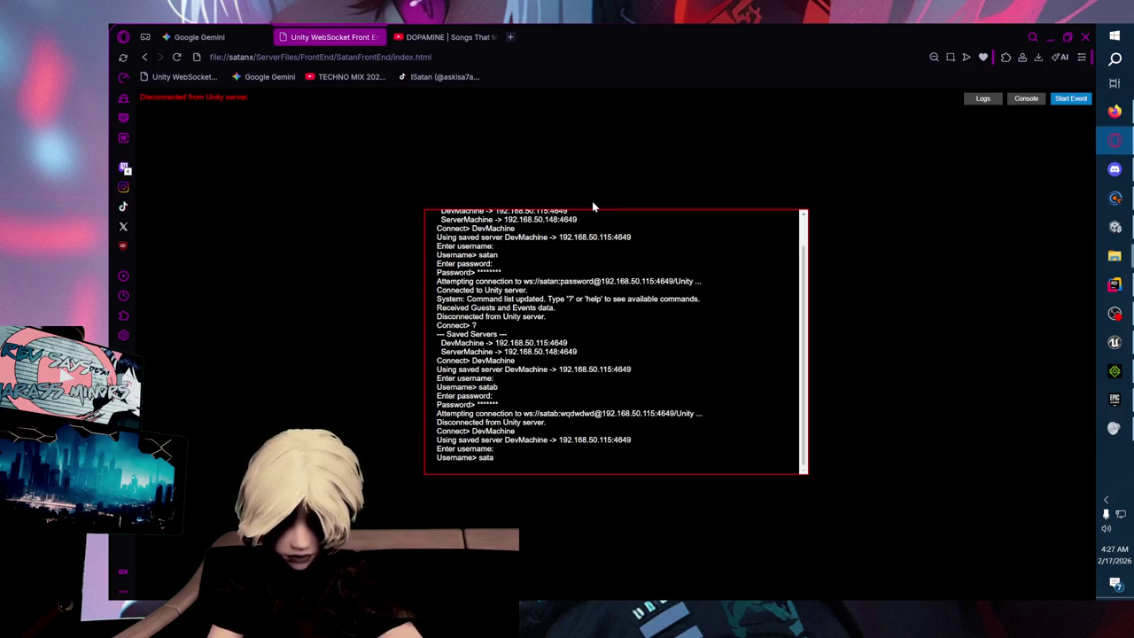
pyautogui.press('Return')
pyautogui.press('Return')
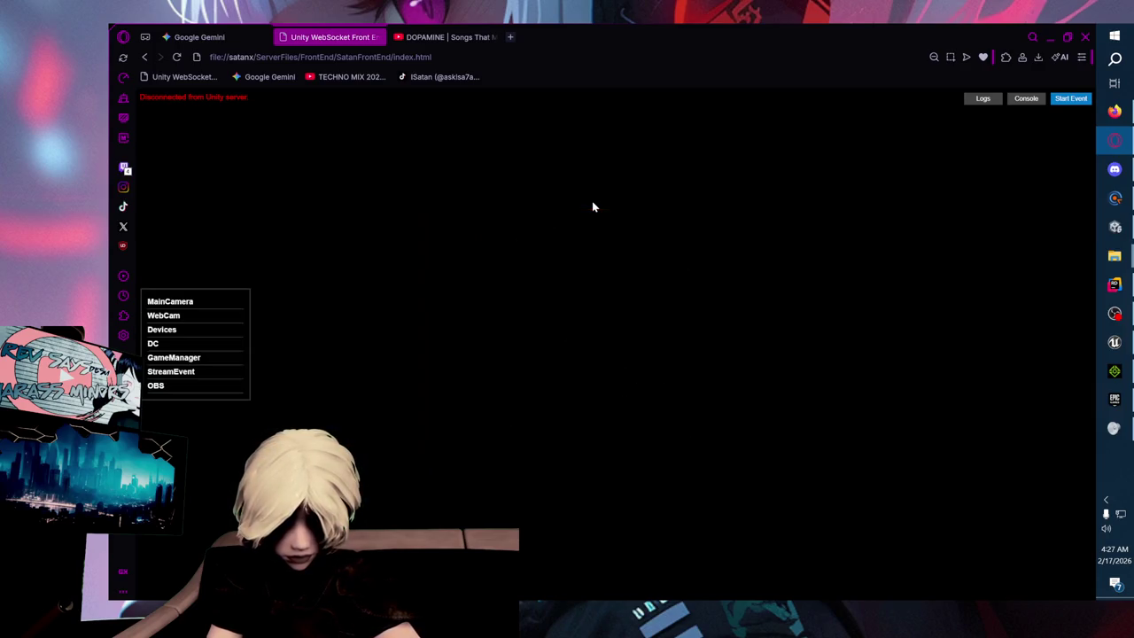
# Start the SatanColabWithGuest stream event and switch back to the Unity editor.
pyautogui.click(1076, 101)
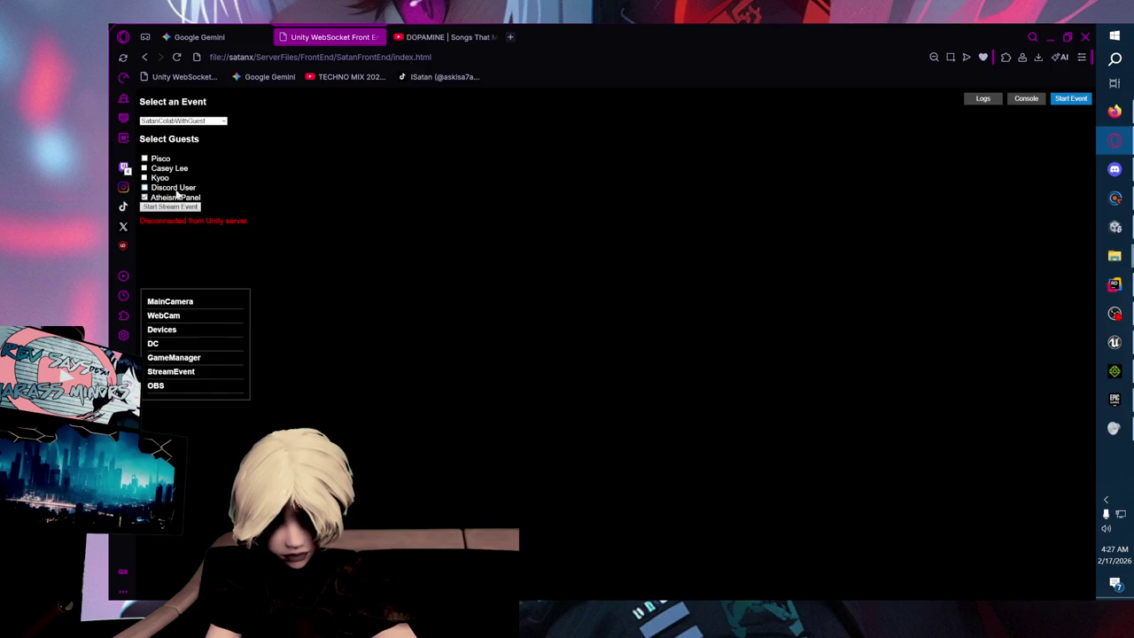
pyautogui.click(212, 122)
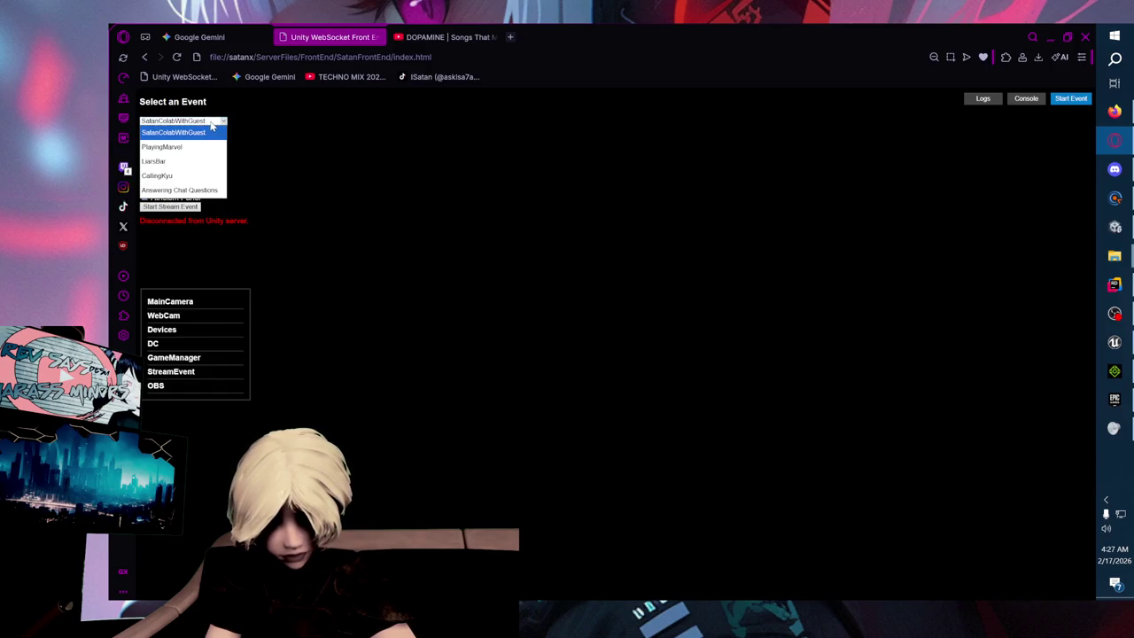
pyautogui.click(207, 132)
pyautogui.click(180, 209)
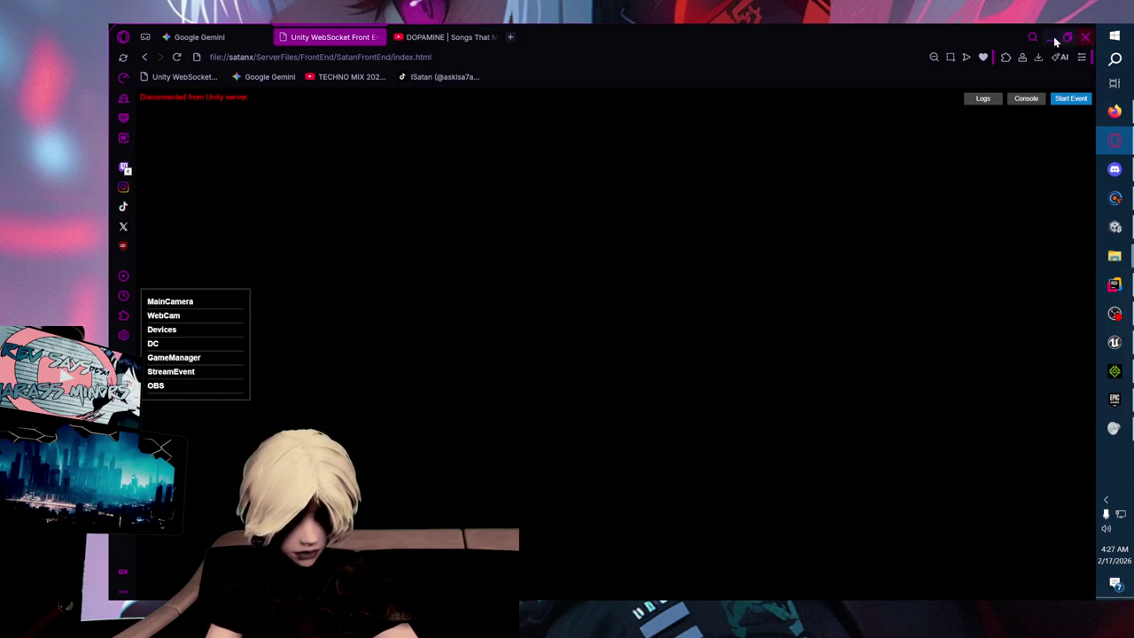
pyautogui.hotkey('alt', 'Tab')
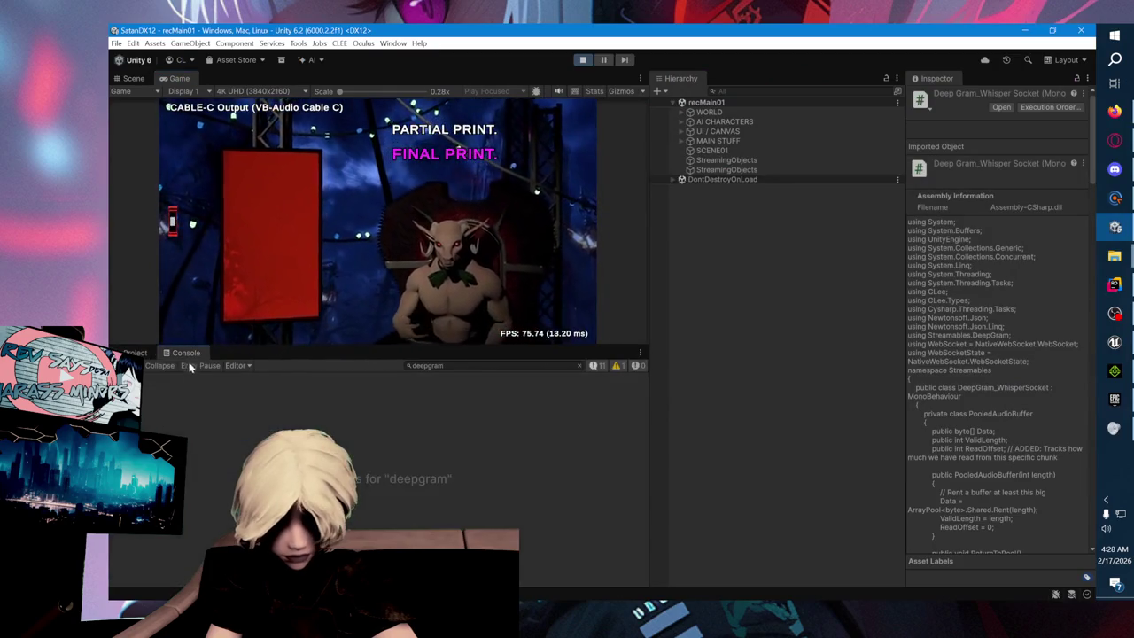
# Inspect the DeepGram console entries and open the 'Subscribing to 1 mics' line's source in Rider.
pyautogui.click(188, 354)
pyautogui.click(372, 410)
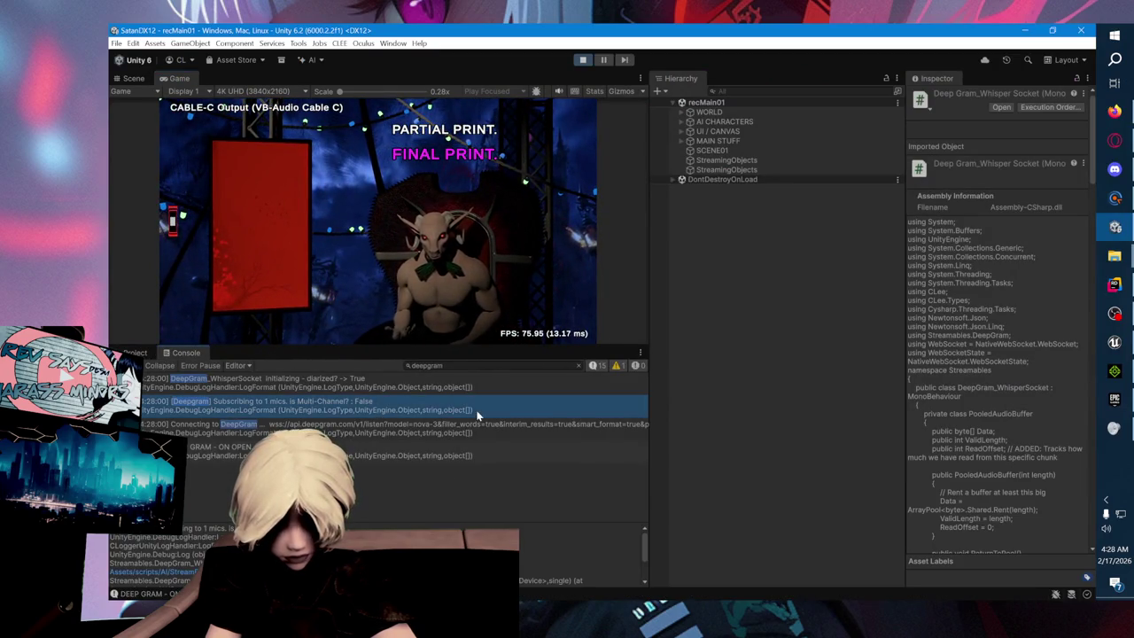
pyautogui.click(516, 389)
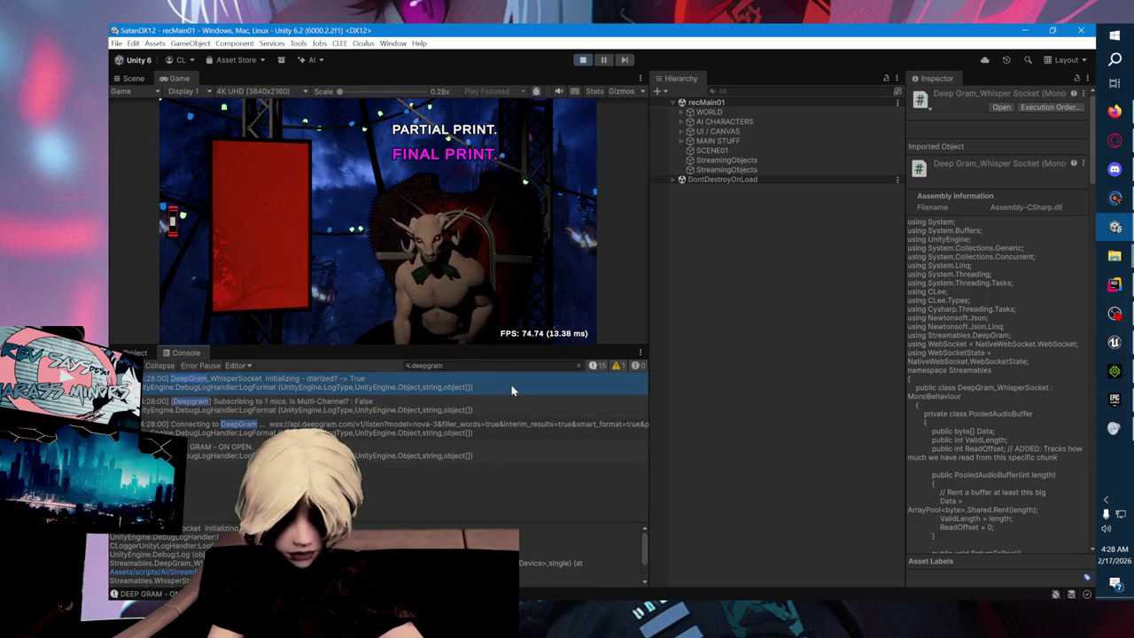
pyautogui.doubleClick(461, 403)
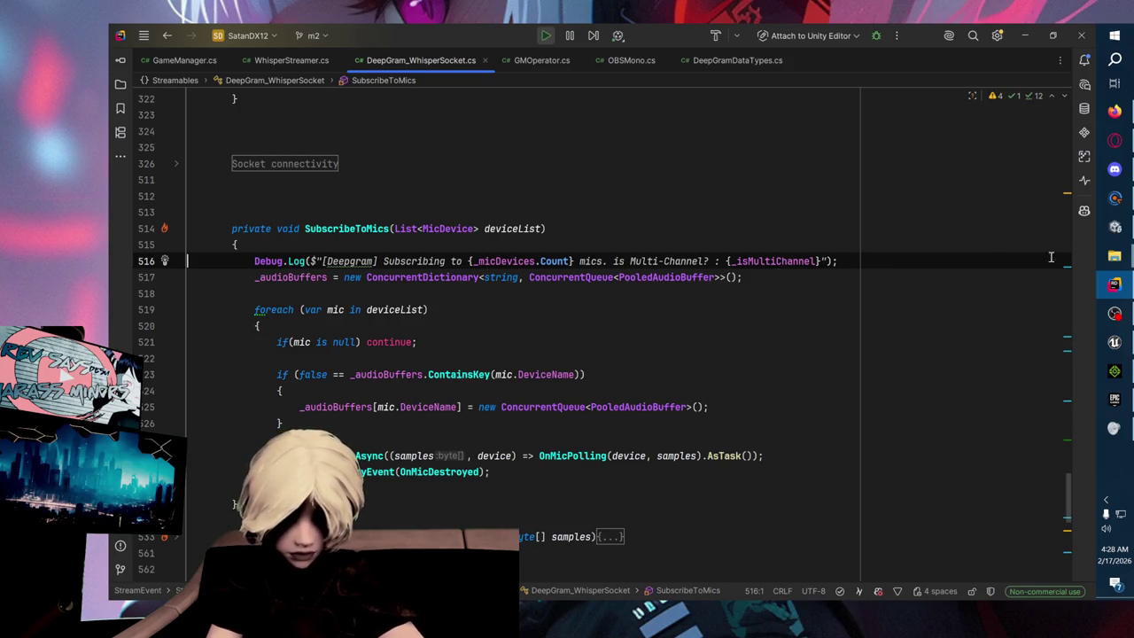
# Set SatanDX12's volume to 45 in the Volume Mixer, then bring the ServerFiles folder window forward.
pyautogui.click(1024, 35)
pyautogui.rightClick(1105, 528)
pyautogui.click(1041, 458)
pyautogui.moveTo(772, 302); pyautogui.dragTo(776, 283)
pyautogui.click(868, 149)
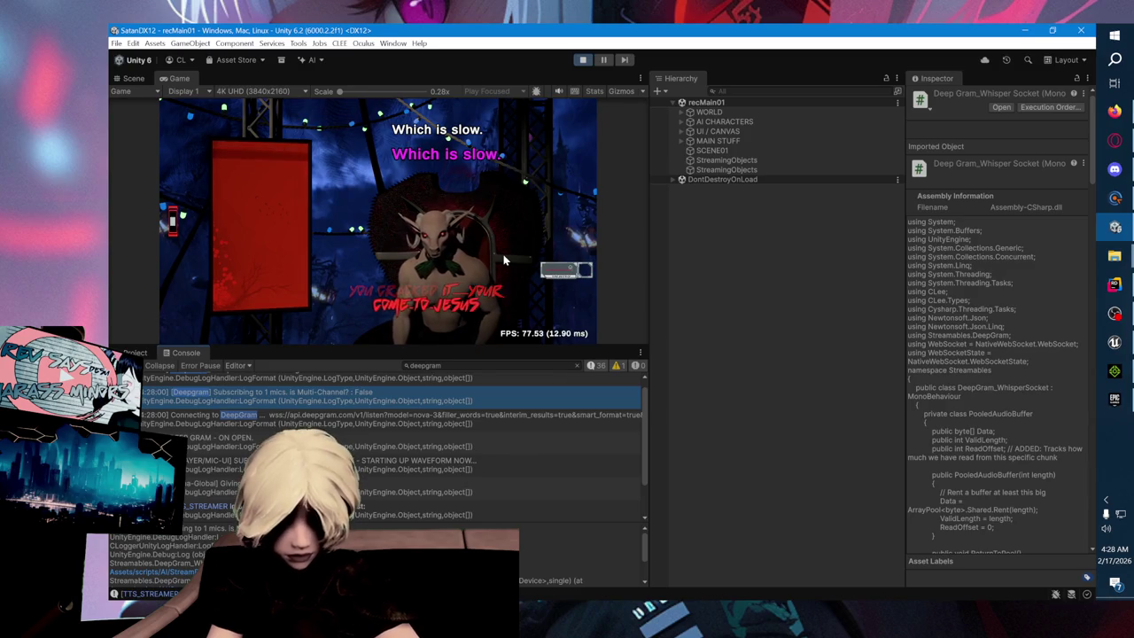
pyautogui.click(1125, 256)
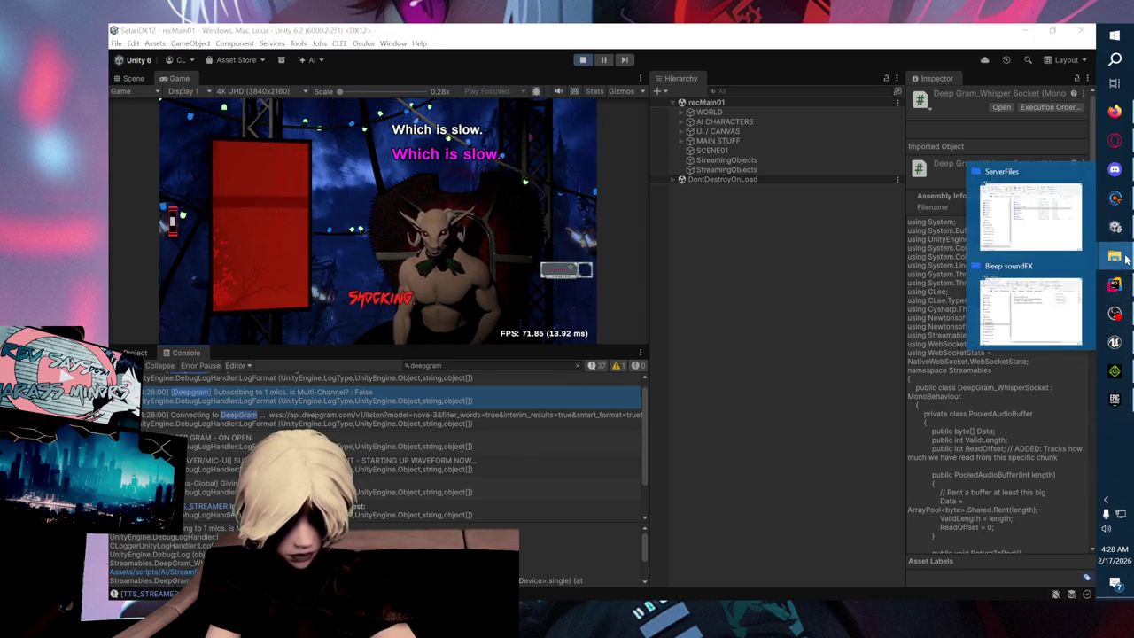
pyautogui.click(1027, 214)
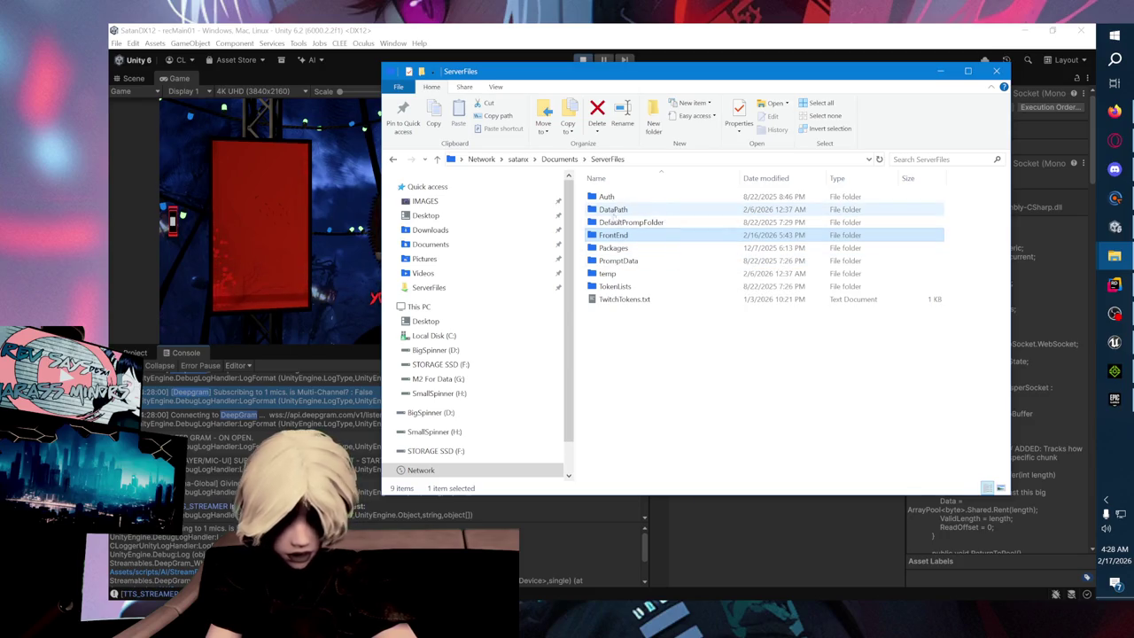
# Check the Unity game view, then return to the ServerFiles folder and select DataPath.
pyautogui.click(356, 256)
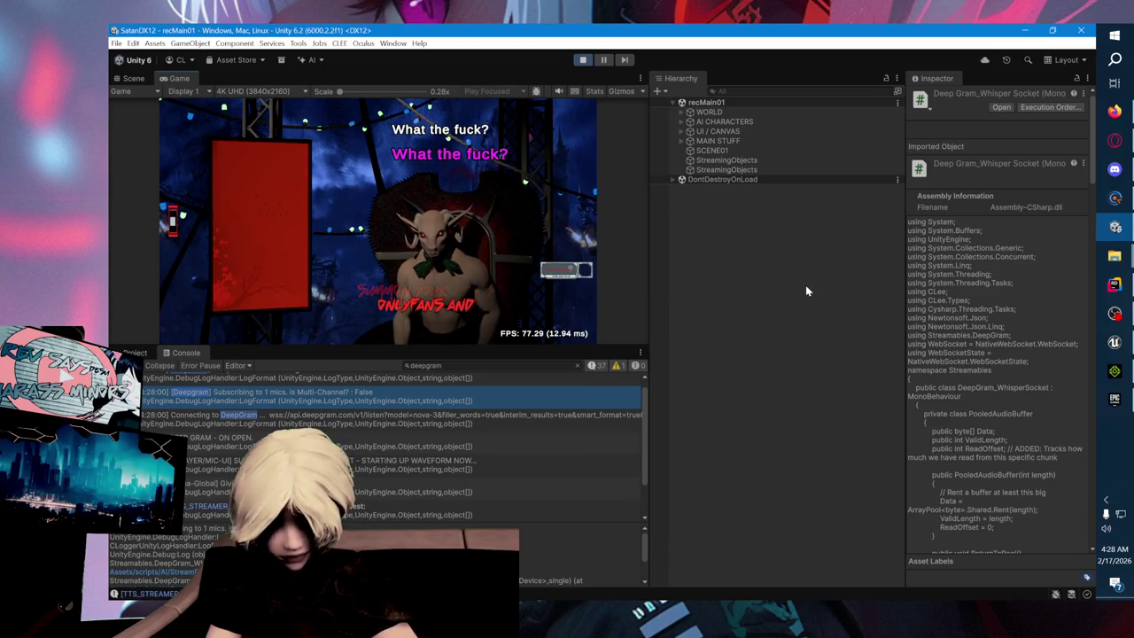
pyautogui.moveTo(1115, 255)
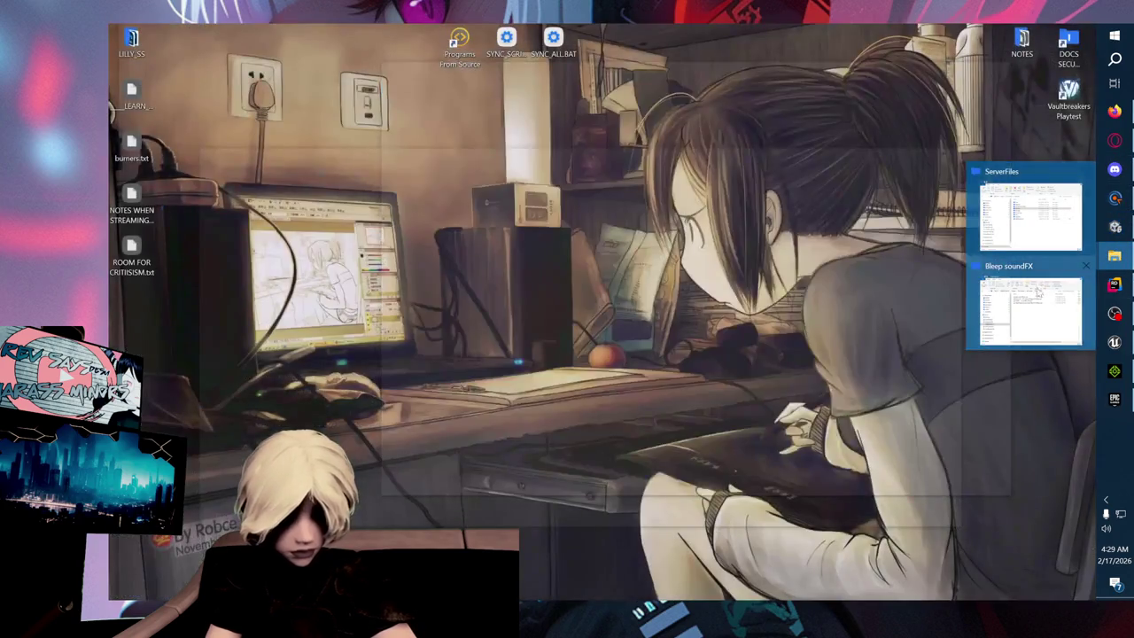
pyautogui.click(1030, 217)
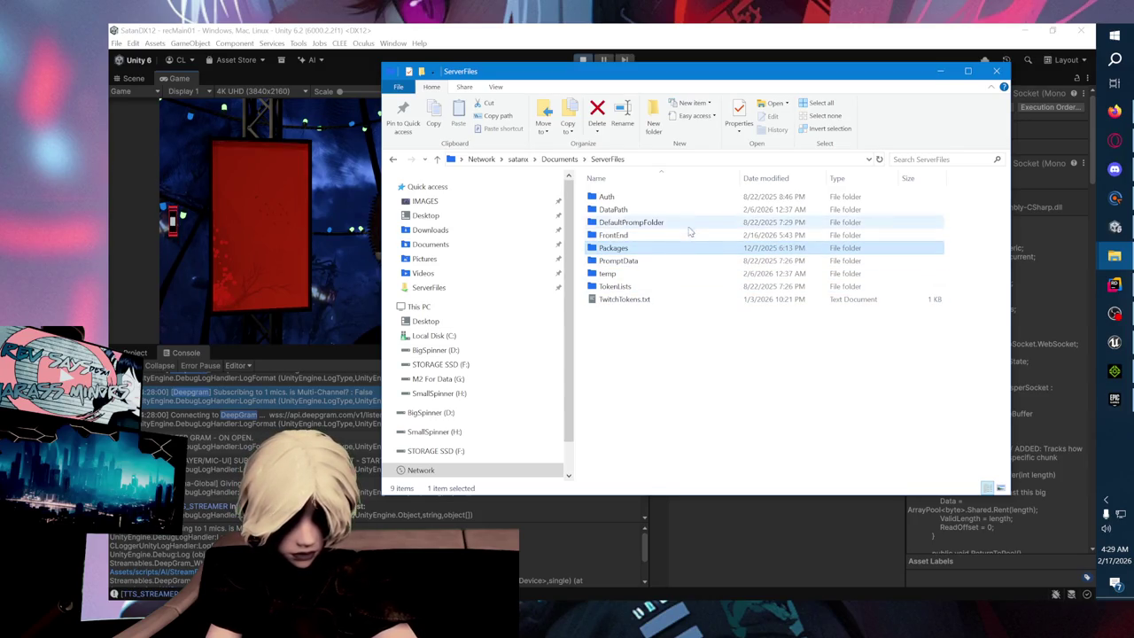
pyautogui.click(691, 222)
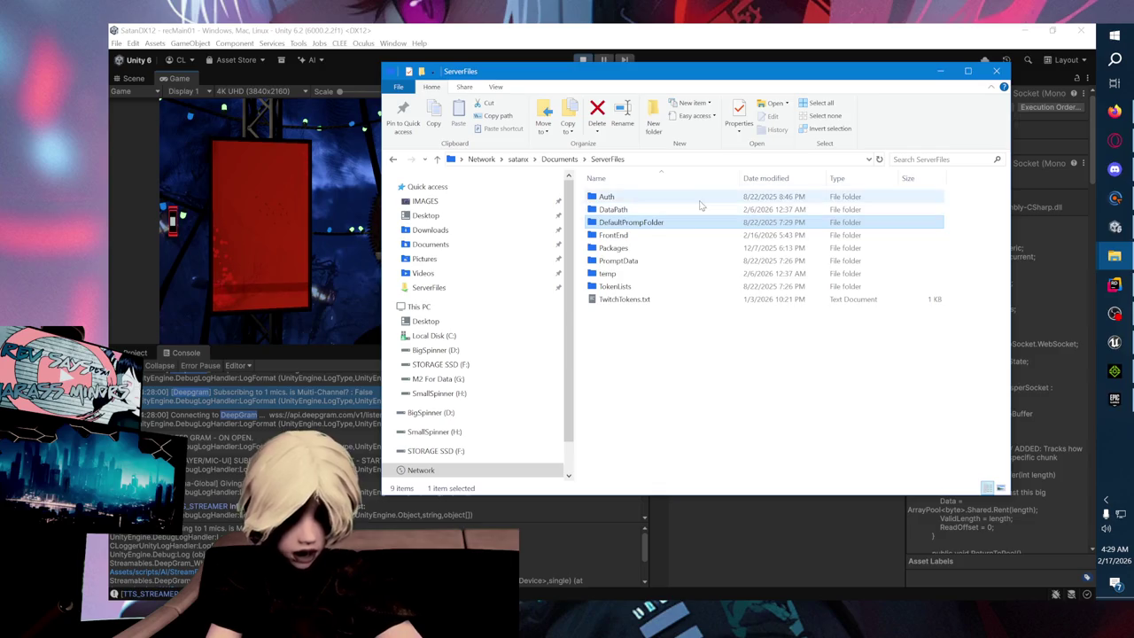
pyautogui.click(696, 215)
# Open DataPath > DevMachine > Data and open CLConfig.json as text from its context menu.
pyautogui.doubleClick(697, 213)
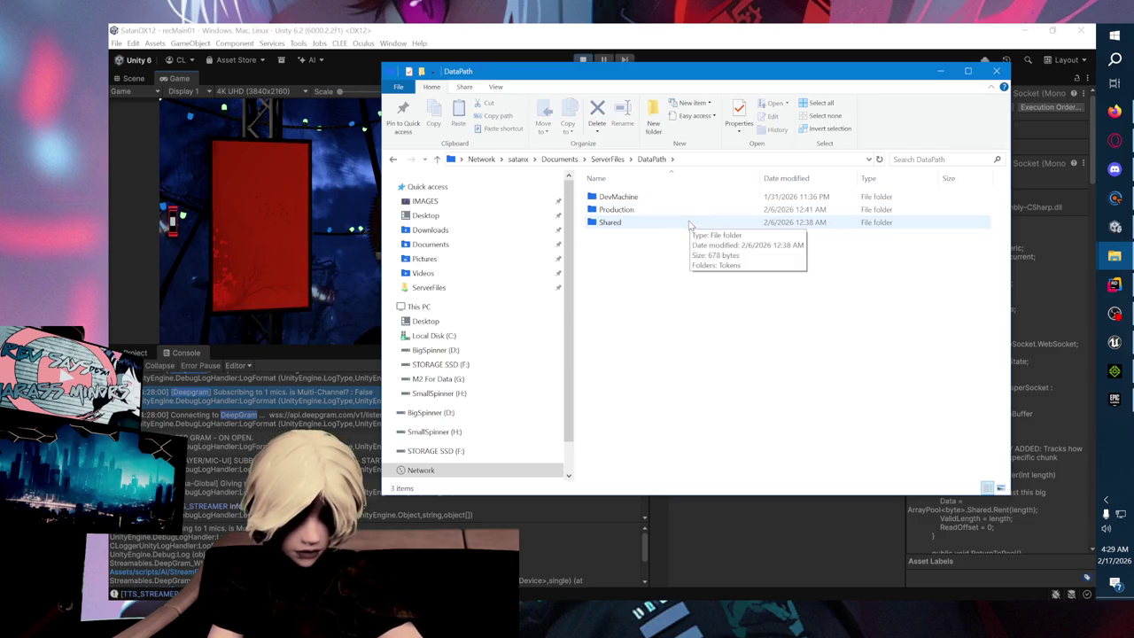
pyautogui.doubleClick(708, 198)
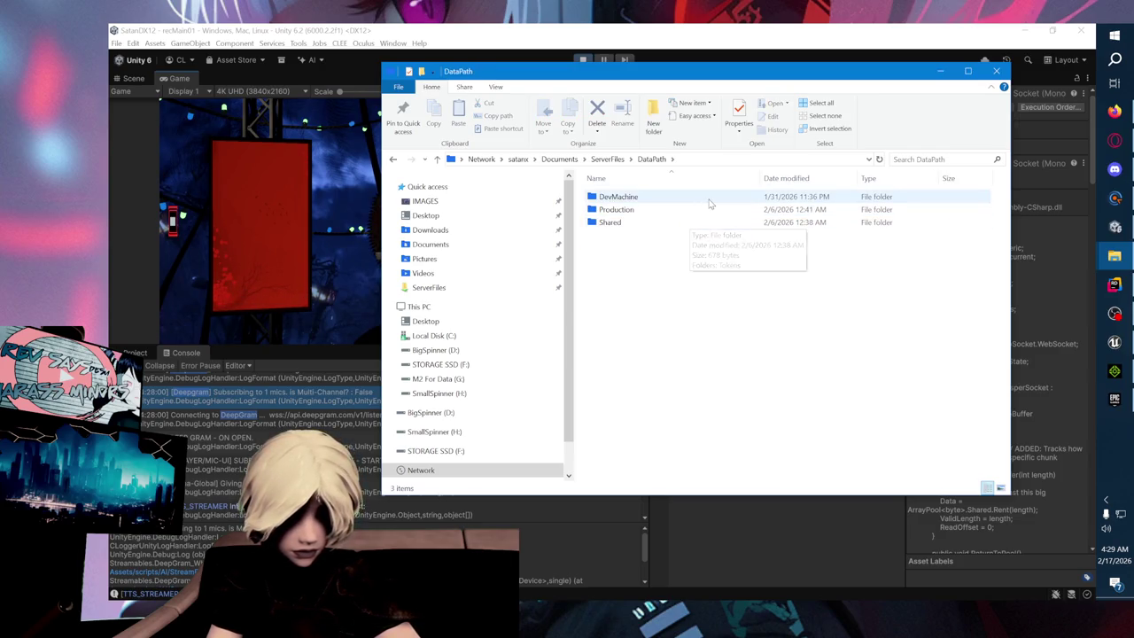
pyautogui.doubleClick(709, 200)
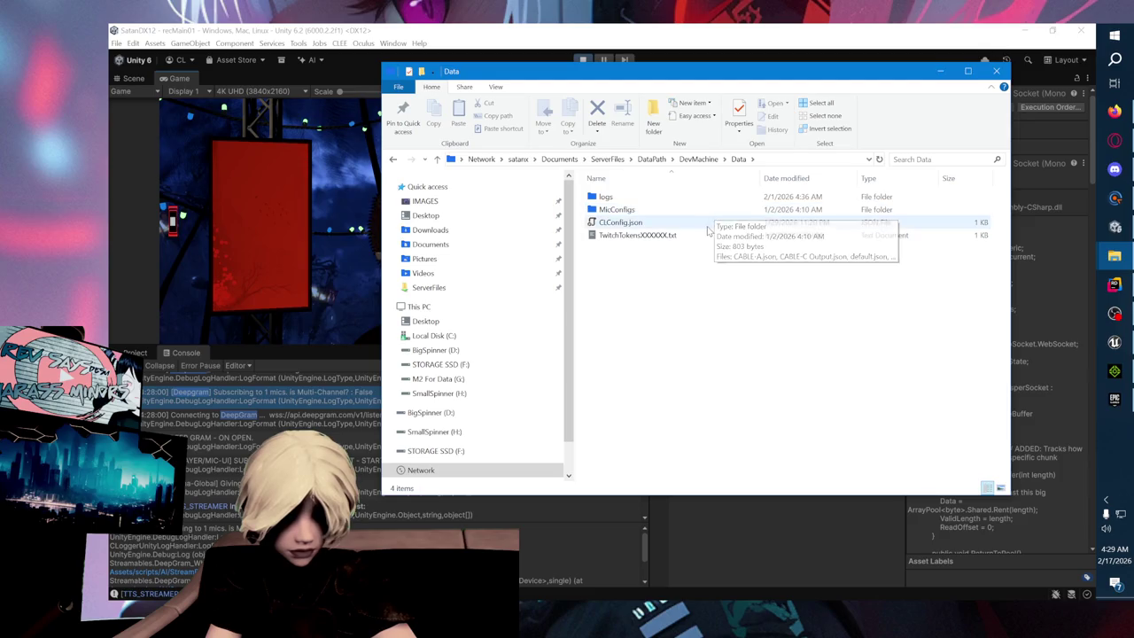
pyautogui.click(708, 226)
pyautogui.rightClick(708, 226)
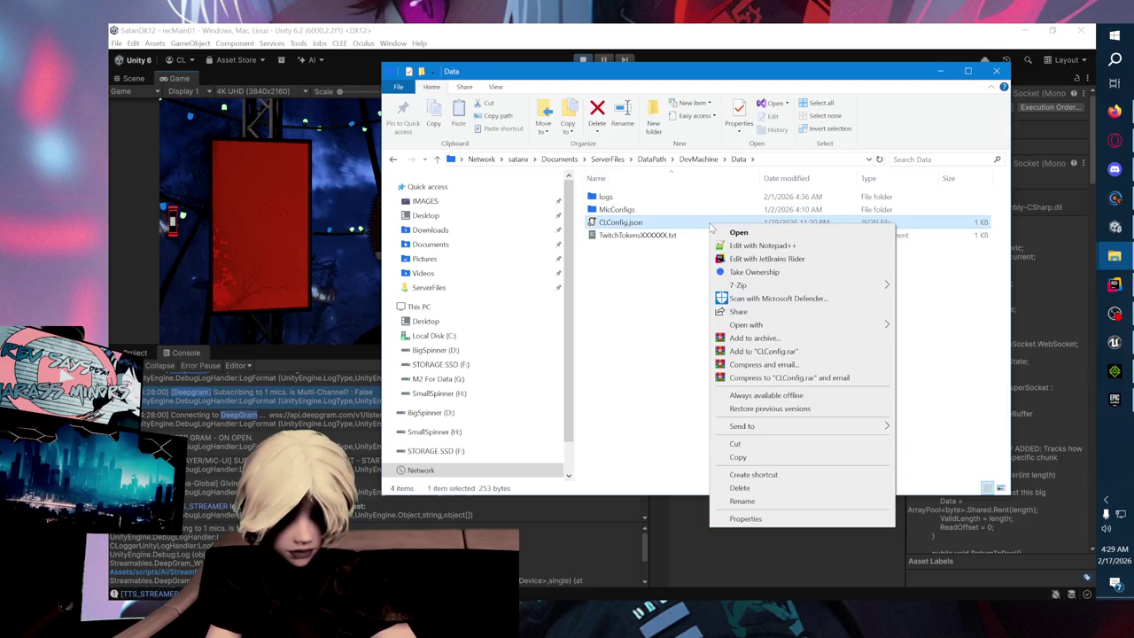
pyautogui.click(714, 245)
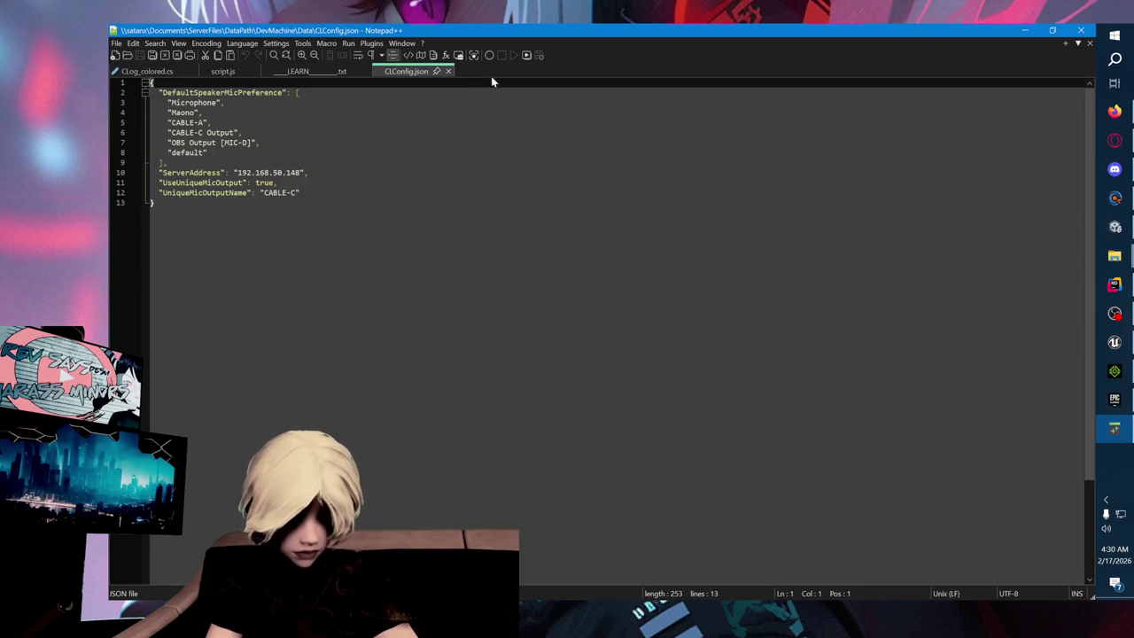
# Close CLConfig.json, the notes, CLog_colored.cs without saving, and script.js, then exit Notepad++.
pyautogui.click(449, 72)
pyautogui.click(366, 71)
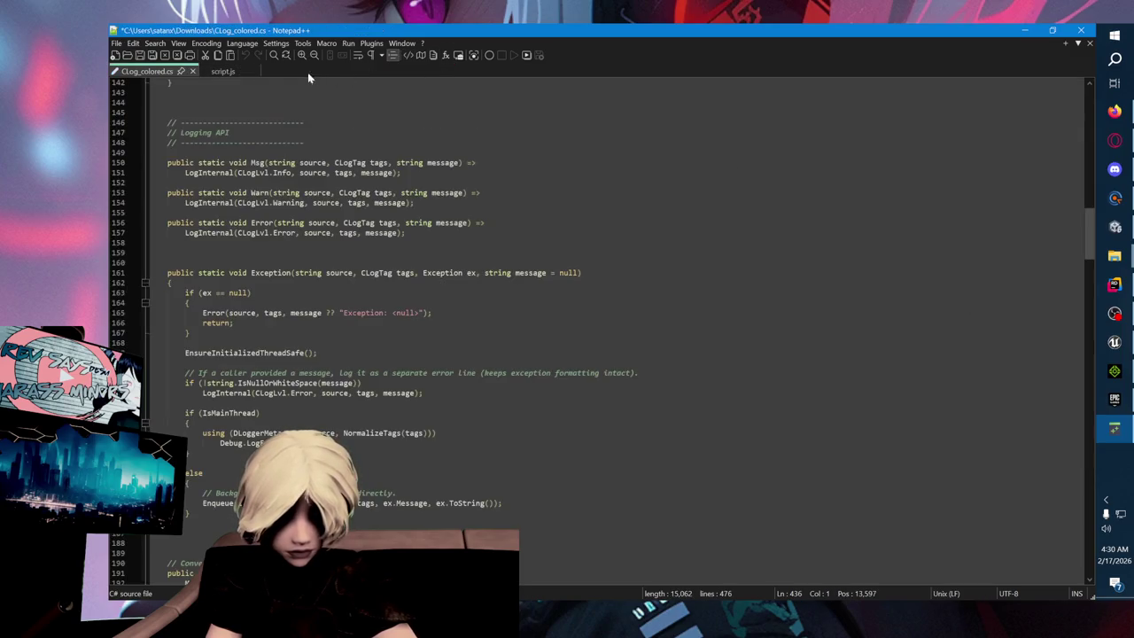
pyautogui.click(193, 71)
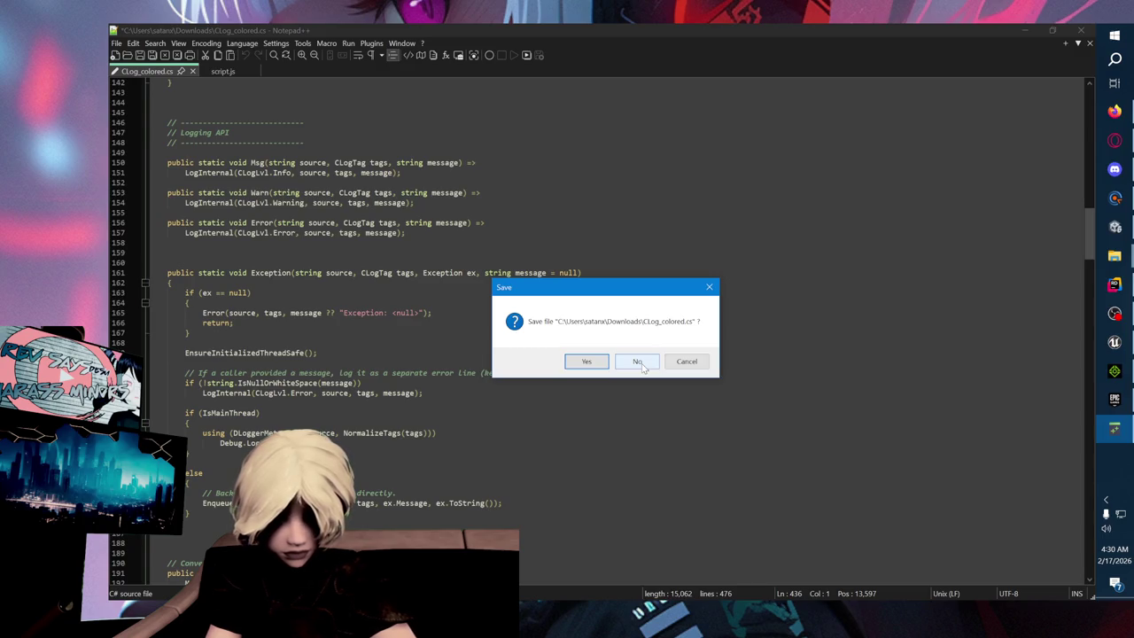
pyautogui.click(637, 362)
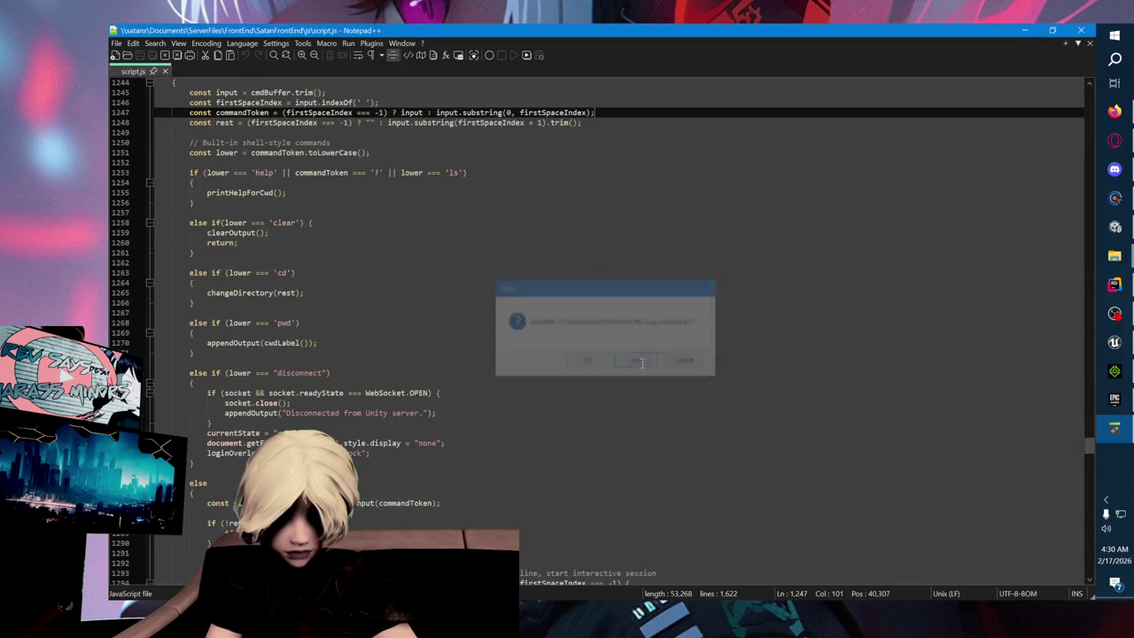
pyautogui.click(165, 71)
pyautogui.hotkey('alt', 'F4')
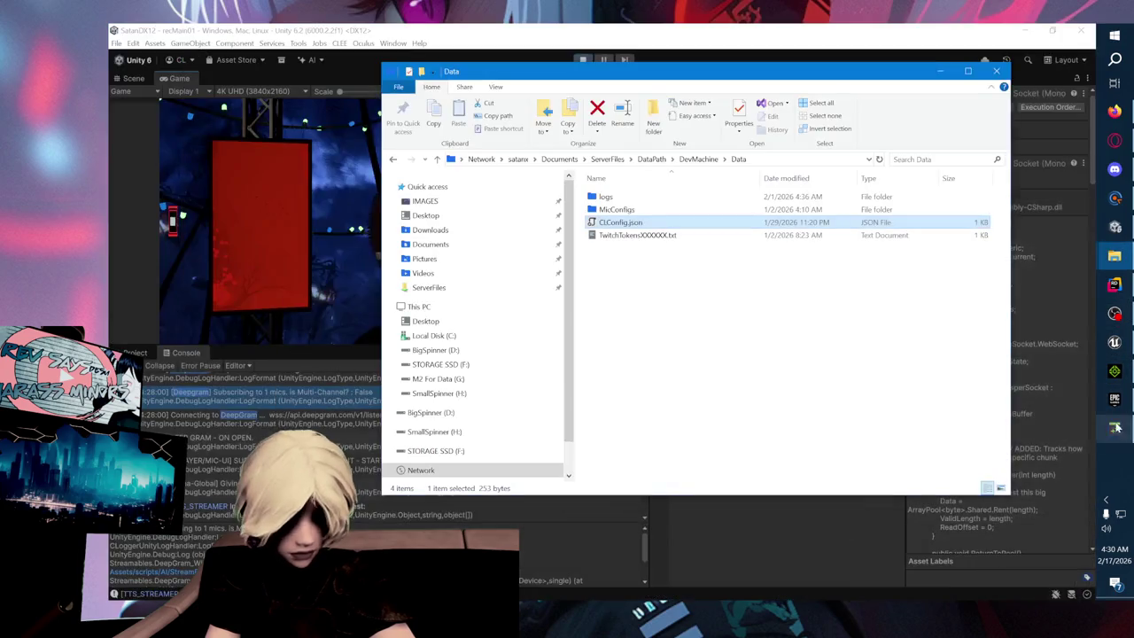
# Browse to DataPath > DevMachine > Data > MicConfigs and open CABLE-C Output.json in Notepad++.
pyautogui.click(699, 158)
pyautogui.click(651, 158)
pyautogui.doubleClick(699, 223)
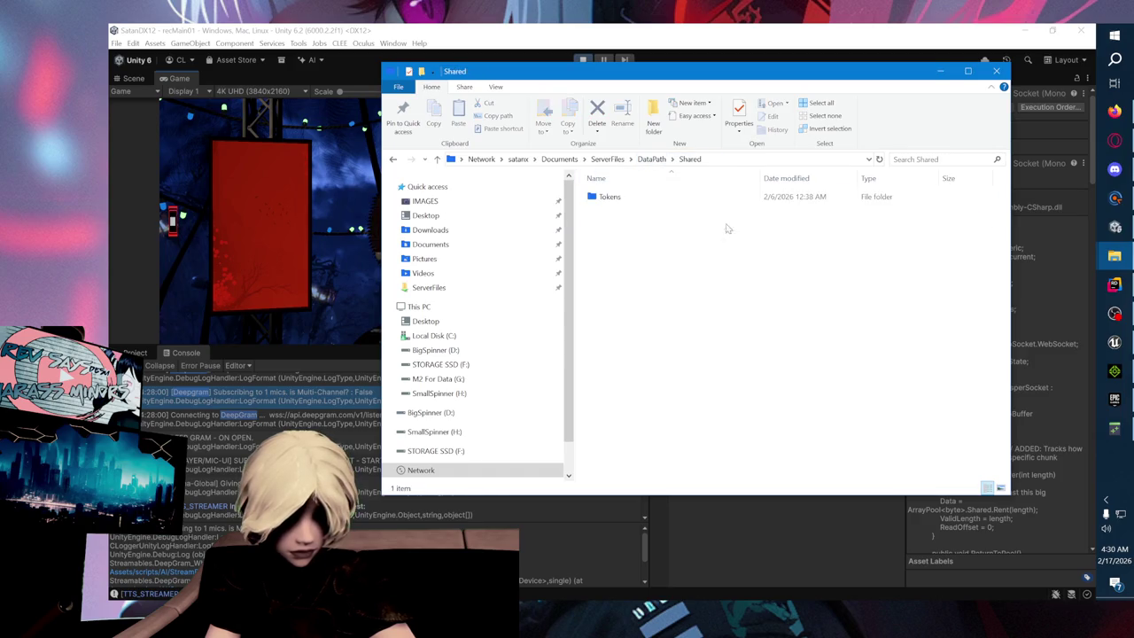
pyautogui.doubleClick(610, 197)
pyautogui.click(651, 158)
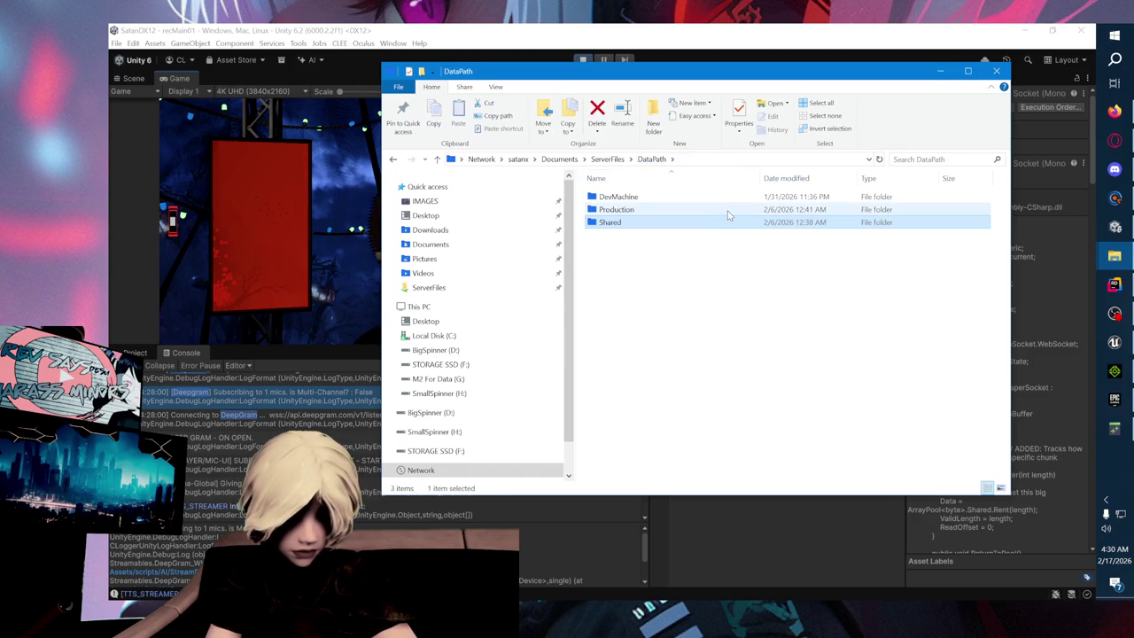
pyautogui.doubleClick(740, 197)
pyautogui.doubleClick(742, 196)
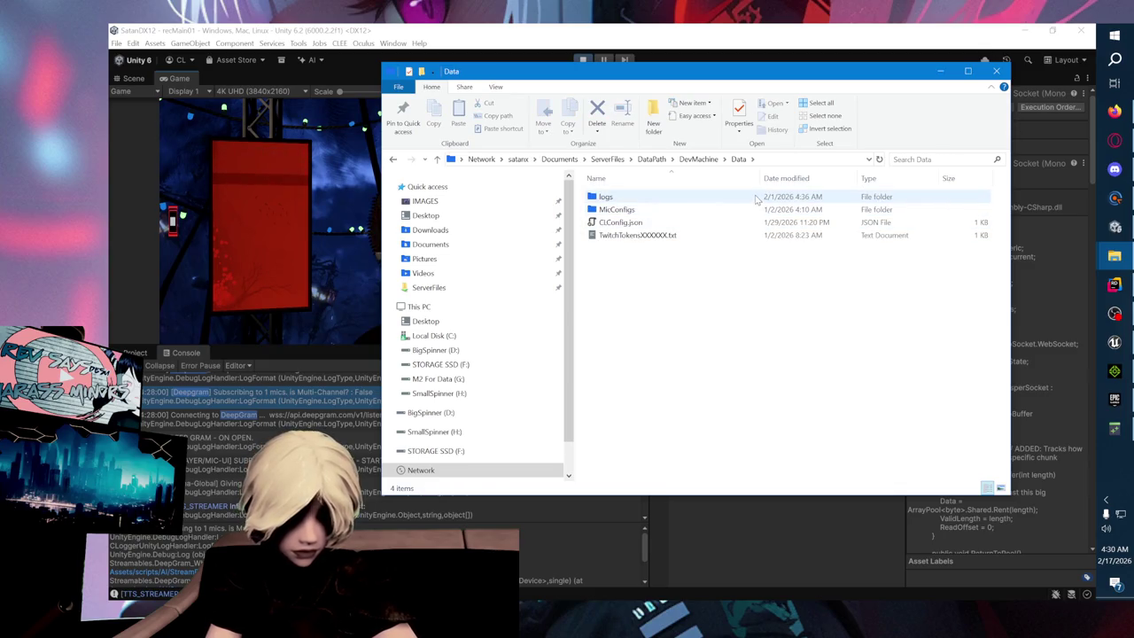
pyautogui.doubleClick(758, 209)
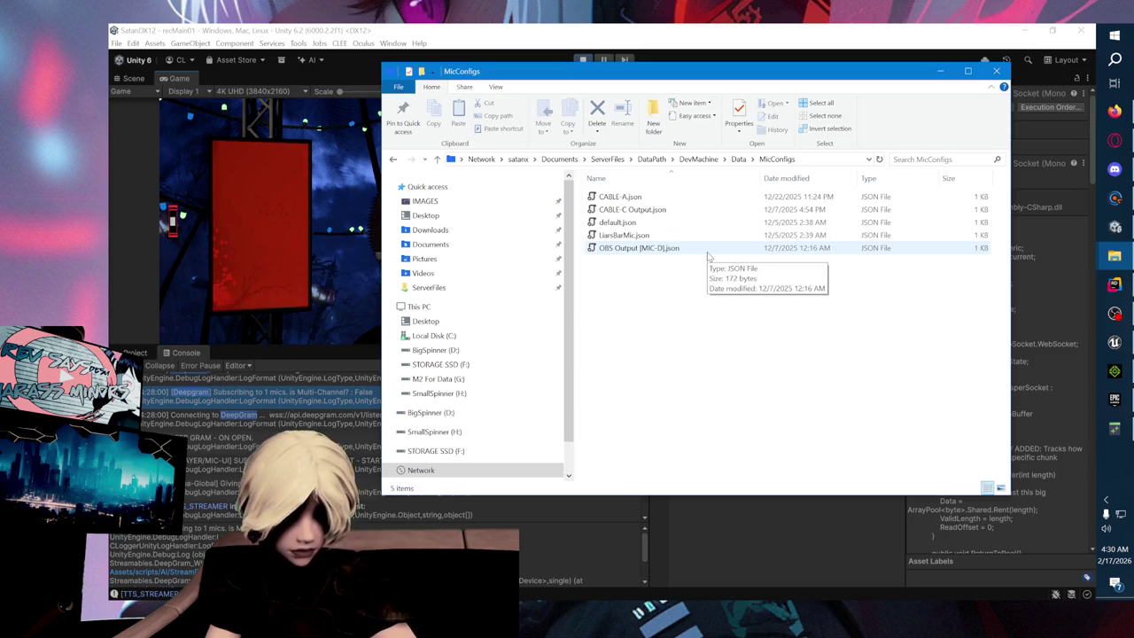
pyautogui.doubleClick(736, 212)
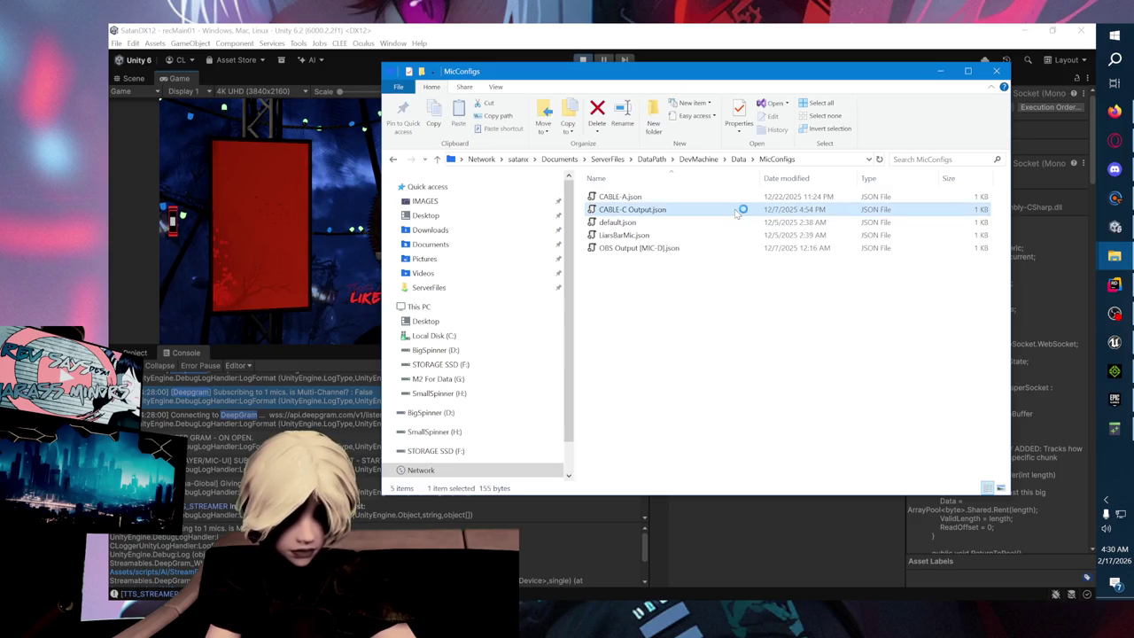
pyautogui.rightClick(735, 213)
pyautogui.click(797, 226)
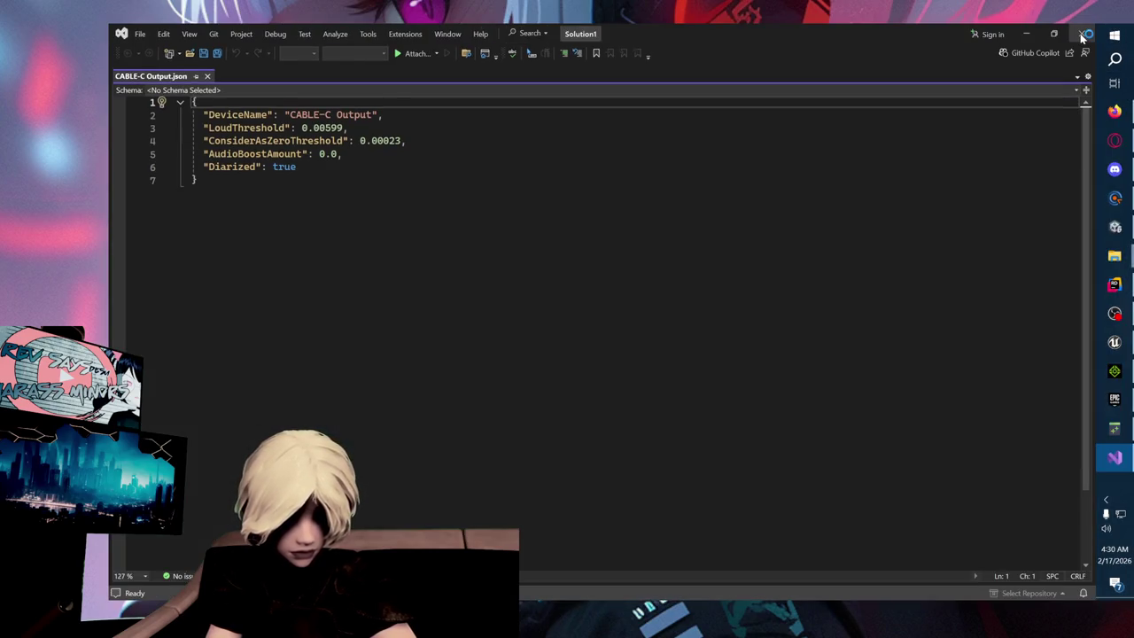
# Change Diarized to false in CABLE-C Output.json, save, close Notepad++ and start Play mode in Unity.
pyautogui.click(1081, 35)
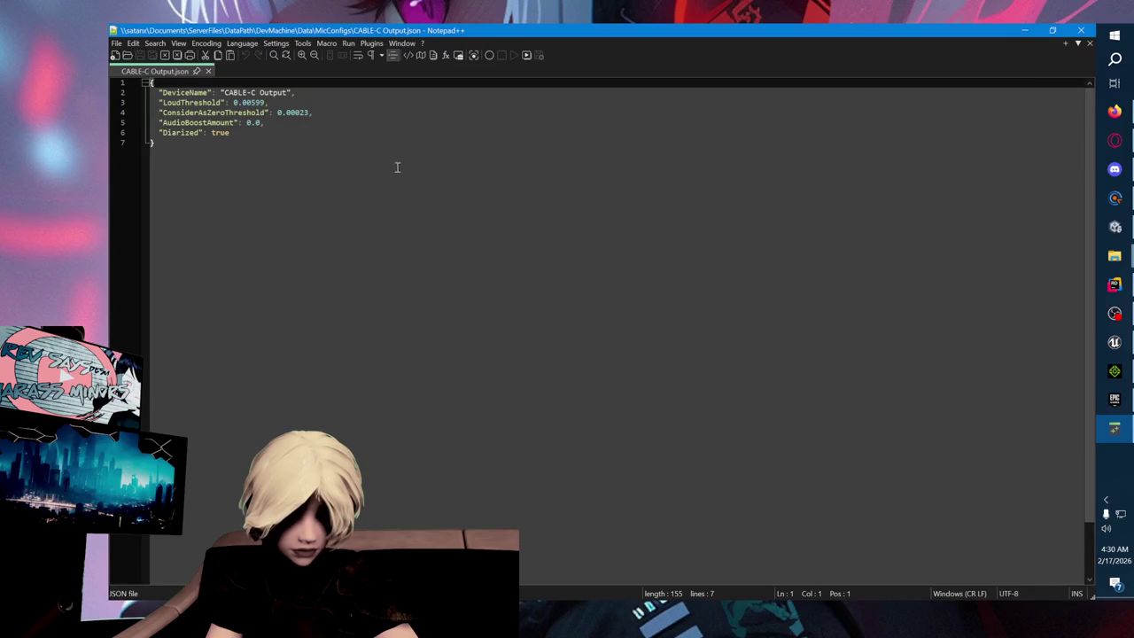
pyautogui.click(306, 105)
pyautogui.click(179, 133)
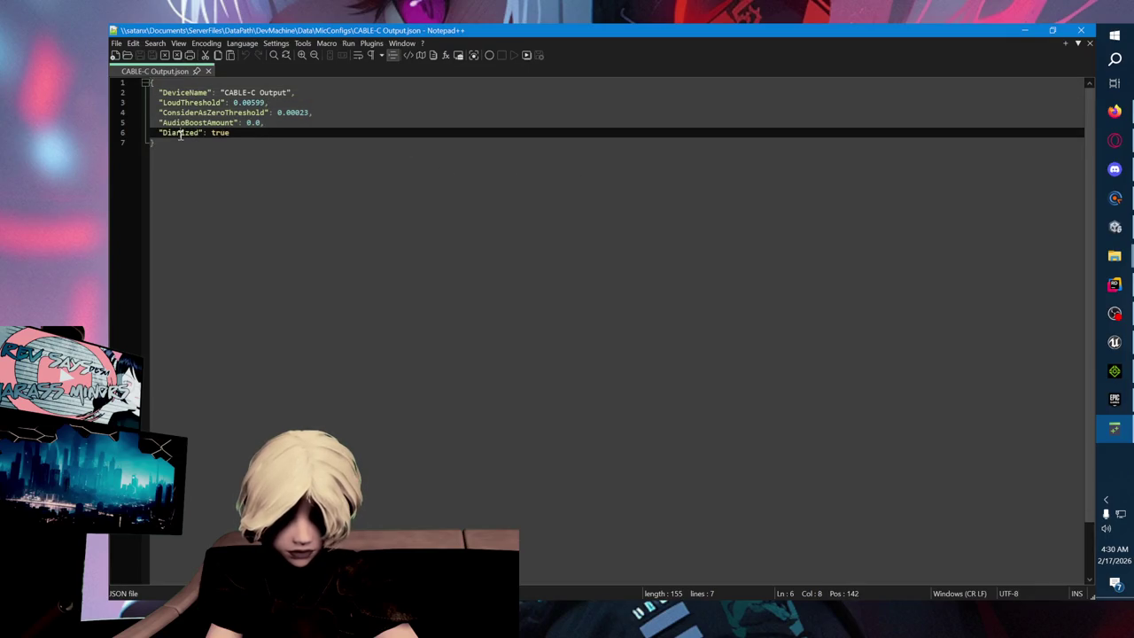
pyautogui.write('fal')
pyautogui.hotkey('ctrl', 's')
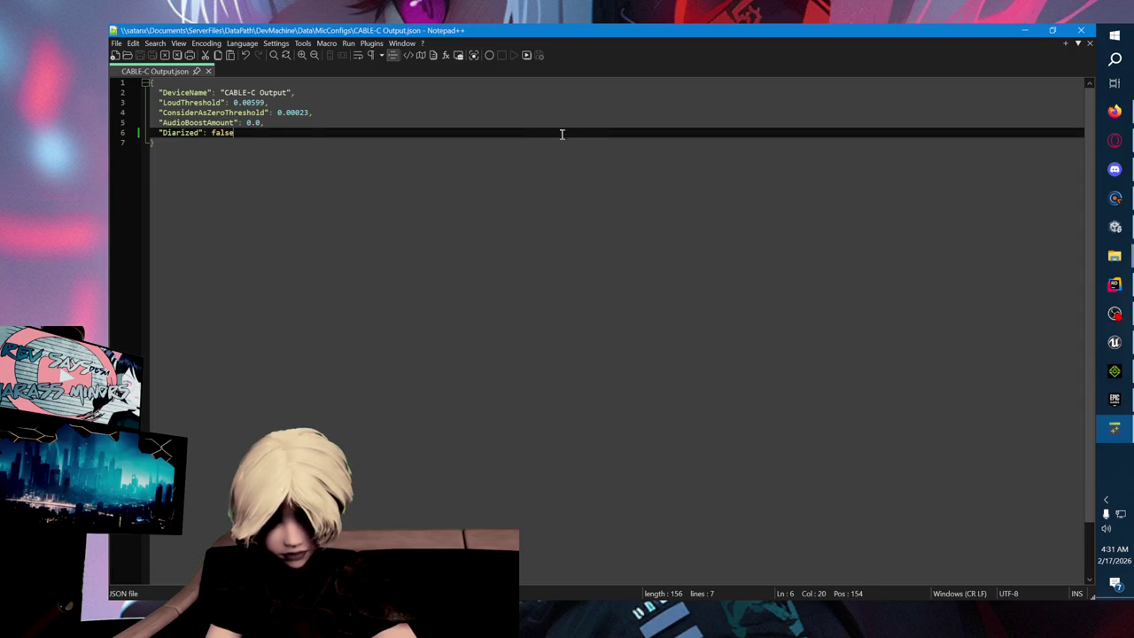
pyautogui.click(588, 126)
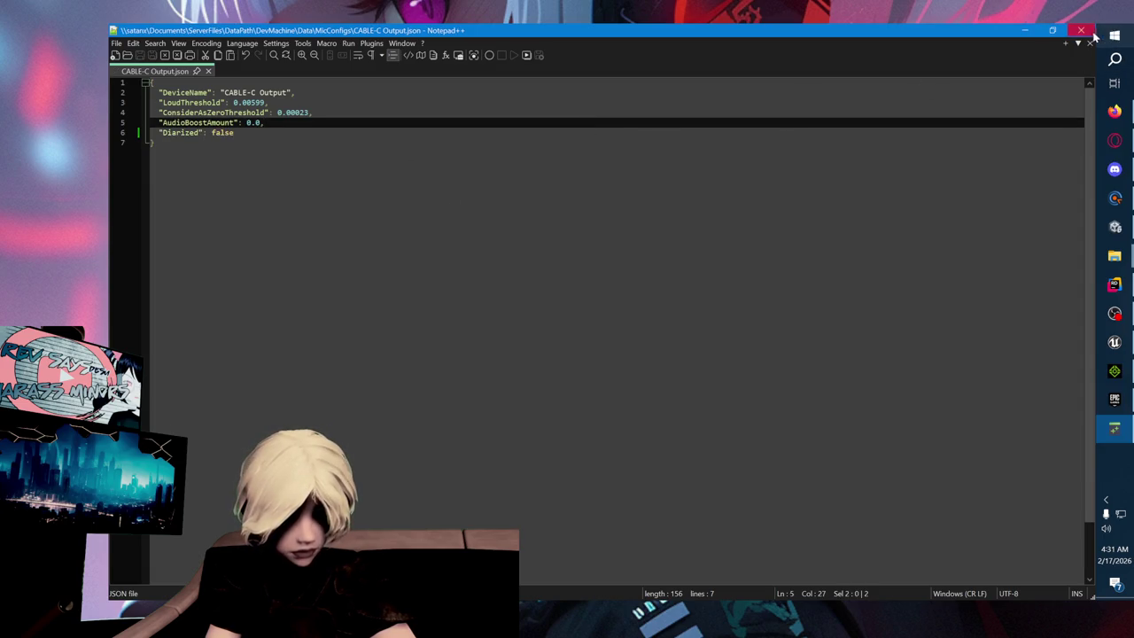
pyautogui.click(1082, 31)
pyautogui.click(593, 63)
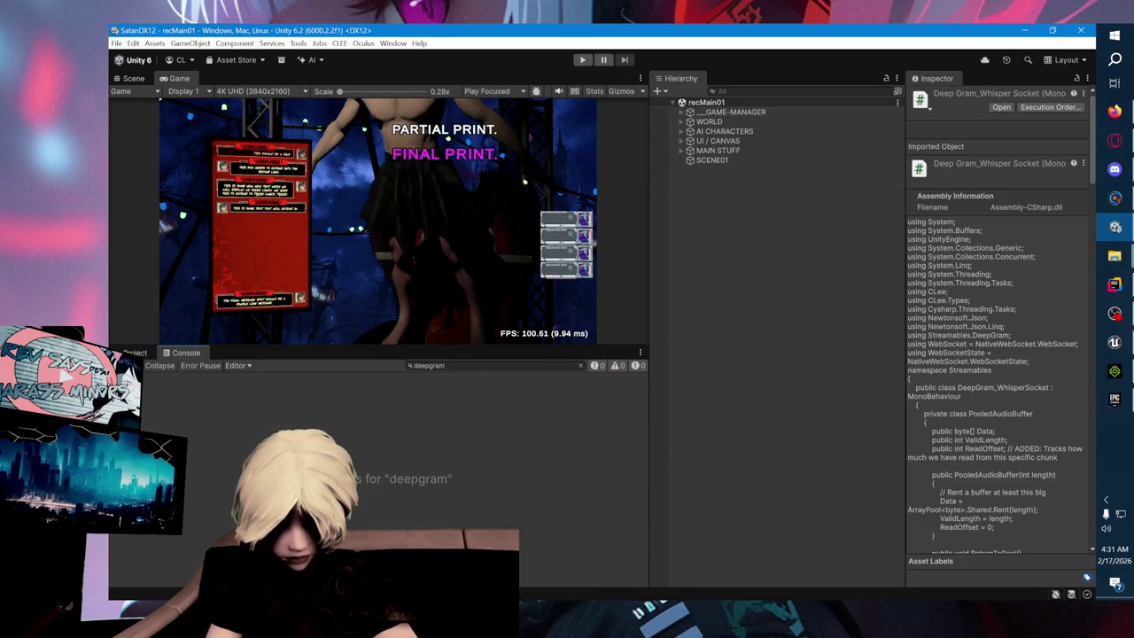
pyautogui.click(581, 59)
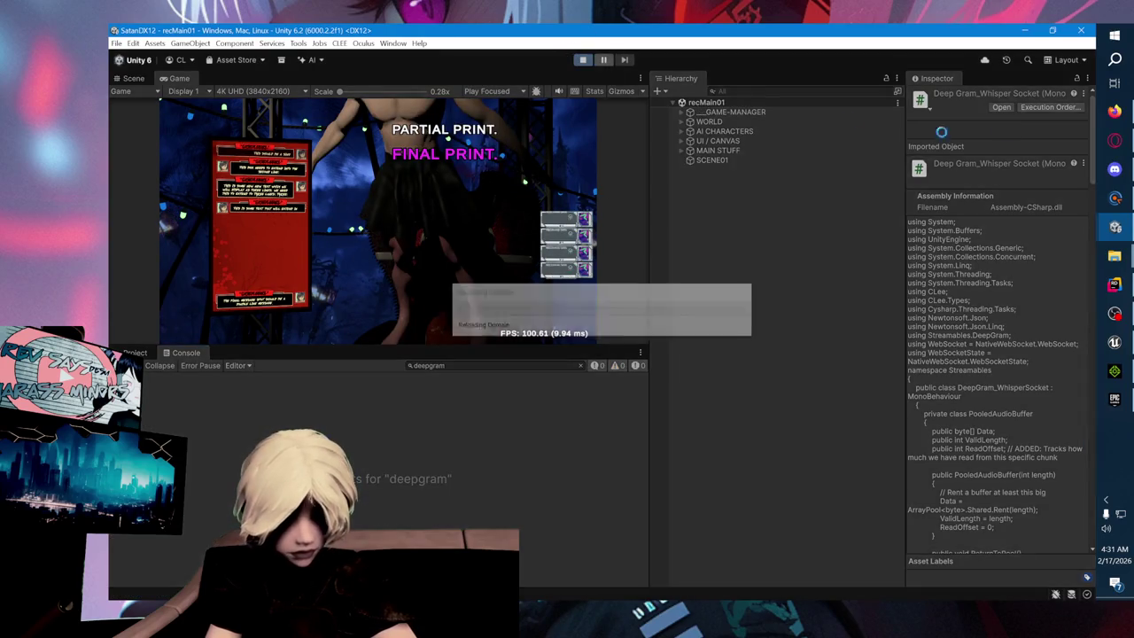
# Reload the WebSocket front end and log in to DevMachine with username and password.
pyautogui.click(1114, 140)
pyautogui.click(176, 56)
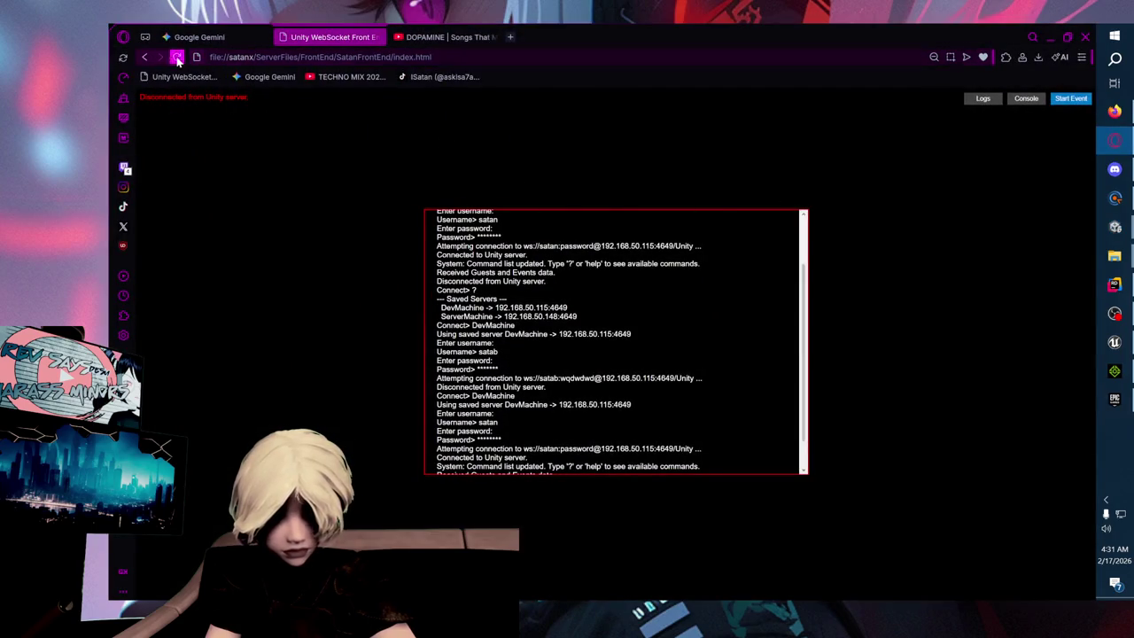
pyautogui.write('?')
pyautogui.press('Return')
pyautogui.write('Machine')
pyautogui.press('Return')
pyautogui.write('stan')
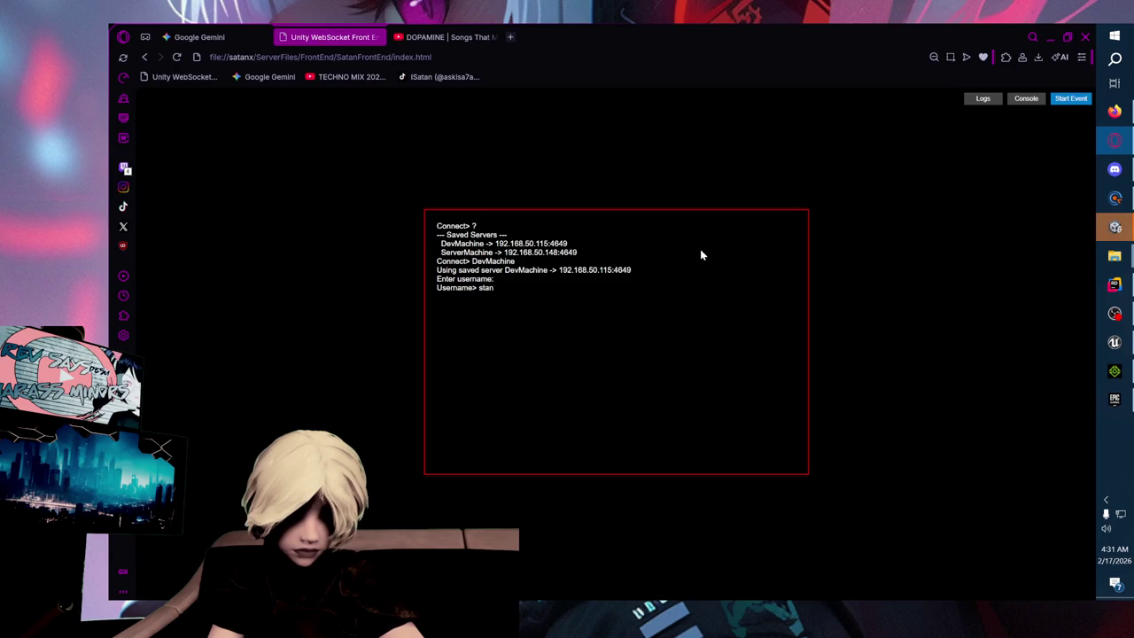
pyautogui.write('atan')
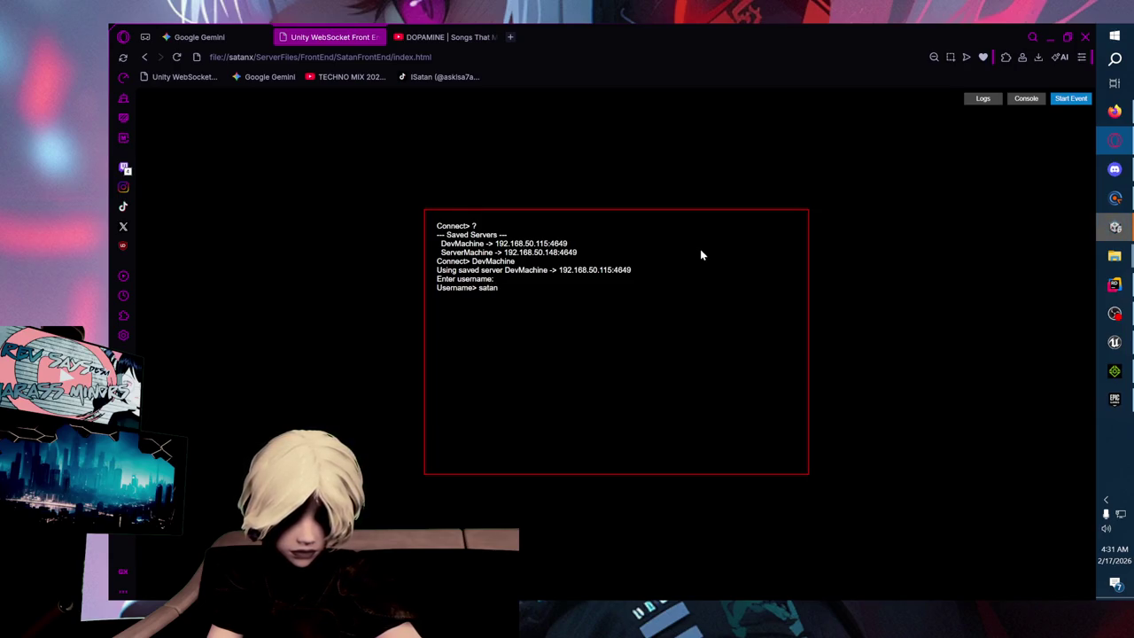
pyautogui.press('Return')
pyautogui.write('****')
pyautogui.press('Return')
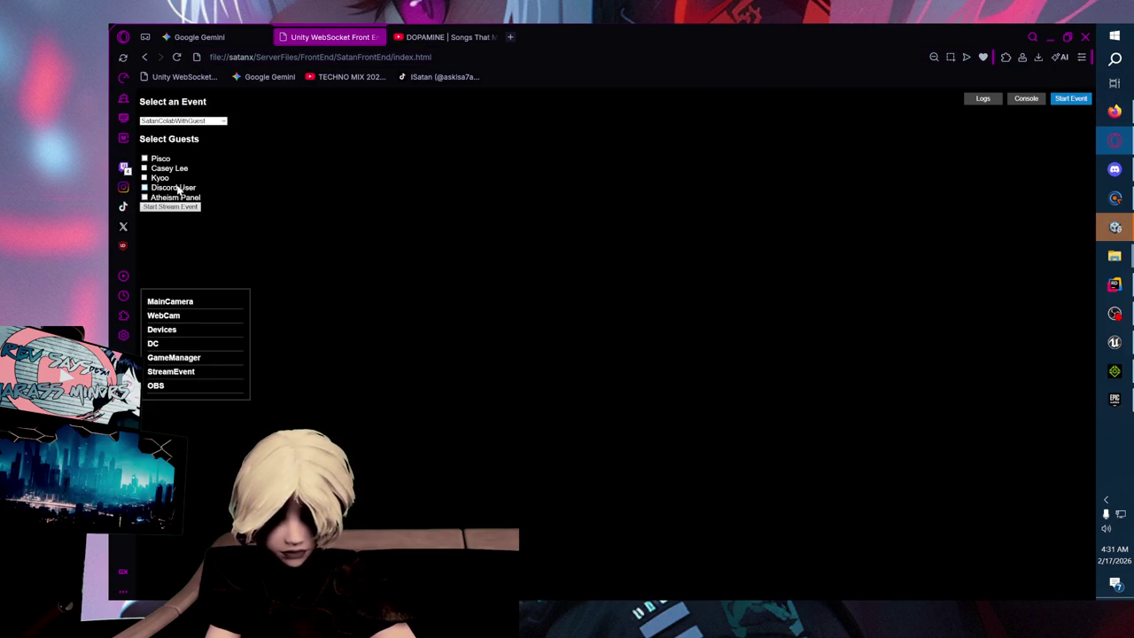
# Add Discord User as the guest and start the stream event.
pyautogui.click(179, 188)
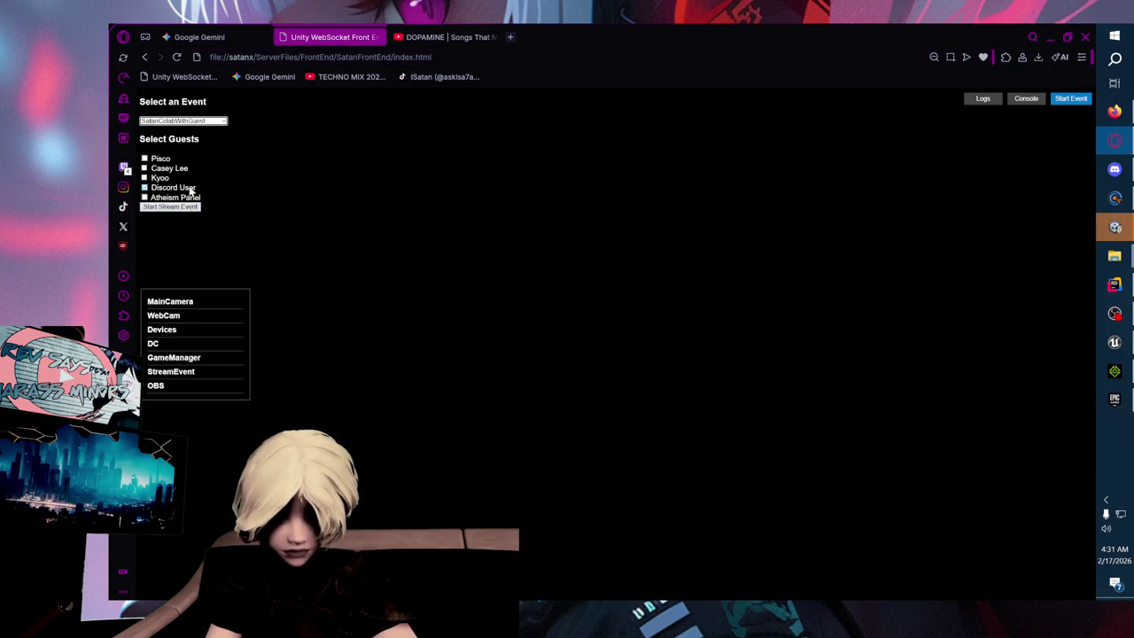
pyautogui.click(188, 206)
pyautogui.click(1048, 37)
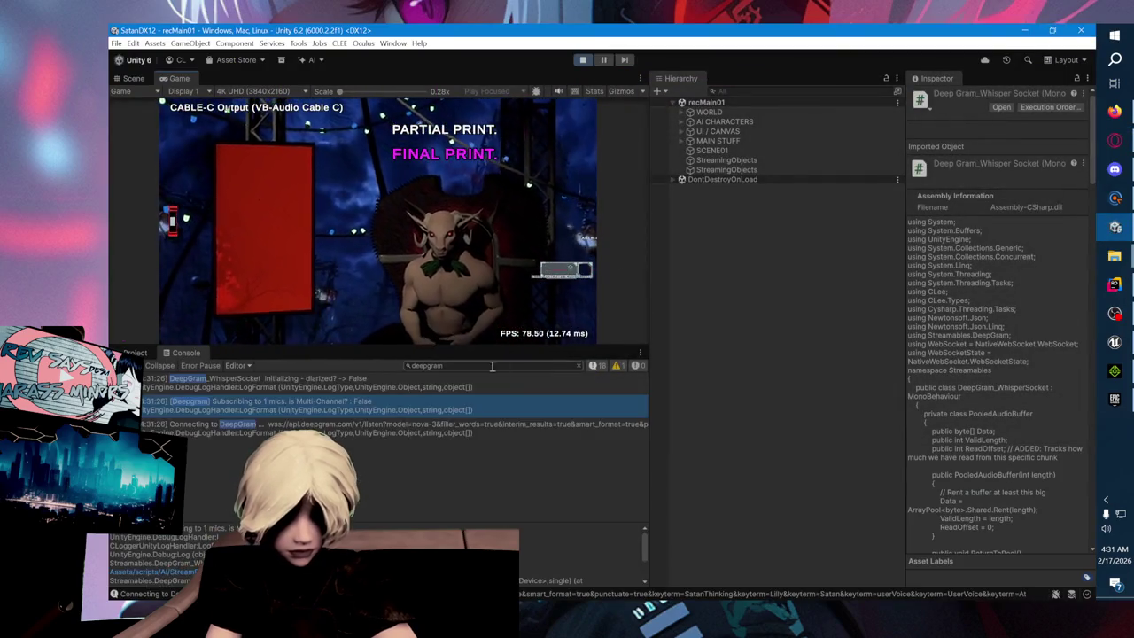
# Clear the console's deepgram filter and inspect the ActiveSpeakerManager and DeepGram_WhisperSocket initializing entries.
pyautogui.click(578, 365)
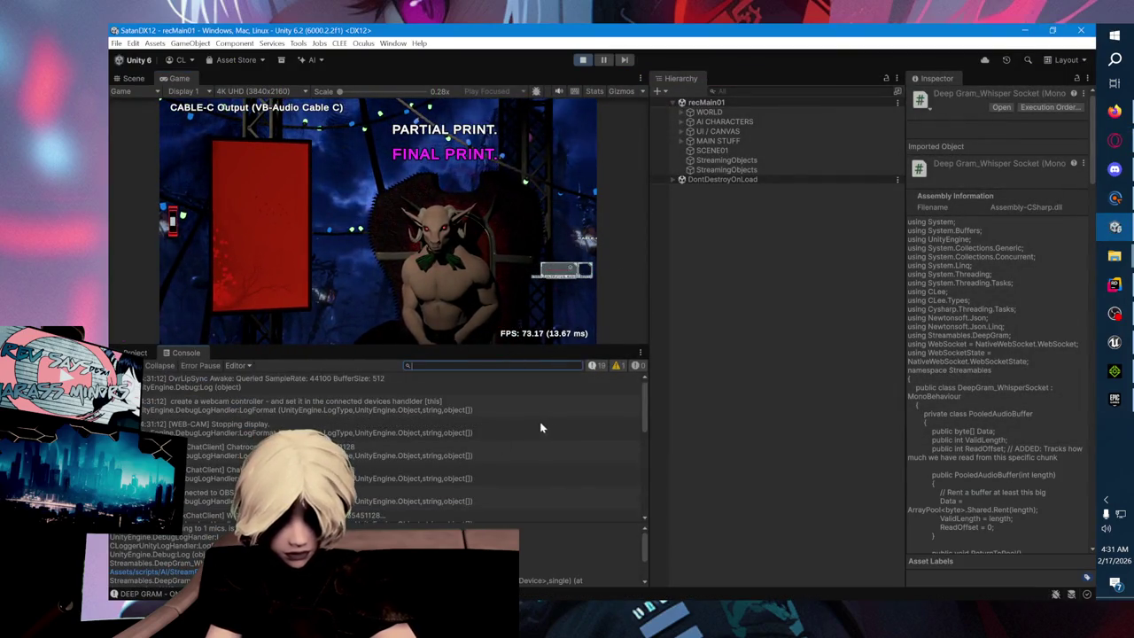
pyautogui.scroll(3, 542, 432)
pyautogui.click(518, 465)
pyautogui.scroll(5, 495, 456)
pyautogui.scroll(-5, 492, 447)
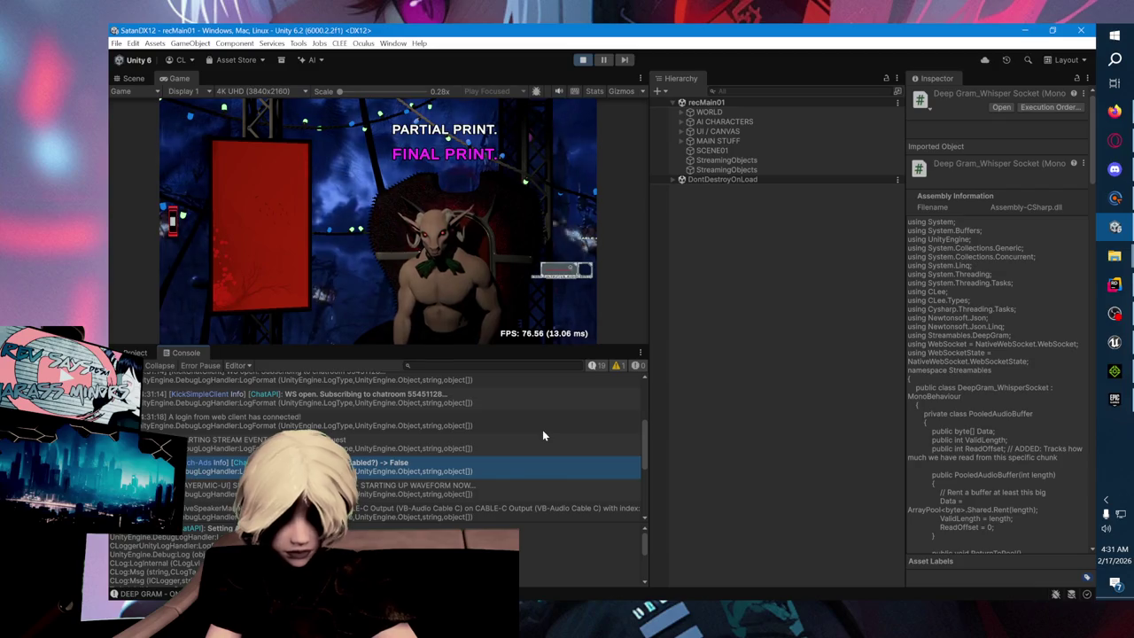
pyautogui.scroll(-3, 536, 439)
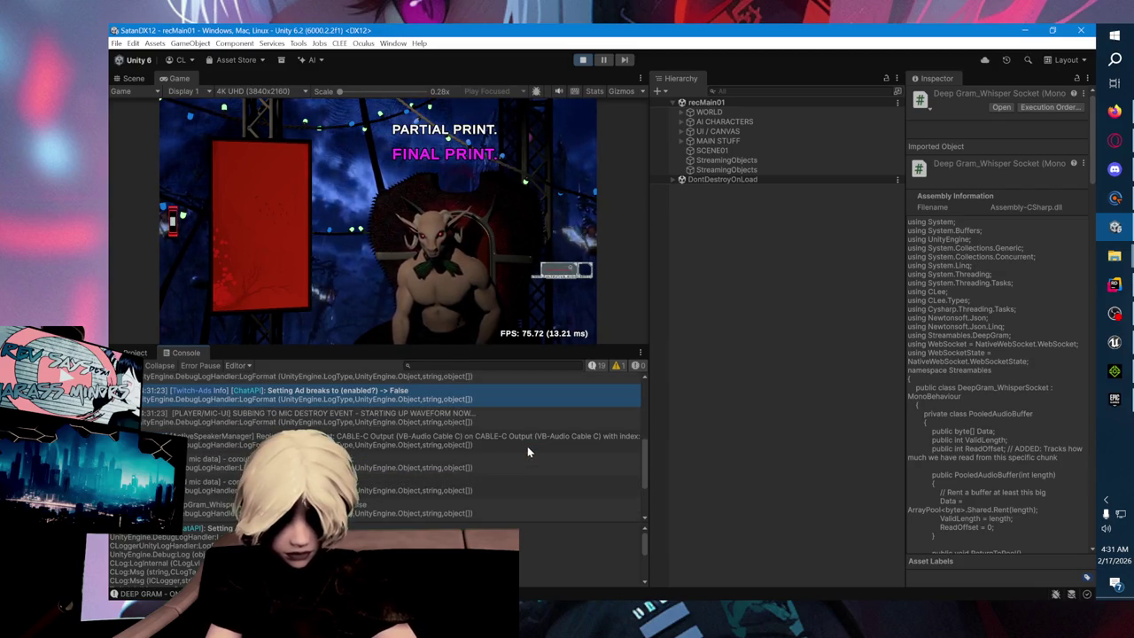
pyautogui.scroll(3, 531, 450)
pyautogui.scroll(-2, 549, 453)
pyautogui.click(555, 478)
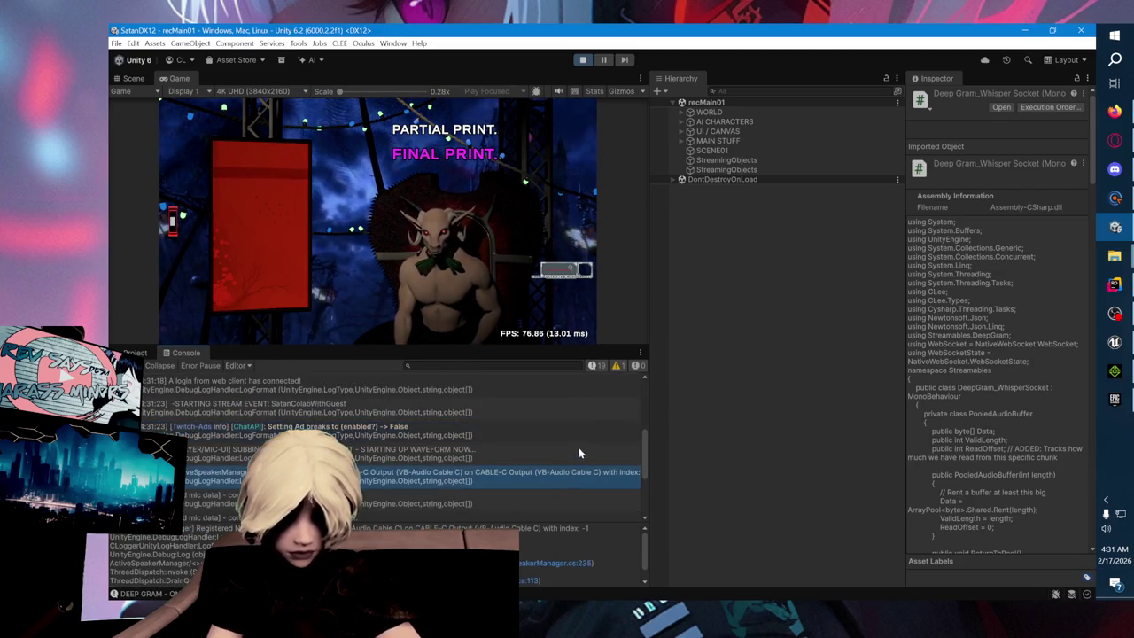
pyautogui.scroll(-3, 576, 456)
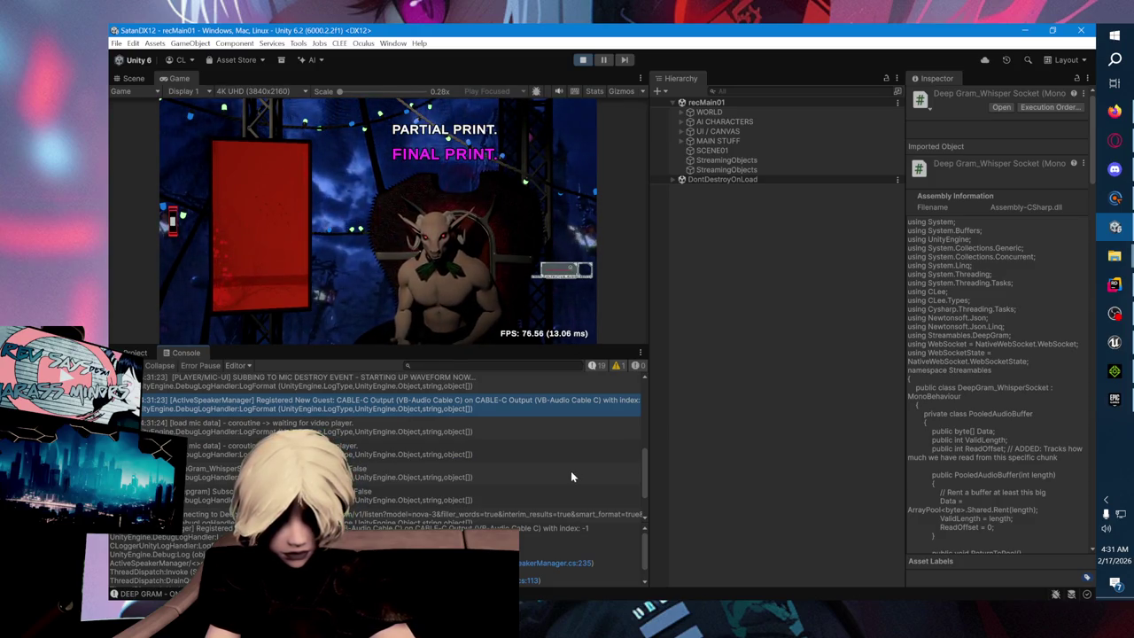
pyautogui.scroll(-2, 572, 470)
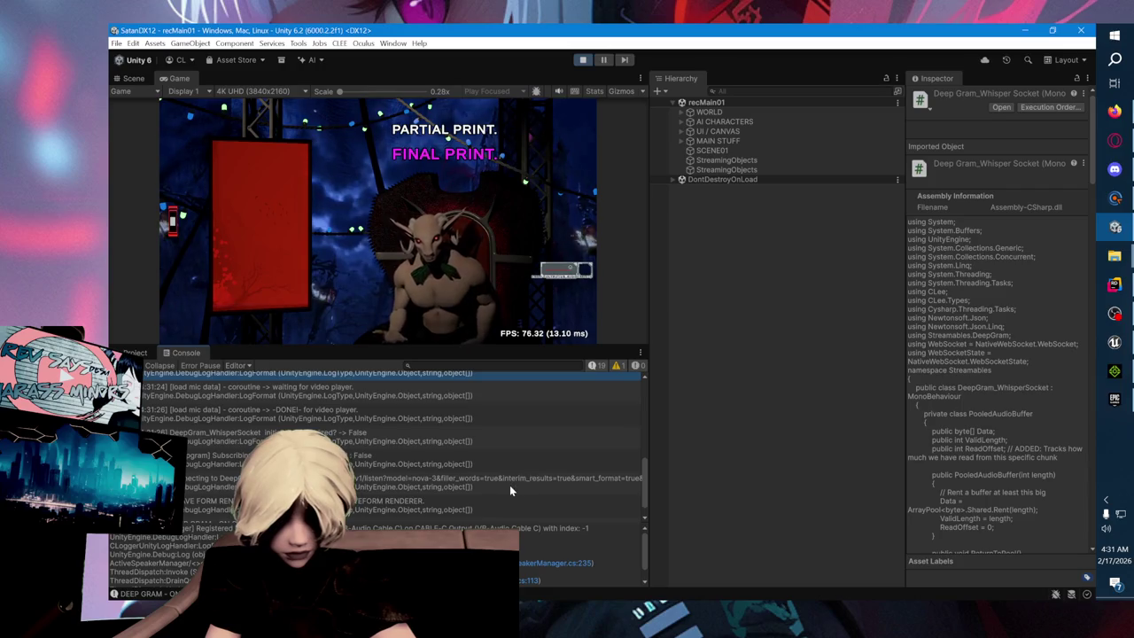
pyautogui.scroll(-1, 509, 484)
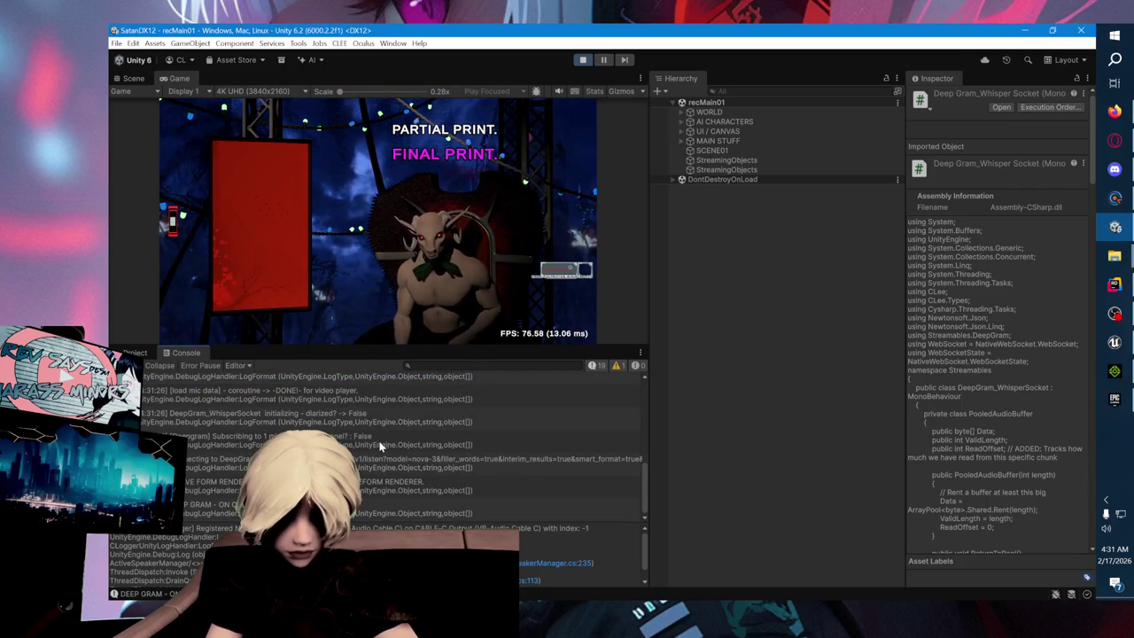
pyautogui.click(418, 443)
pyautogui.click(421, 418)
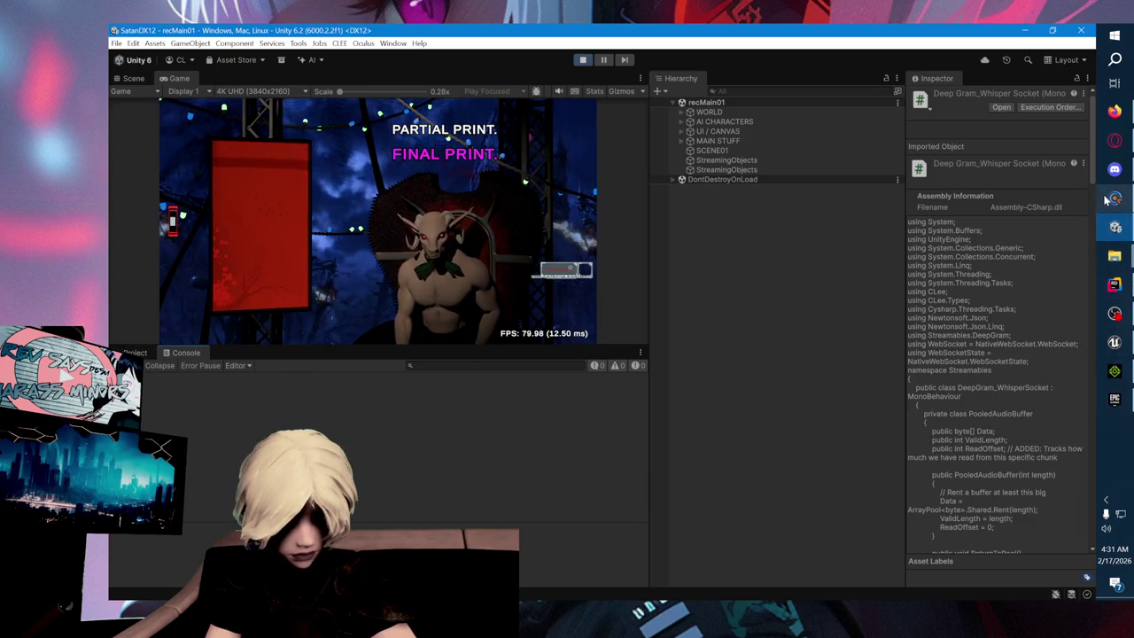
# Move the remote OBS viewer to the right, then step to Unity's Time to First Audio log entry.
pyautogui.moveTo(1105, 200)
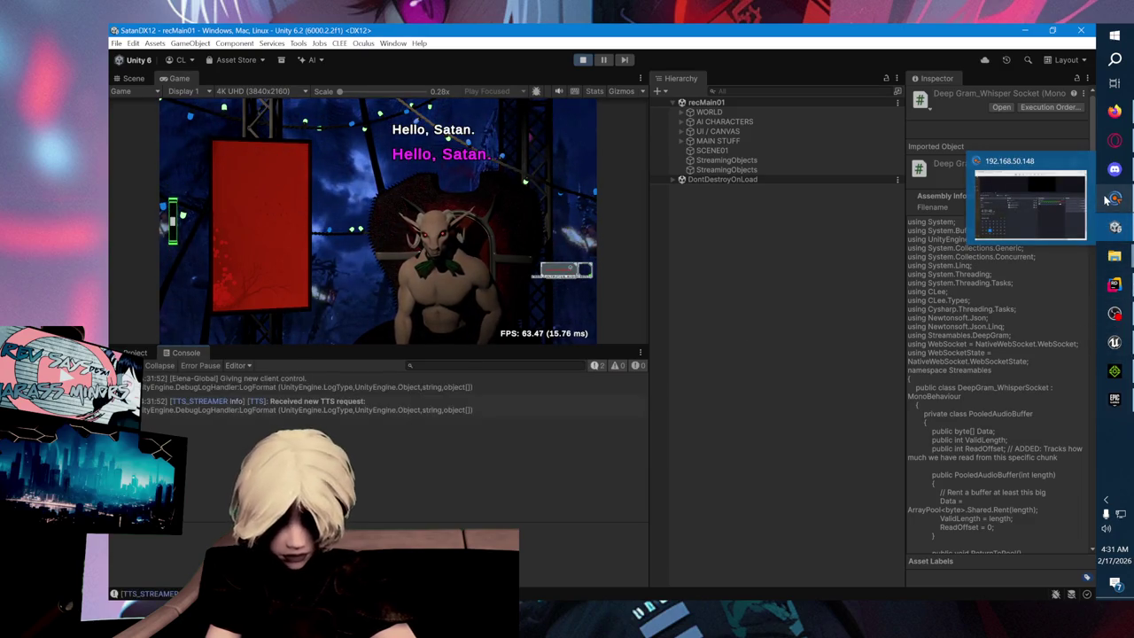
pyautogui.click(1108, 200)
pyautogui.moveTo(317, 268)
pyautogui.mouseDown()
pyautogui.moveTo(632, 217)
pyautogui.moveTo(855, 130)
pyautogui.mouseUp()
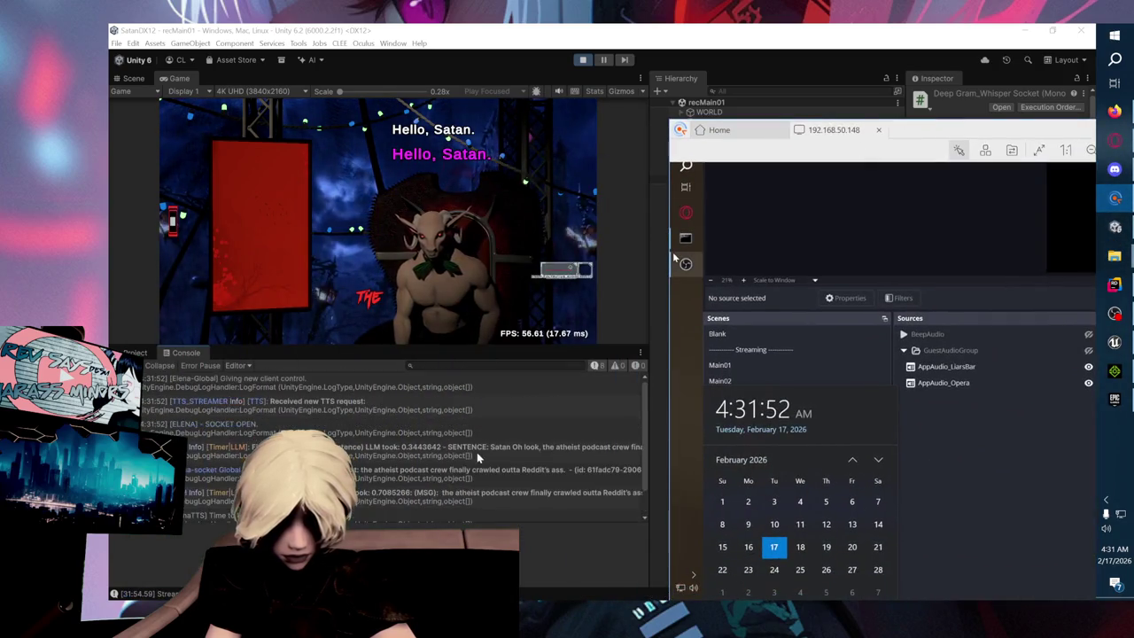
pyautogui.moveTo(678, 259)
pyautogui.click(474, 451)
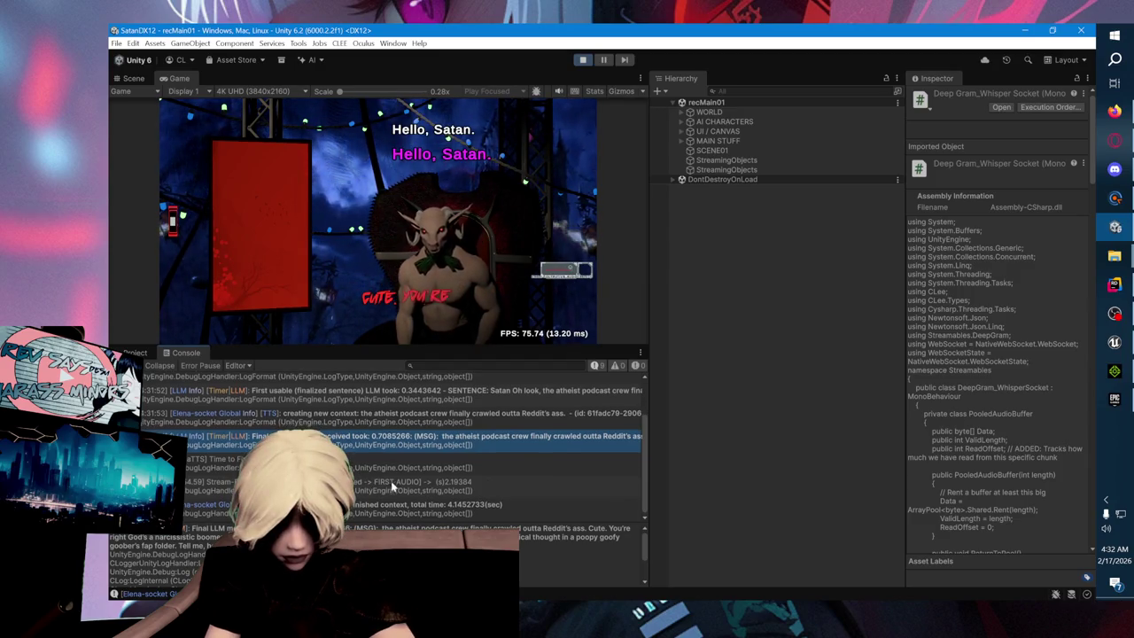
pyautogui.press('Down')
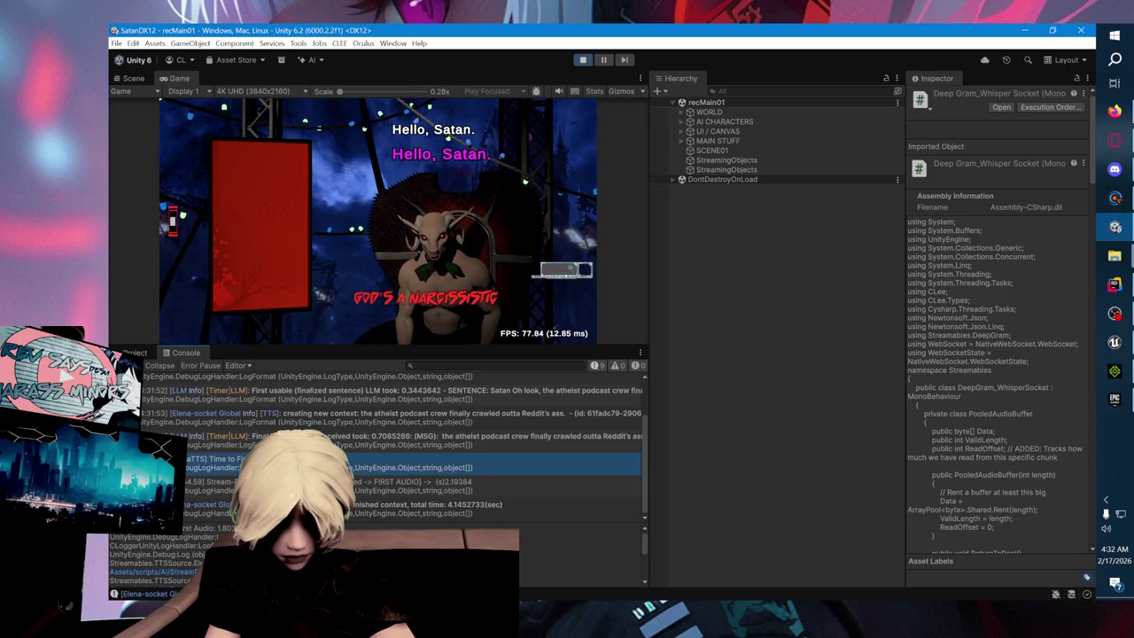
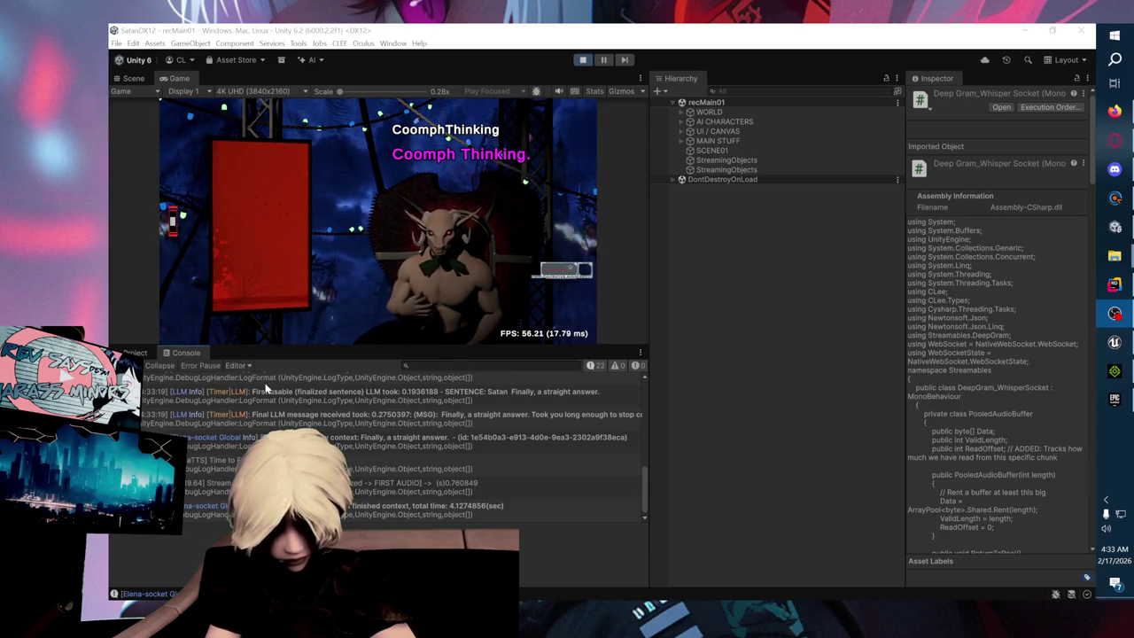
# Bring the remote desktop session to 192.168.50.148 forward, shift it left, and maximize it.
pyautogui.click(1114, 198)
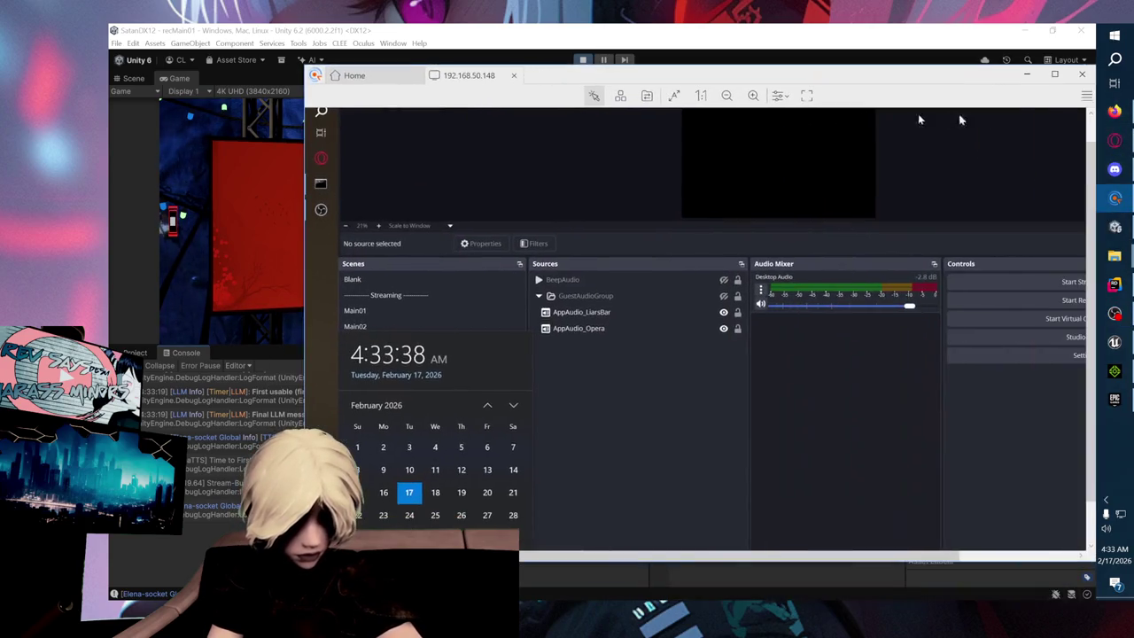
pyautogui.moveTo(1057, 75); pyautogui.dragTo(943, 81)
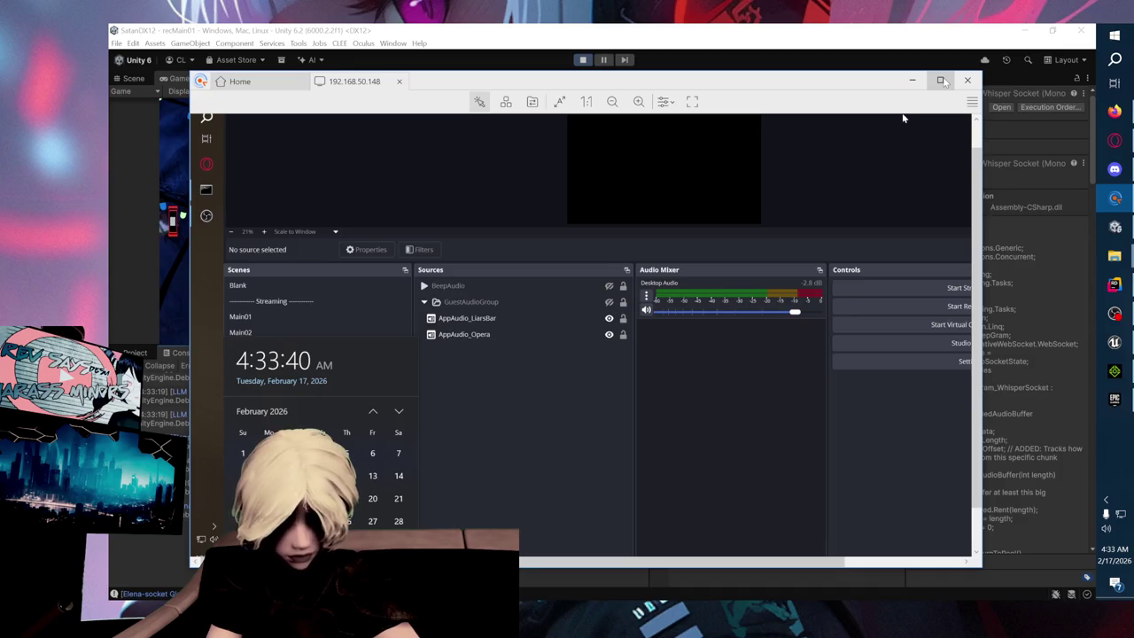
pyautogui.click(942, 80)
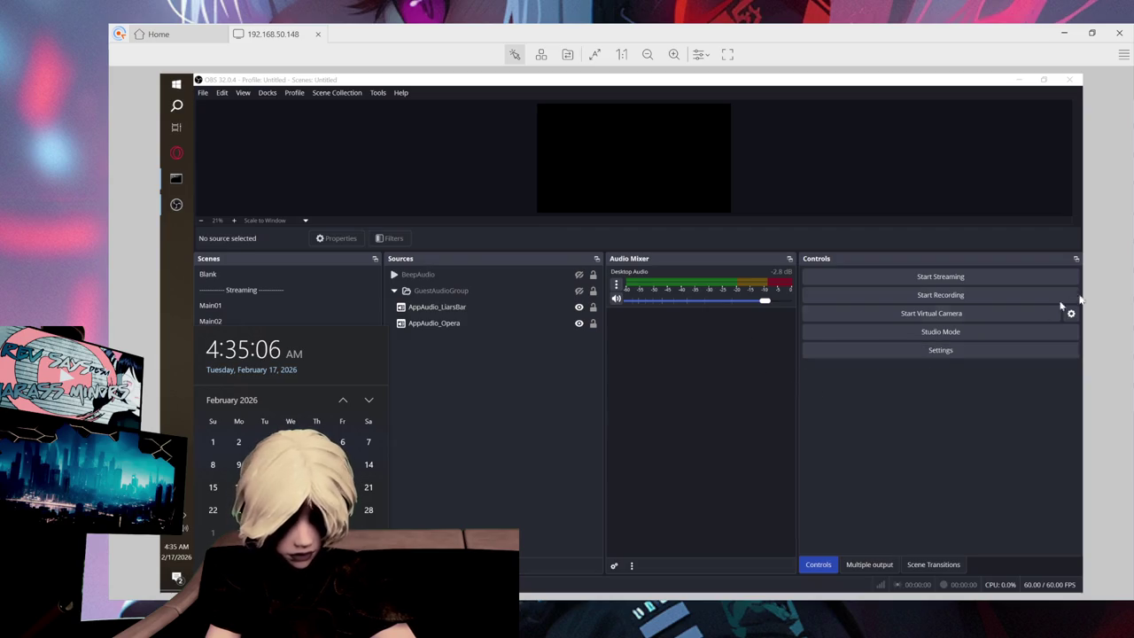
# Minimize the remote desktop window to return to the Unity editor.
pyautogui.click(1064, 33)
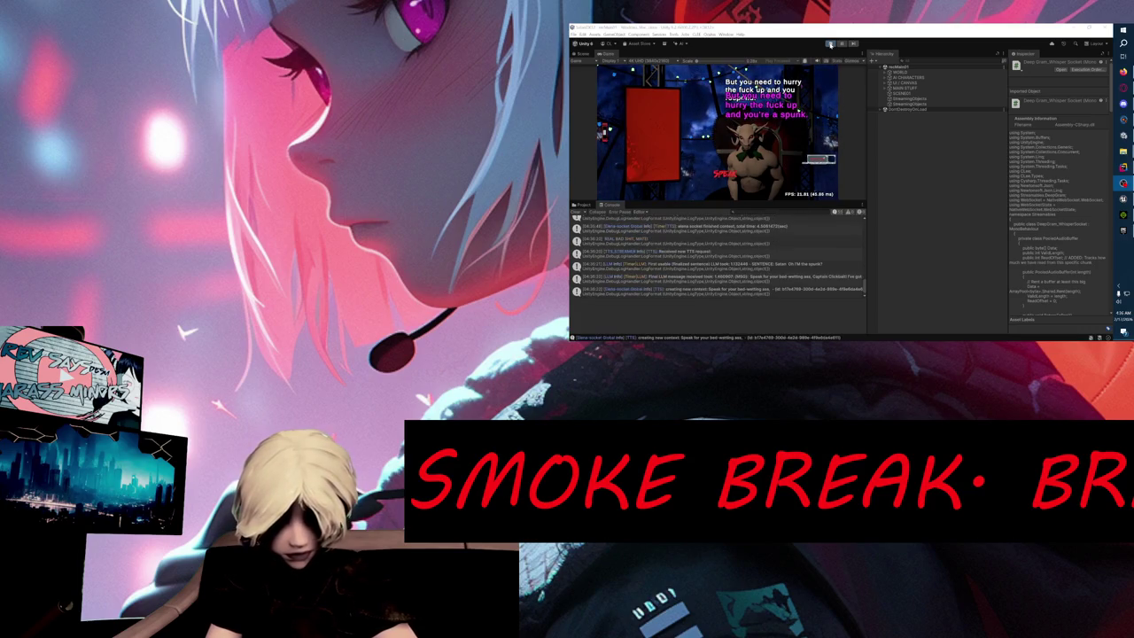
# Exit Play mode and read the stack trace of the creating-new-context log entry.
pyautogui.click(830, 44)
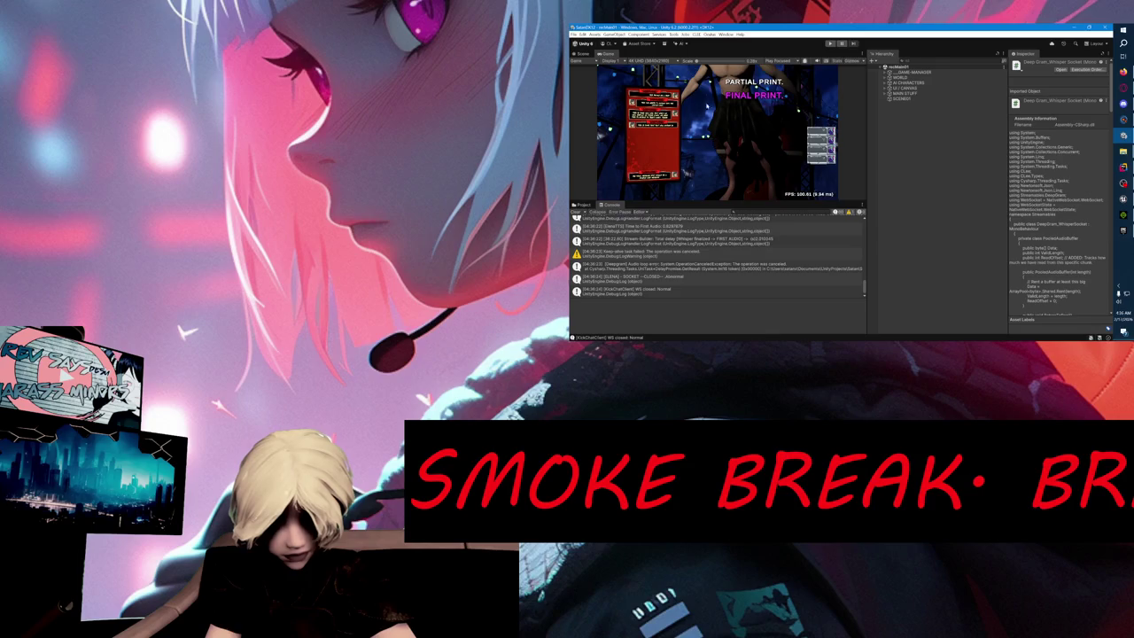
pyautogui.click(807, 243)
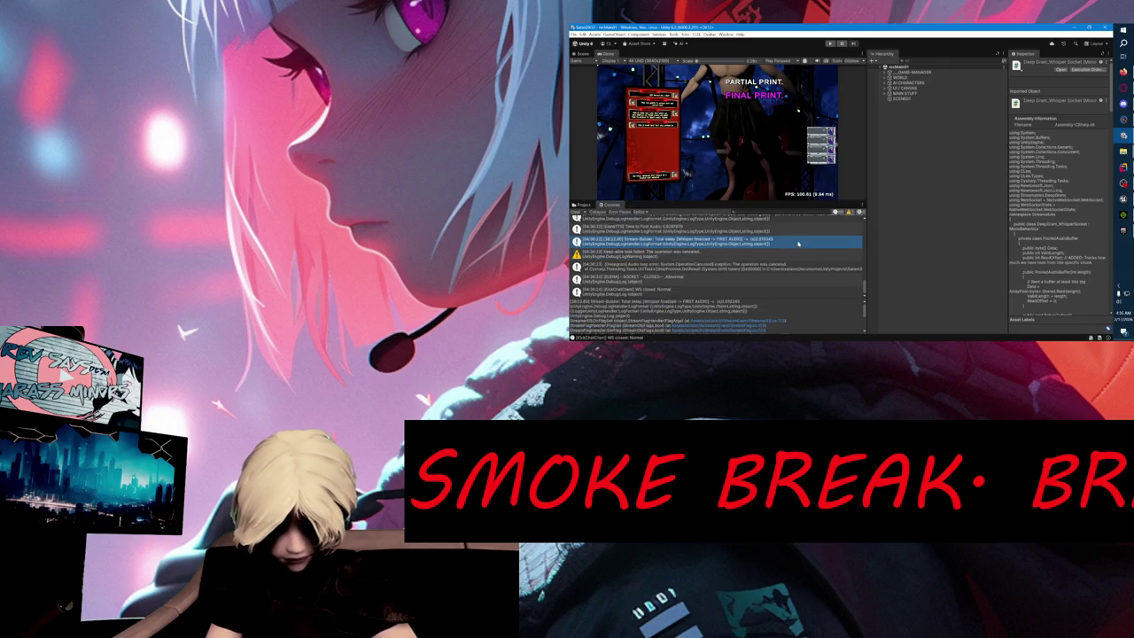
pyautogui.scroll(1, 785, 249)
pyautogui.click(805, 239)
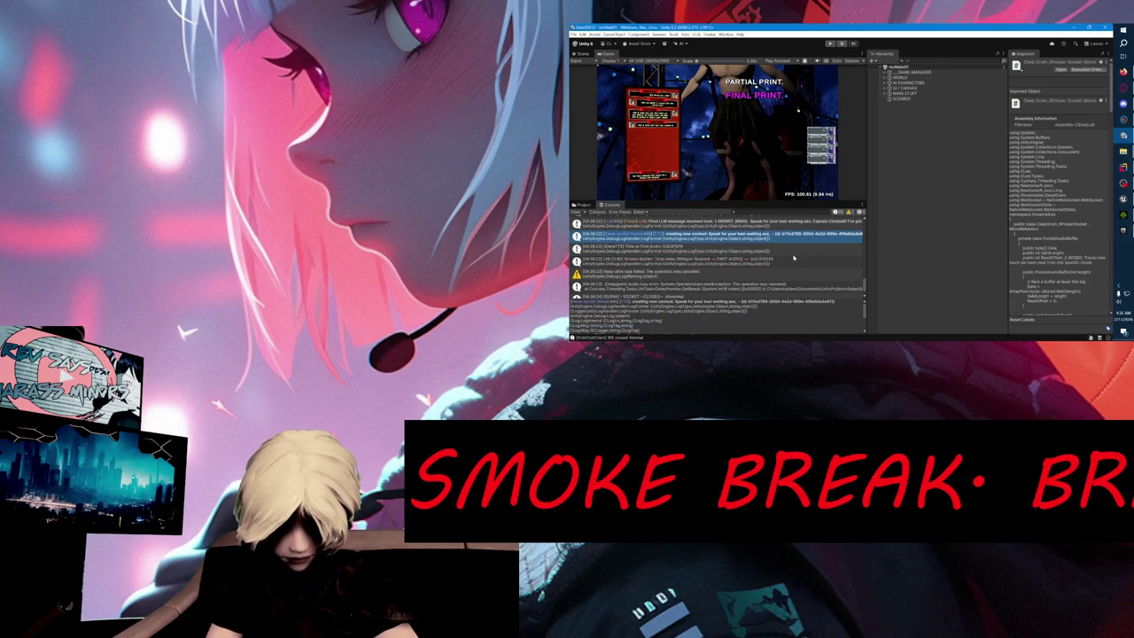
pyautogui.scroll(-1, 794, 258)
# Read the Stream-Builder and Time to First Audio stack traces, then expand UI / CANVAS.
pyautogui.click(808, 243)
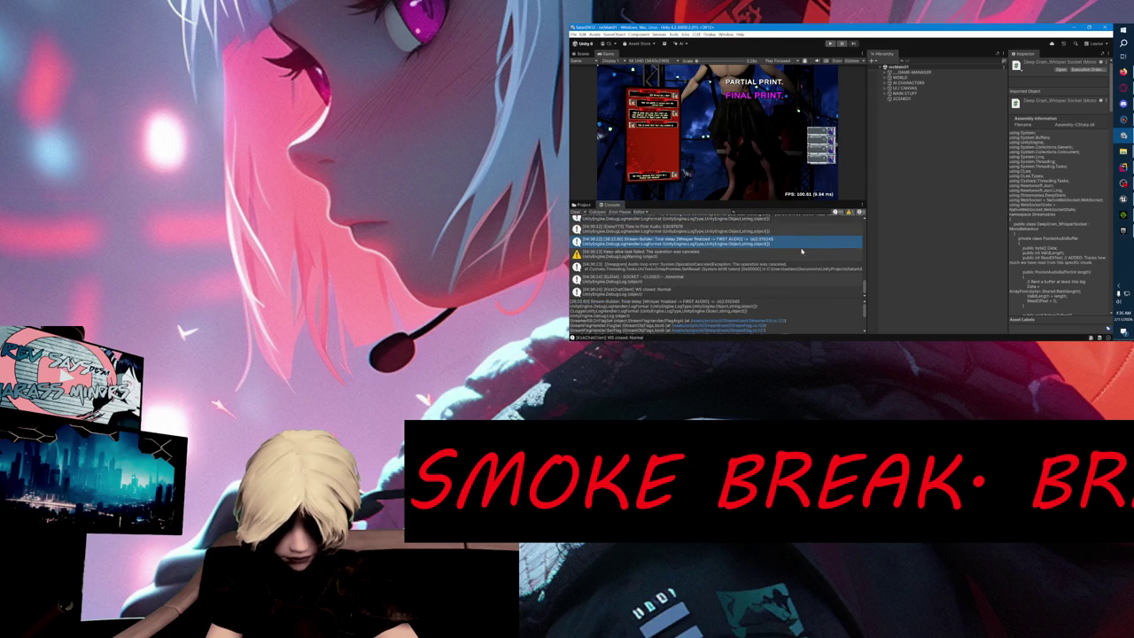
pyautogui.scroll(1, 802, 251)
pyautogui.click(802, 240)
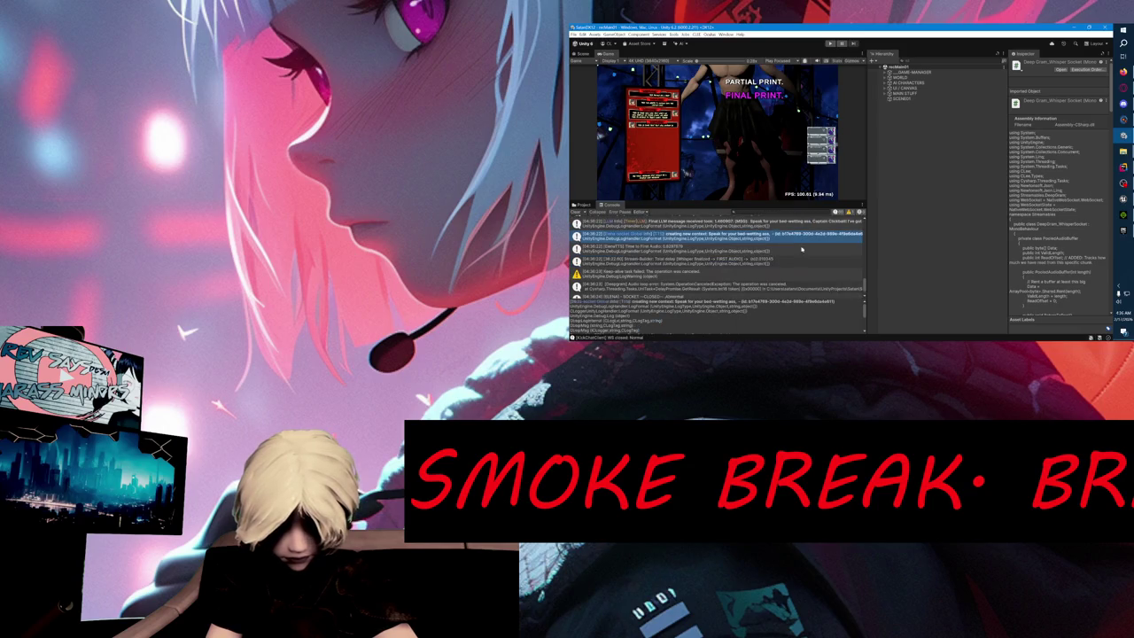
pyautogui.scroll(1, 792, 263)
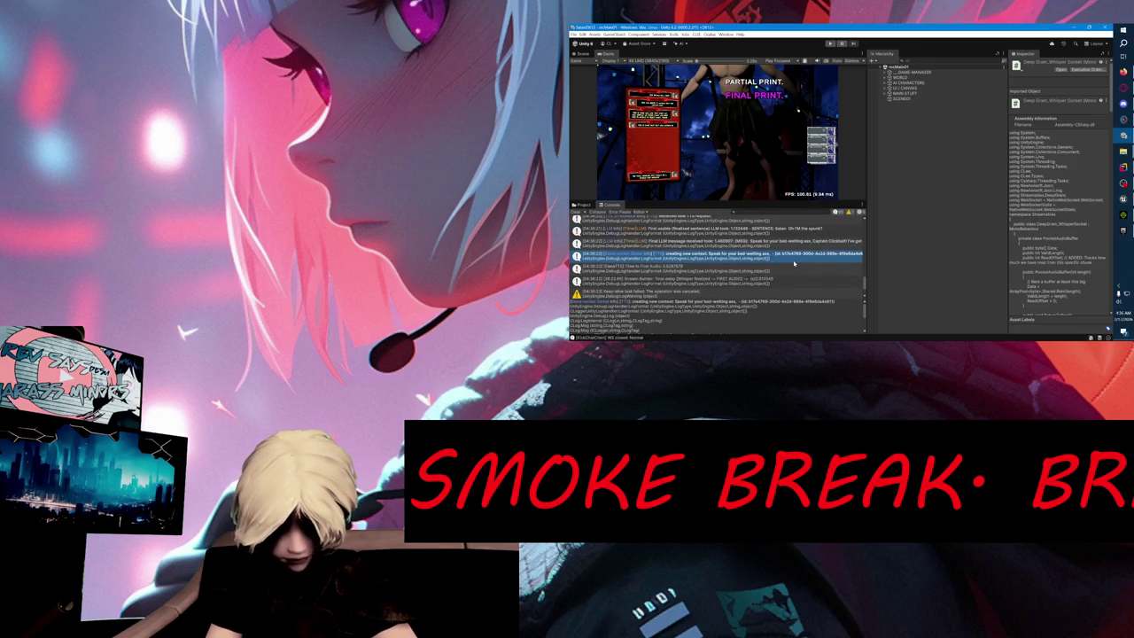
pyautogui.click(806, 271)
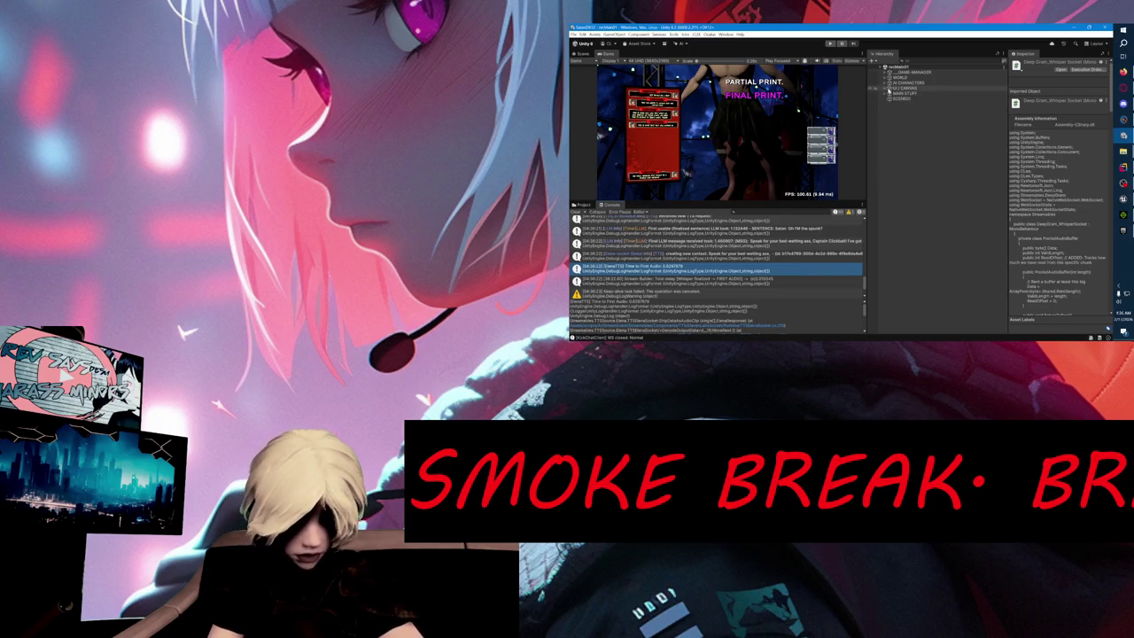
pyautogui.click(885, 89)
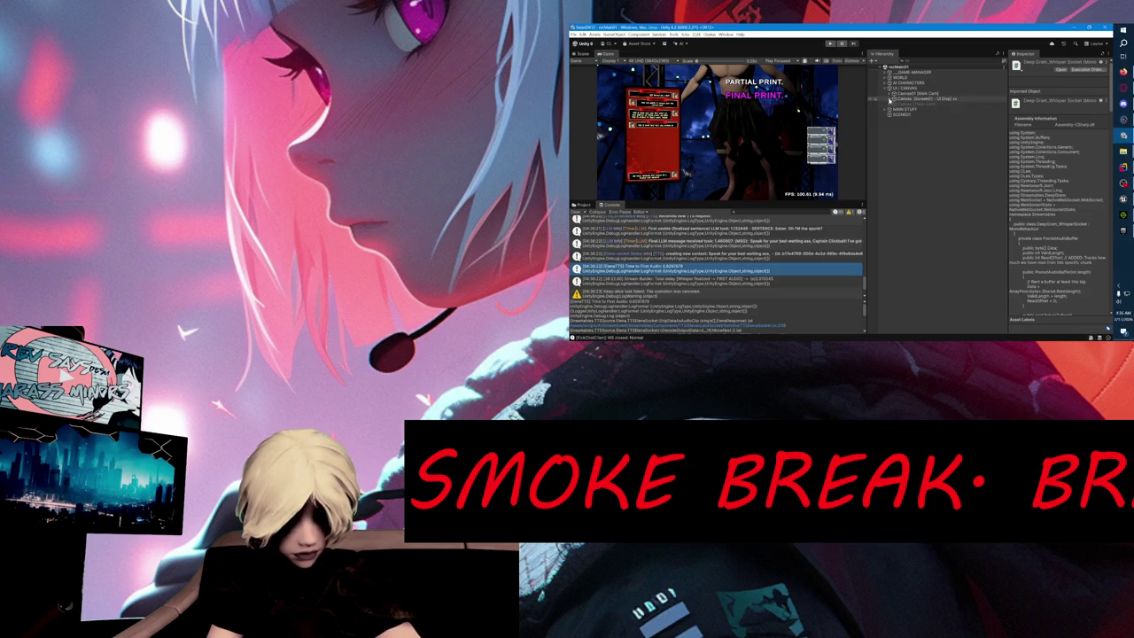
# Expand AI CHARACTERS, select Satan, and widen the Inspector and Hierarchy panels.
pyautogui.click(891, 98)
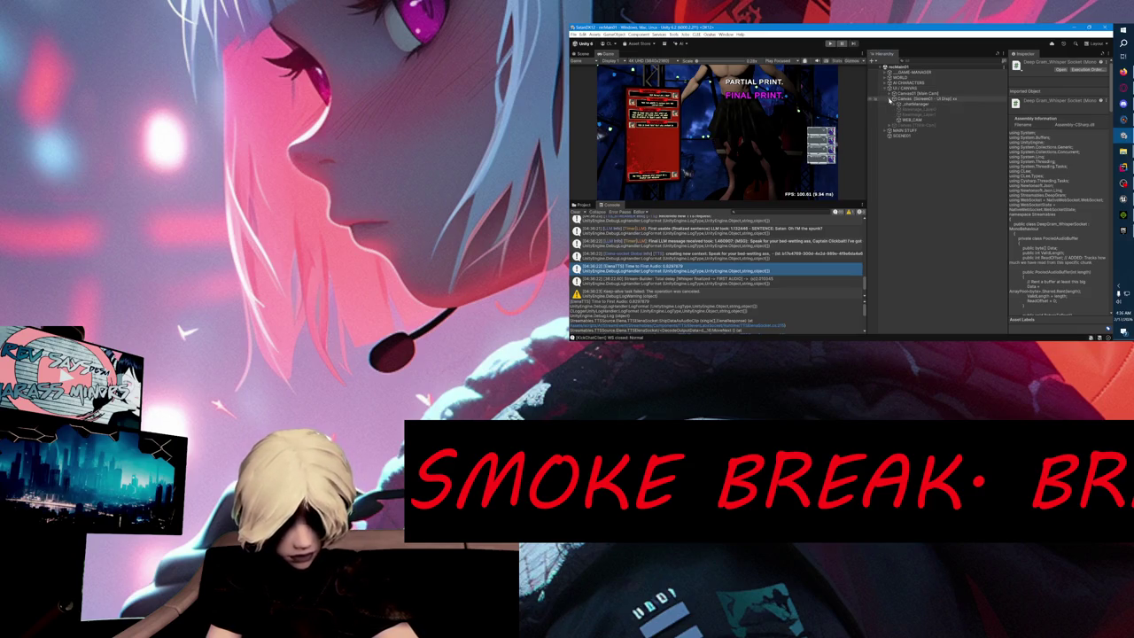
pyautogui.click(890, 99)
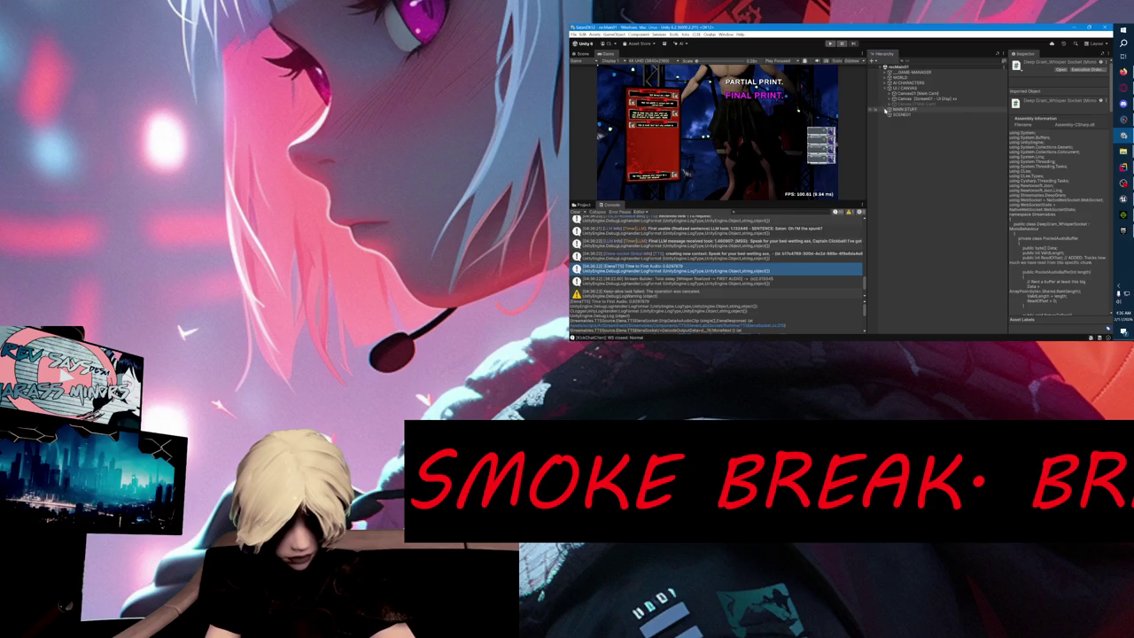
pyautogui.click(888, 110)
pyautogui.click(889, 110)
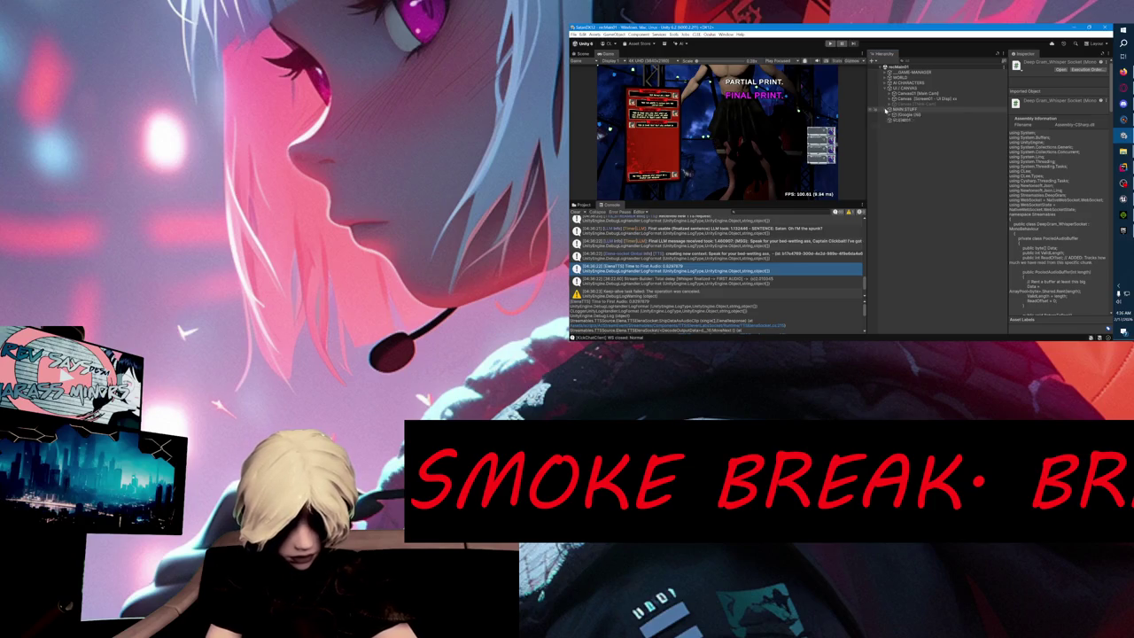
pyautogui.click(886, 82)
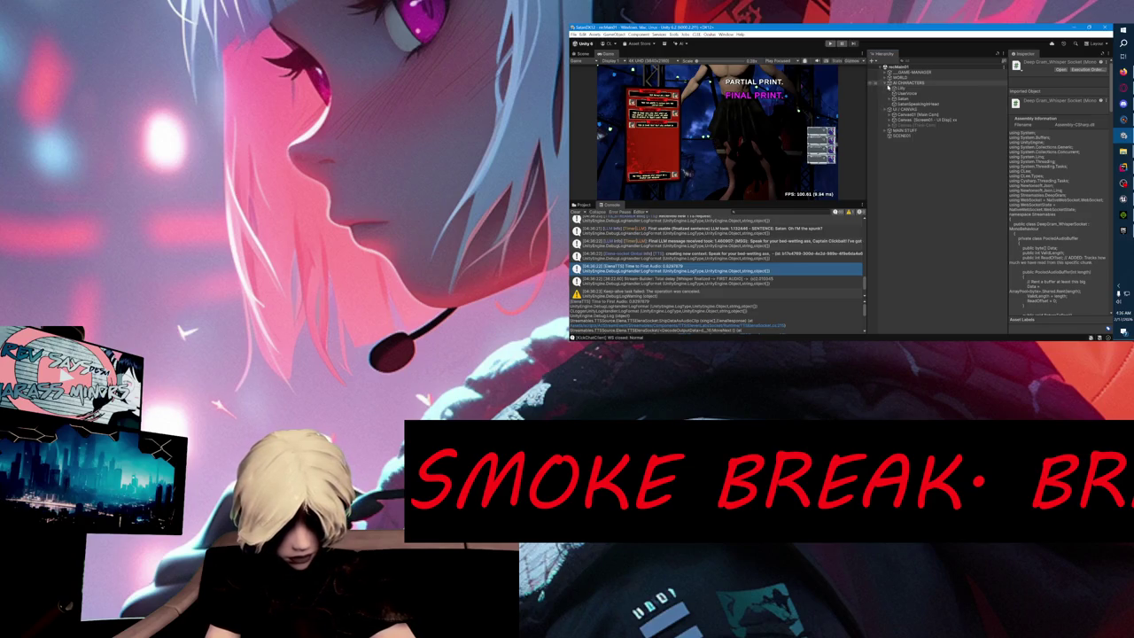
pyautogui.click(902, 98)
pyautogui.click(890, 98)
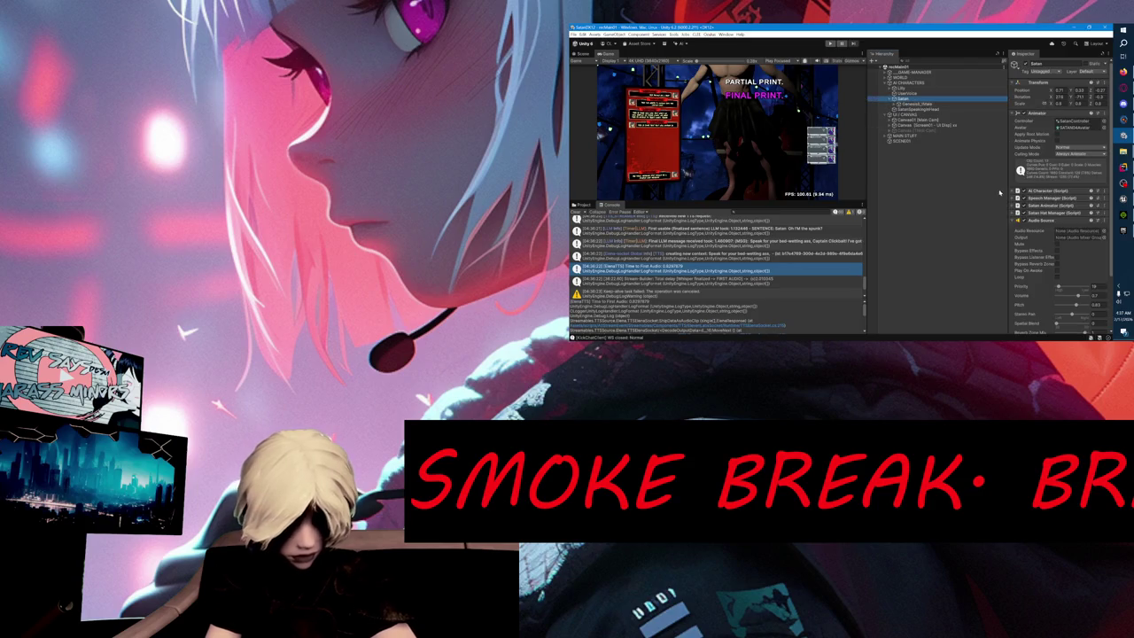
pyautogui.moveTo(1006, 181); pyautogui.dragTo(962, 174)
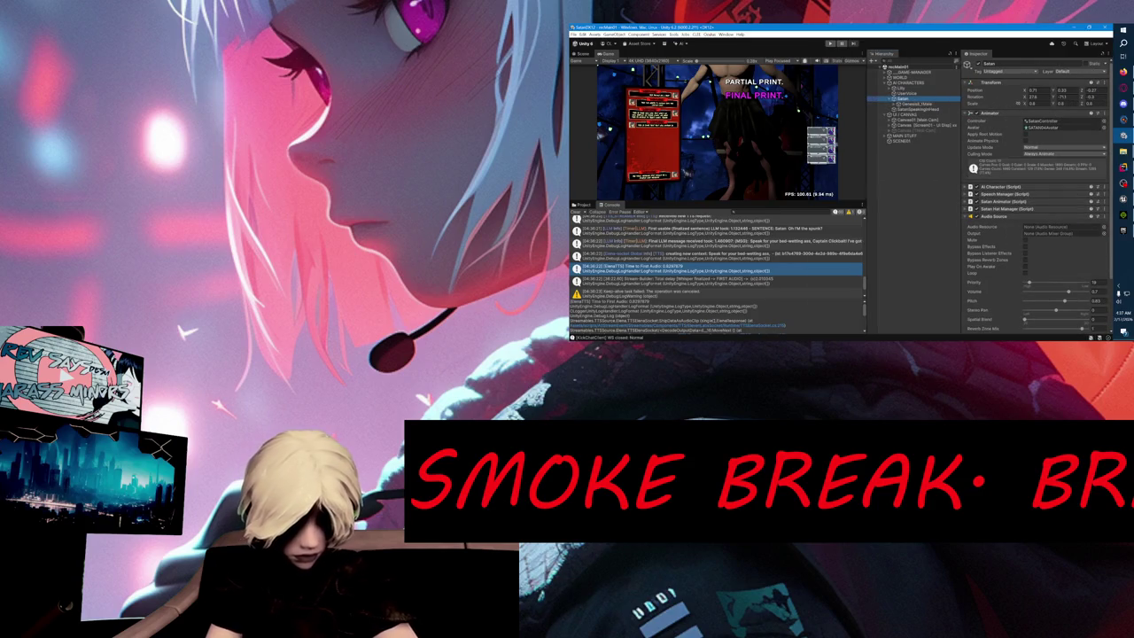
pyautogui.moveTo(868, 170); pyautogui.dragTo(813, 171)
# In Satan's AI Character component, ping the TTS profile and Elena config, then open SatanElena.
pyautogui.click(584, 205)
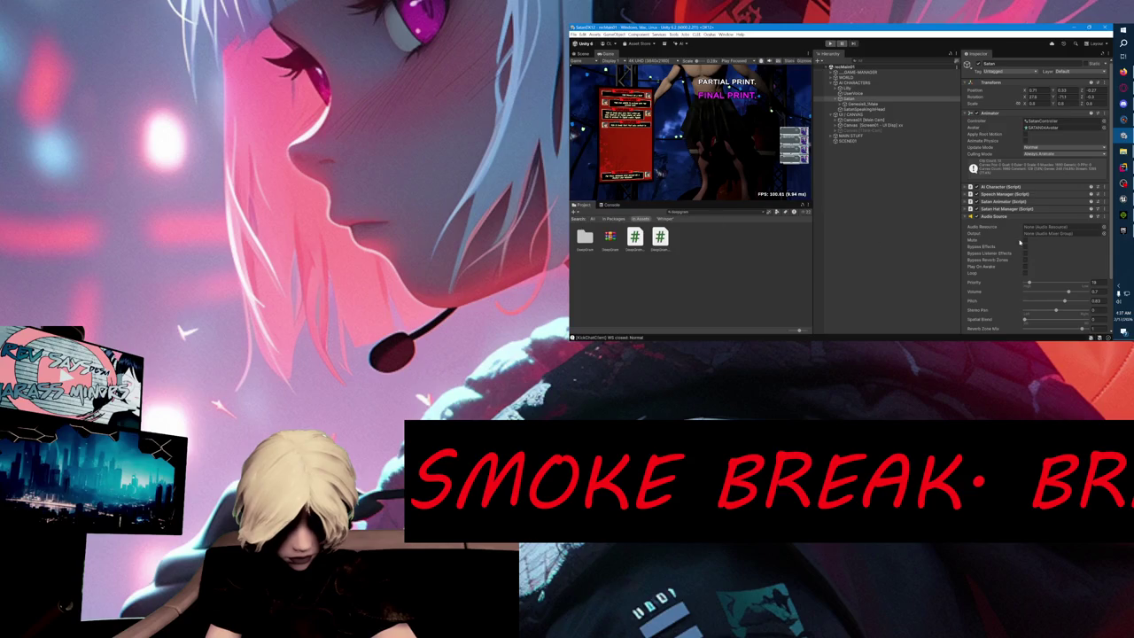
pyautogui.click(992, 216)
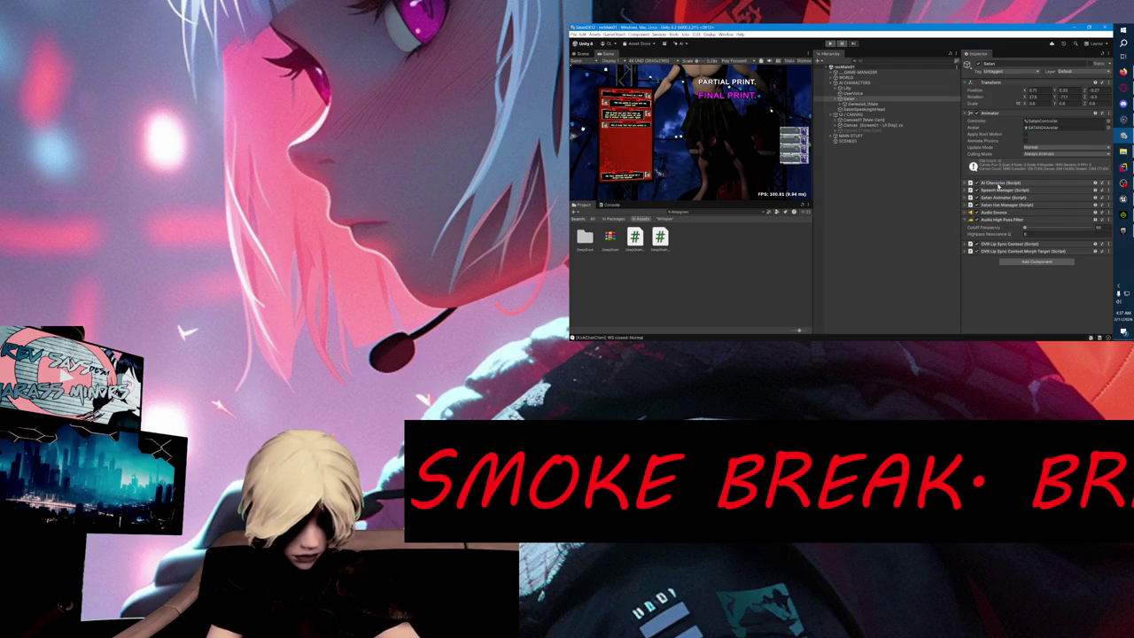
pyautogui.click(998, 186)
pyautogui.scroll(-3, 995, 236)
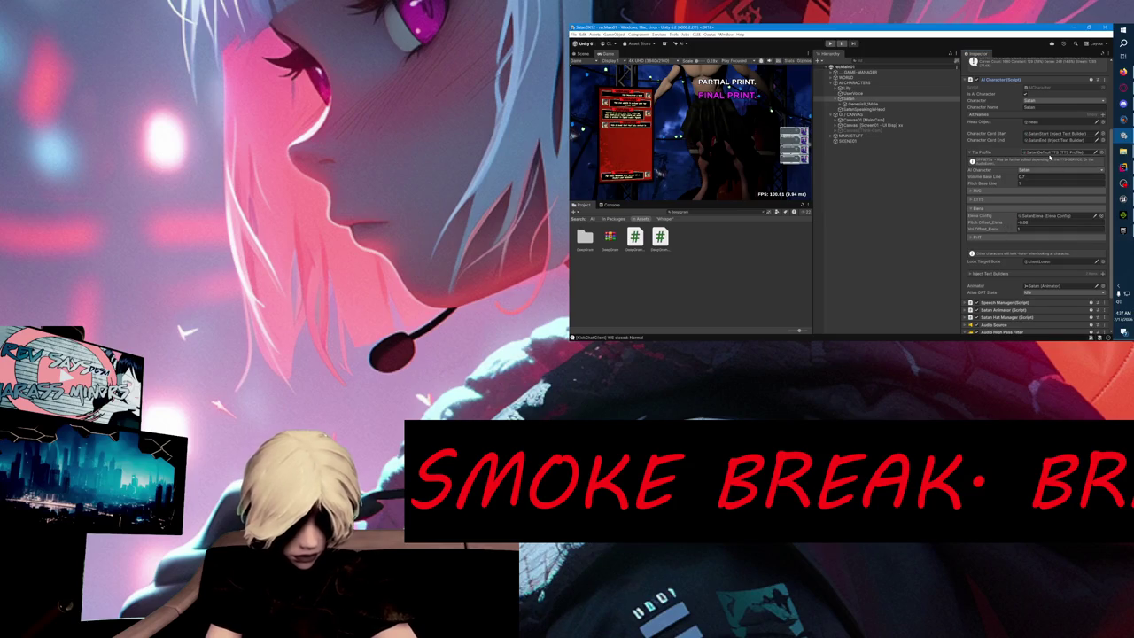
pyautogui.click(1051, 154)
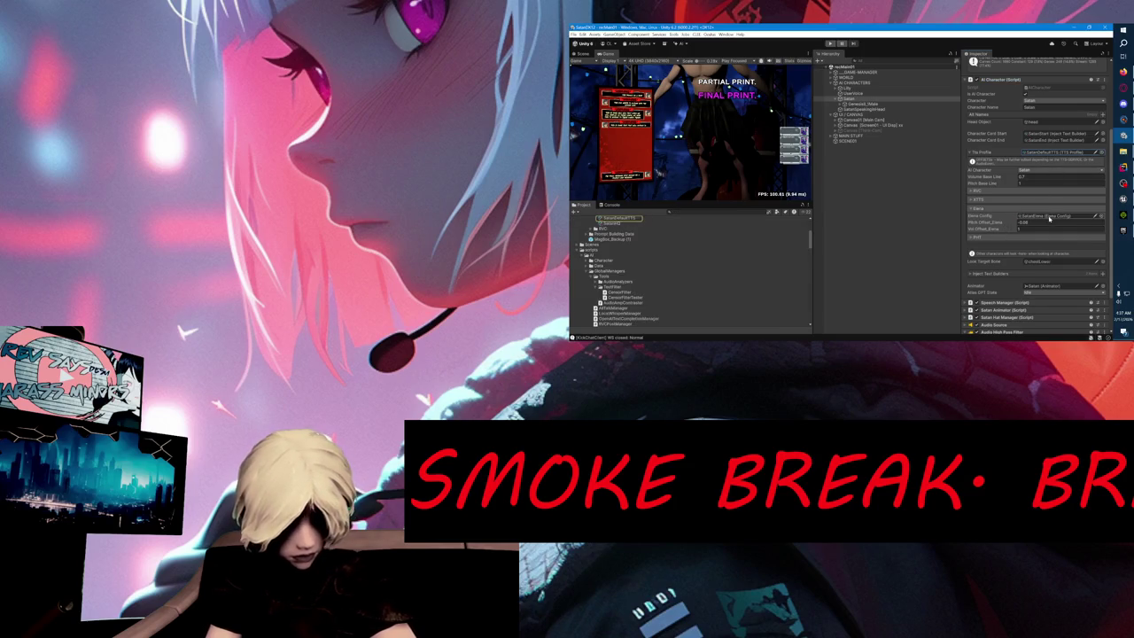
pyautogui.click(1051, 219)
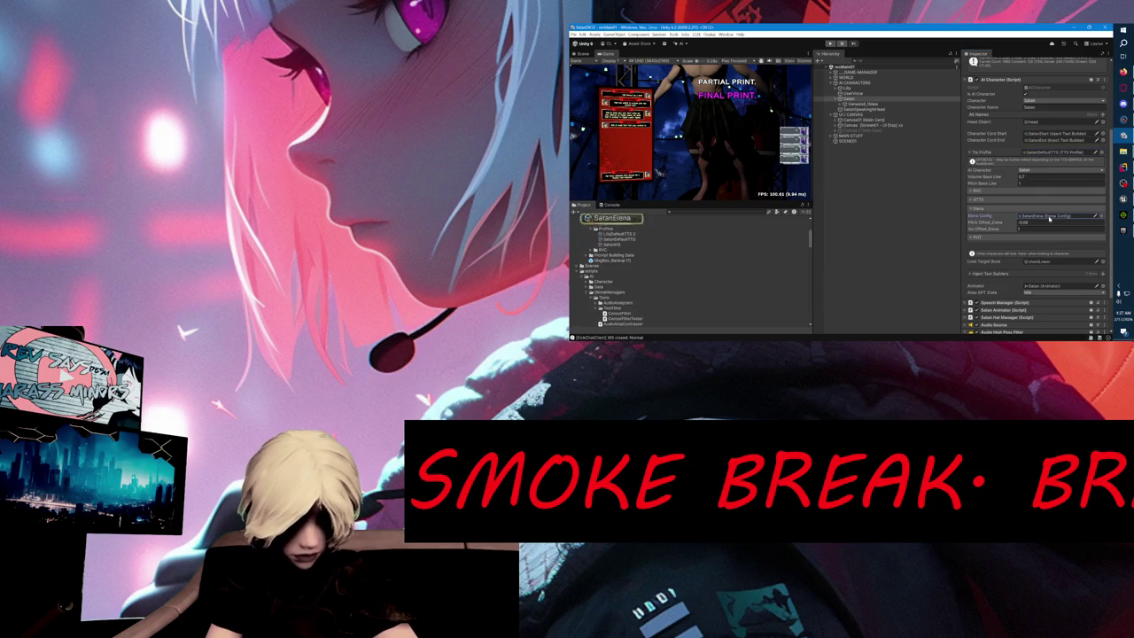
pyautogui.click(617, 239)
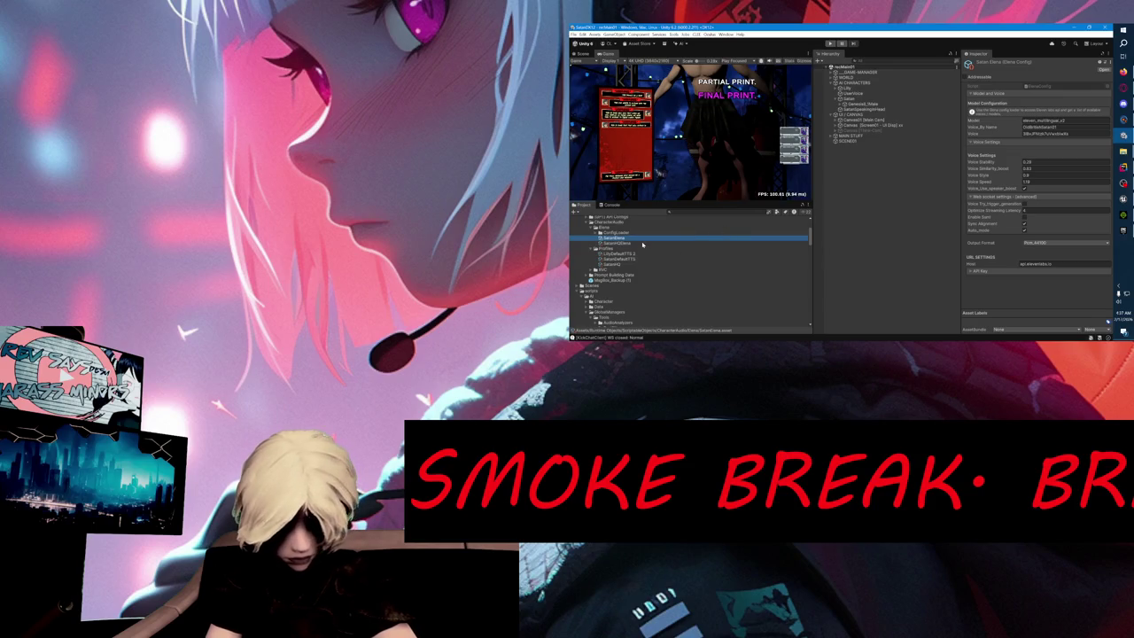
# Open ElenaConfigLoader, fetch the Eleven Labs voices, view the Model list, and enter Play mode.
pyautogui.scroll(2, 642, 245)
pyautogui.click(598, 253)
pyautogui.click(623, 257)
pyautogui.click(1046, 103)
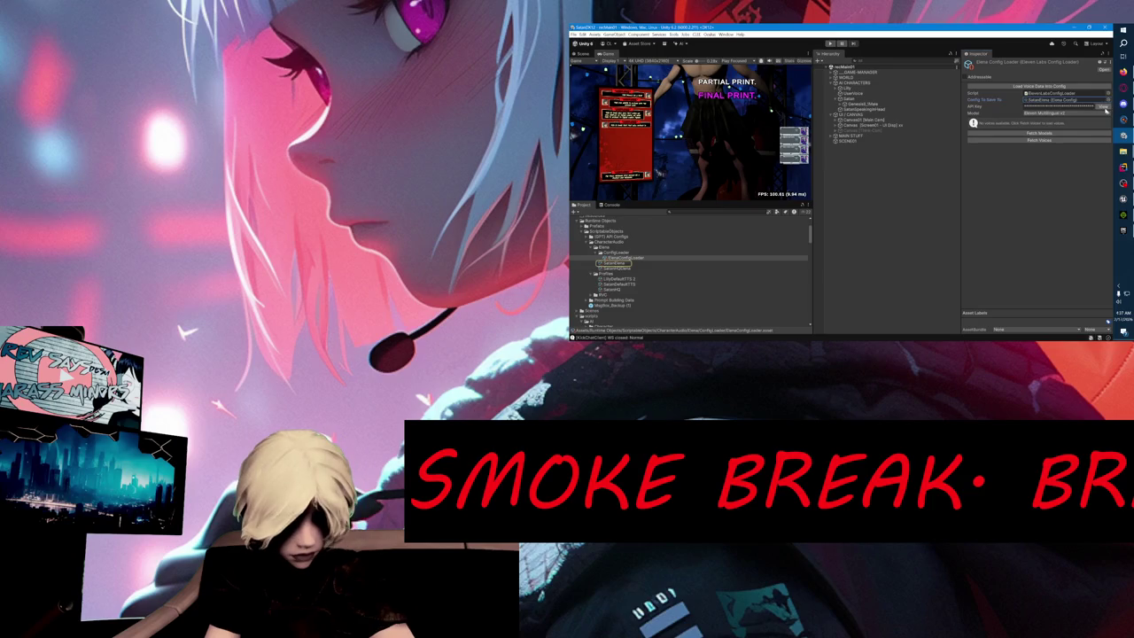
pyautogui.click(1052, 140)
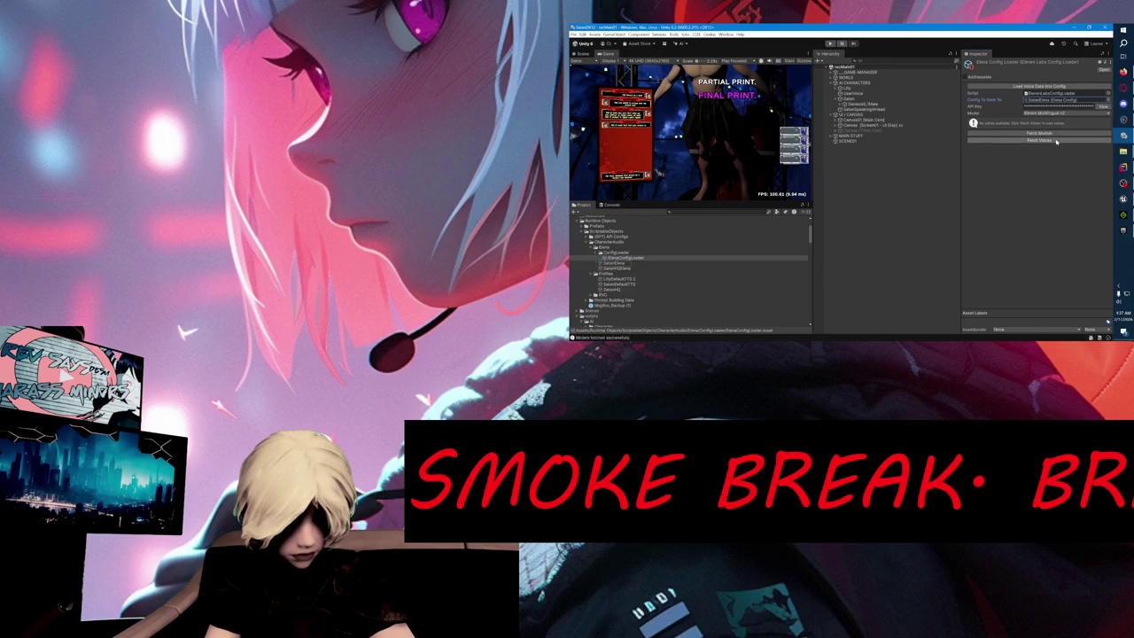
pyautogui.click(1087, 113)
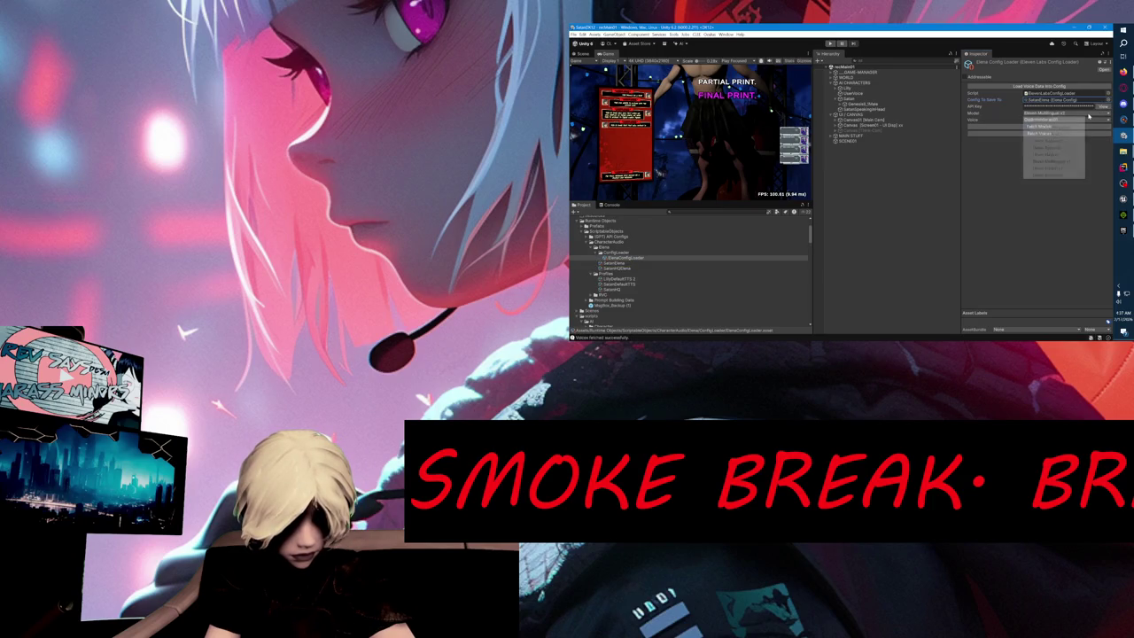
pyautogui.click(830, 42)
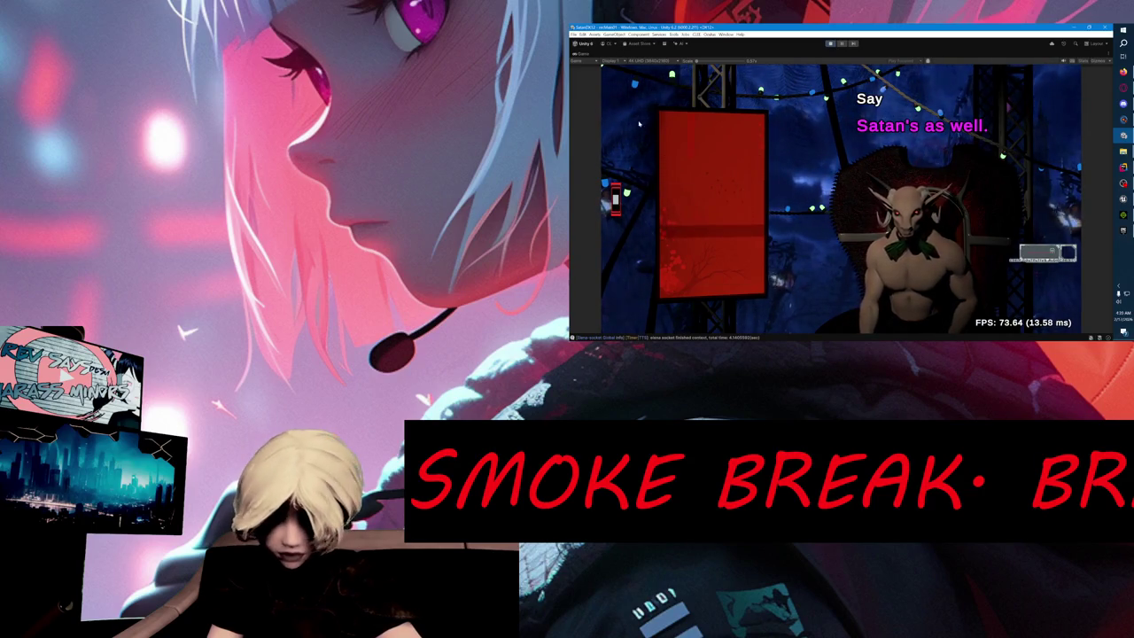
# Widen the Console, read the Time to First Audio and context entries, then clear and close it.
pyautogui.click(710, 338)
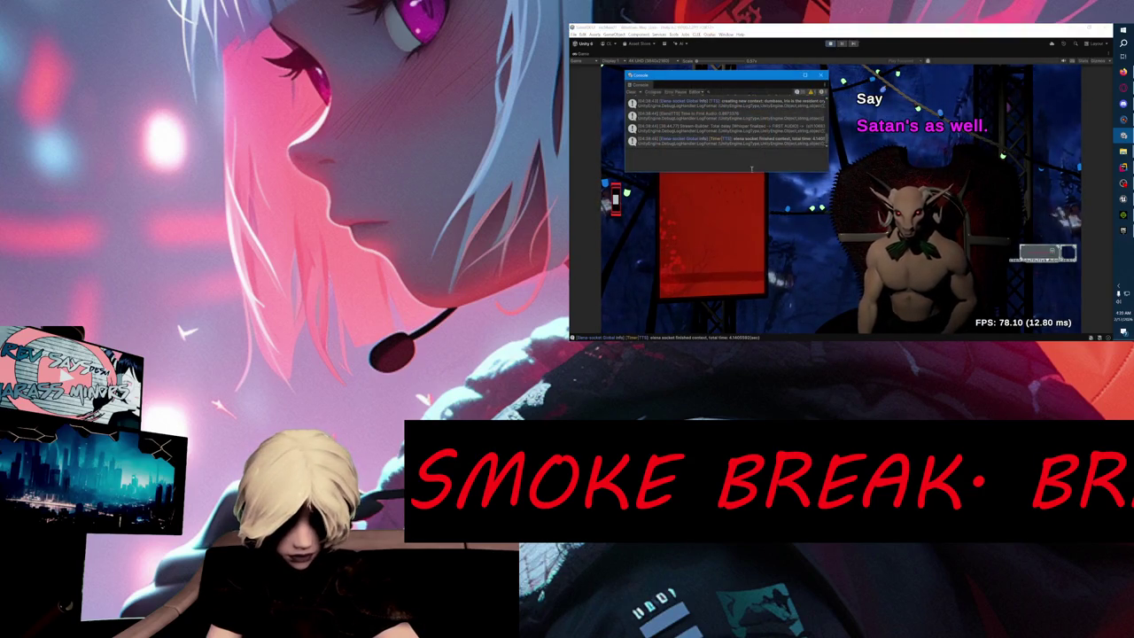
pyautogui.moveTo(828, 226); pyautogui.dragTo(925, 212)
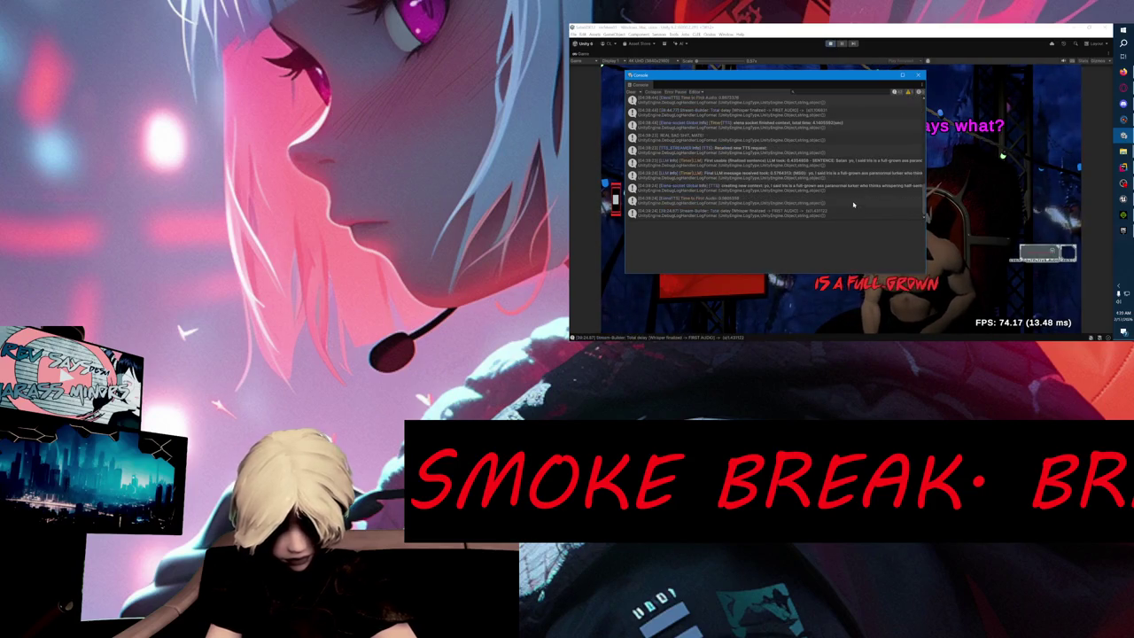
pyautogui.click(850, 203)
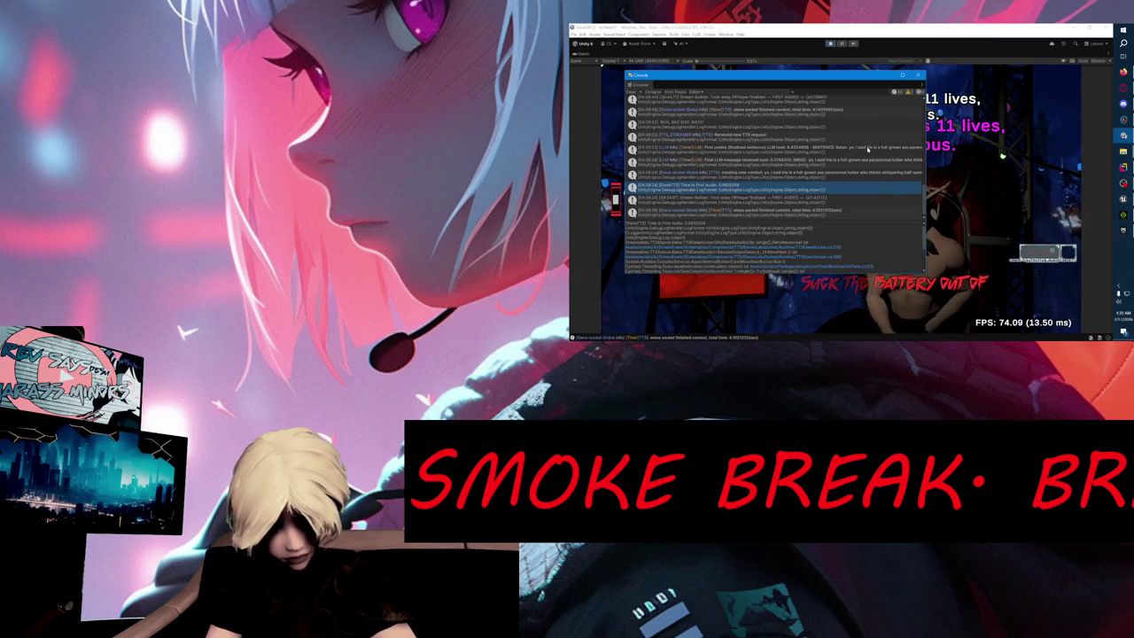
pyautogui.click(873, 174)
pyautogui.press('Up')
pyautogui.press('Up')
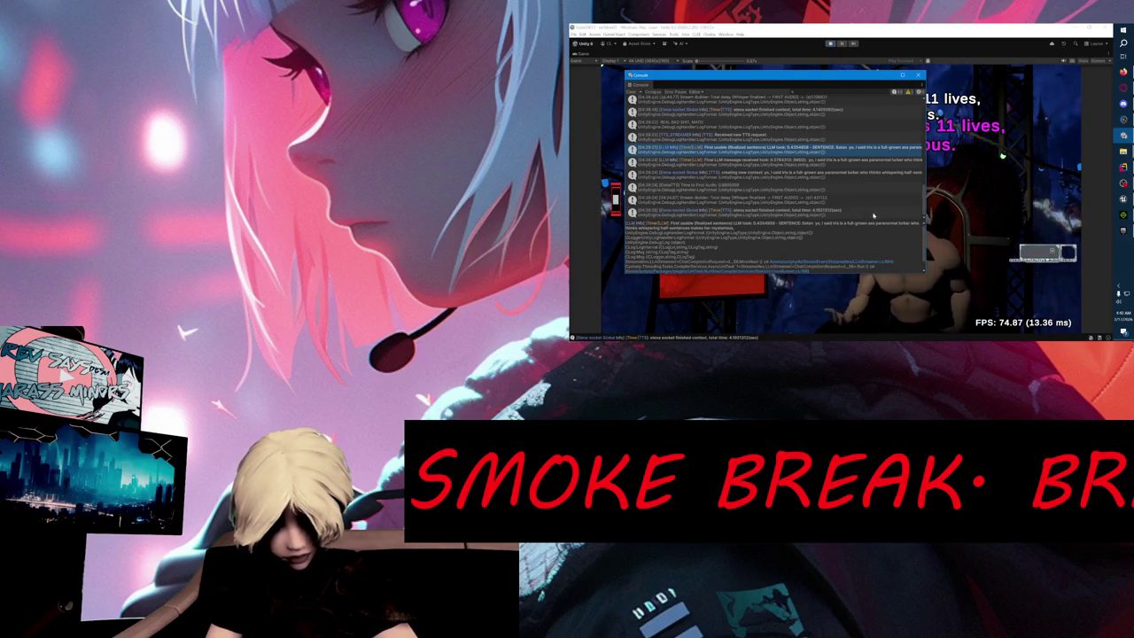
pyautogui.click(708, 213)
pyautogui.click(630, 92)
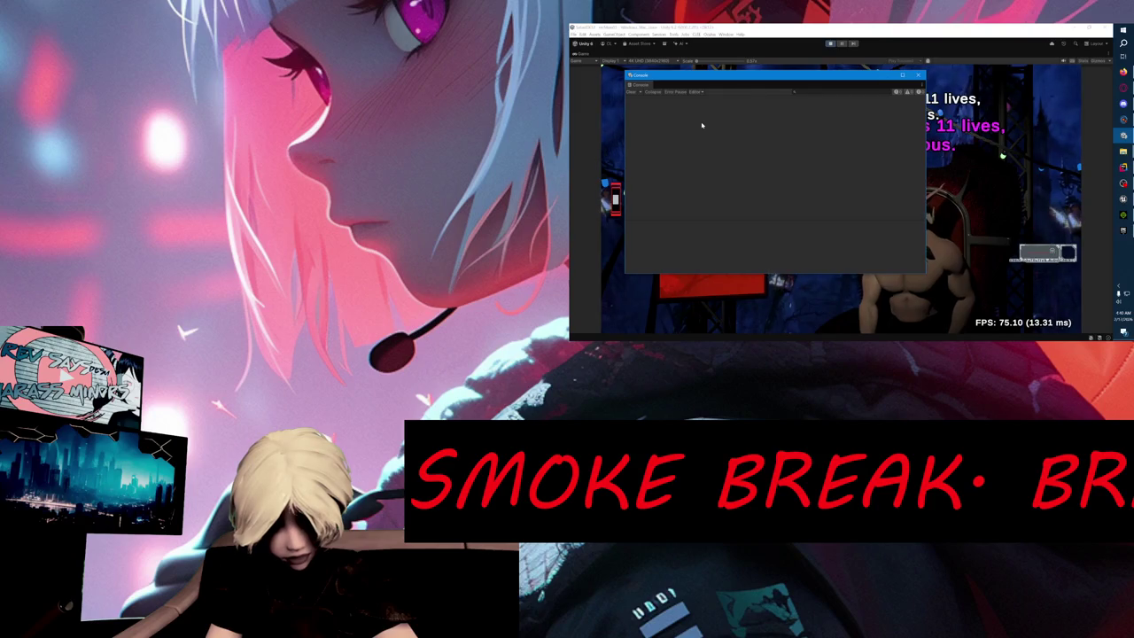
pyautogui.click(918, 74)
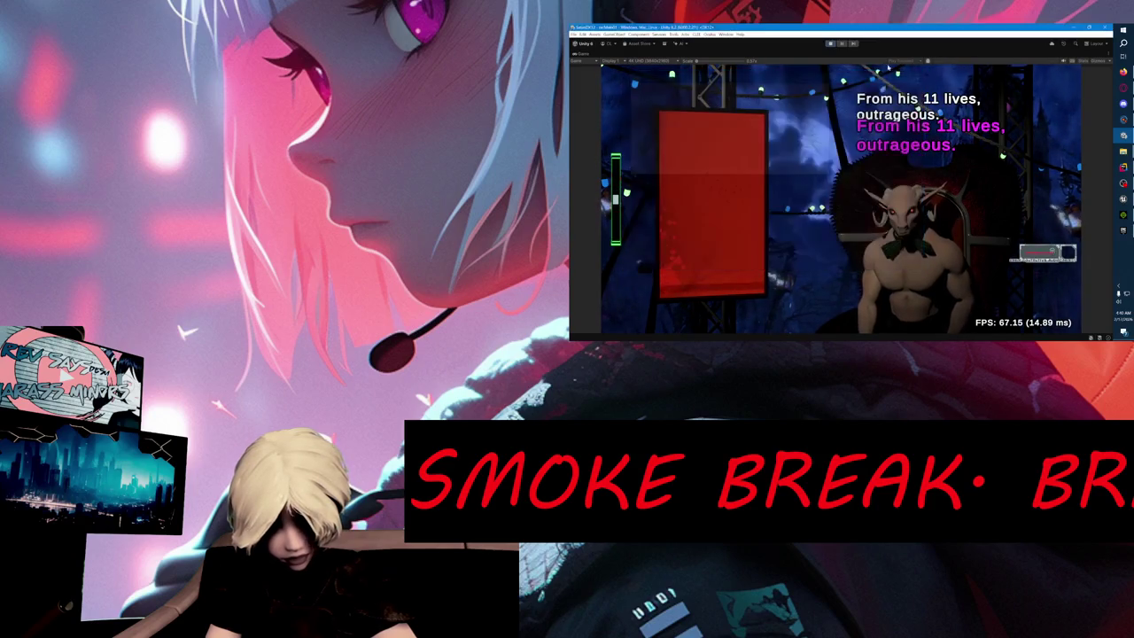
# Restore the full editor layout with Shift+Space and select Satan to show its AI Character settings.
pyautogui.hotkey('shift', 'space')
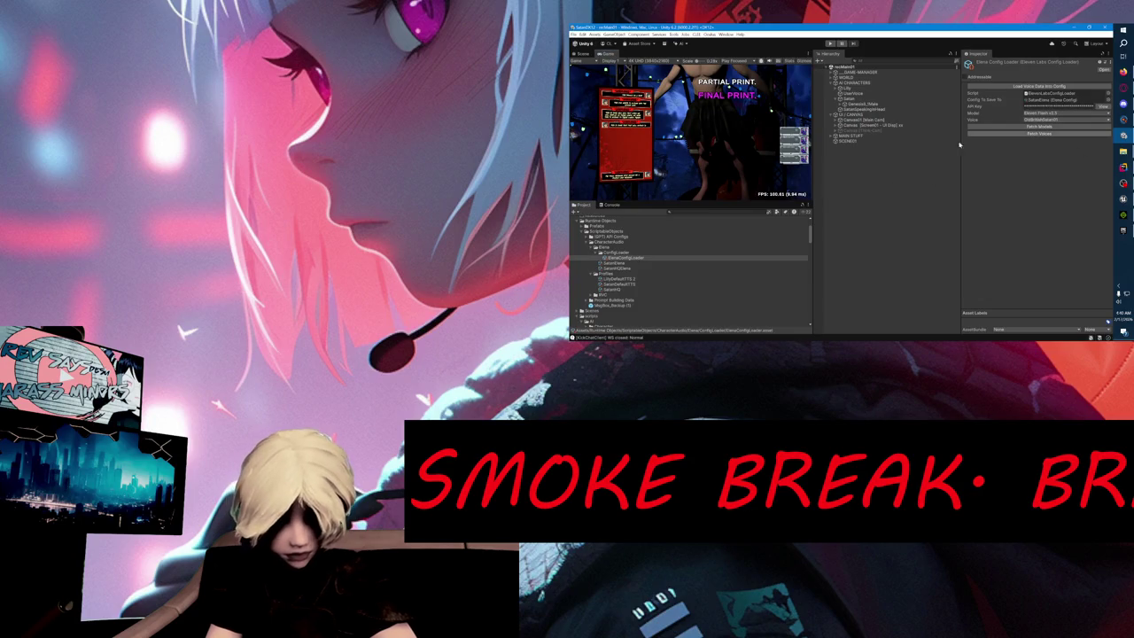
pyautogui.click(864, 98)
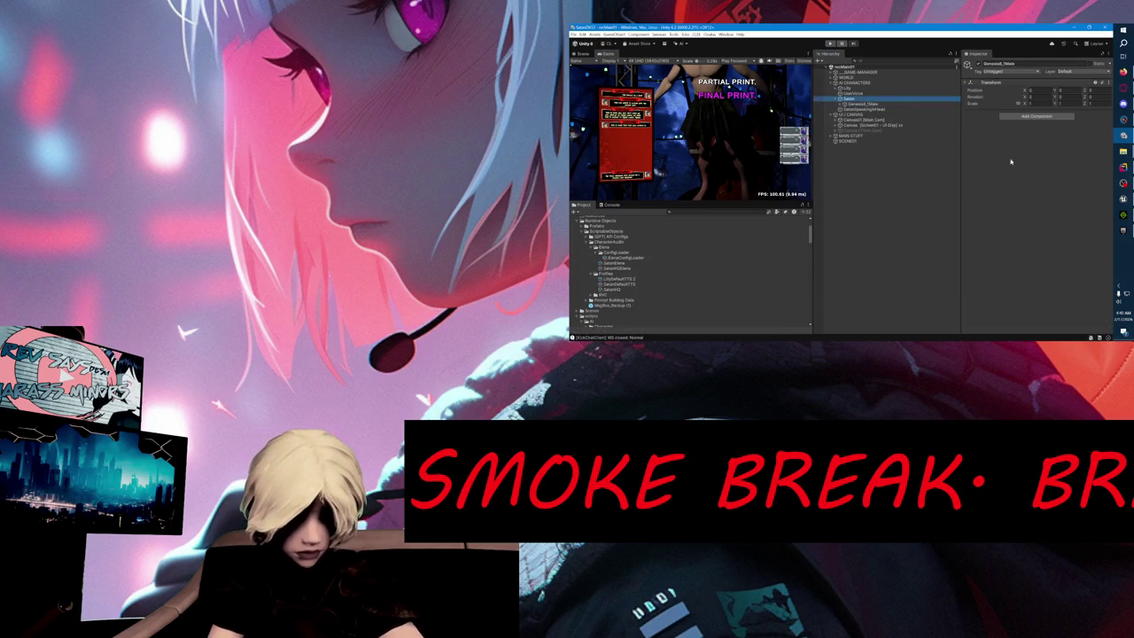
pyautogui.scroll(-3, 985, 233)
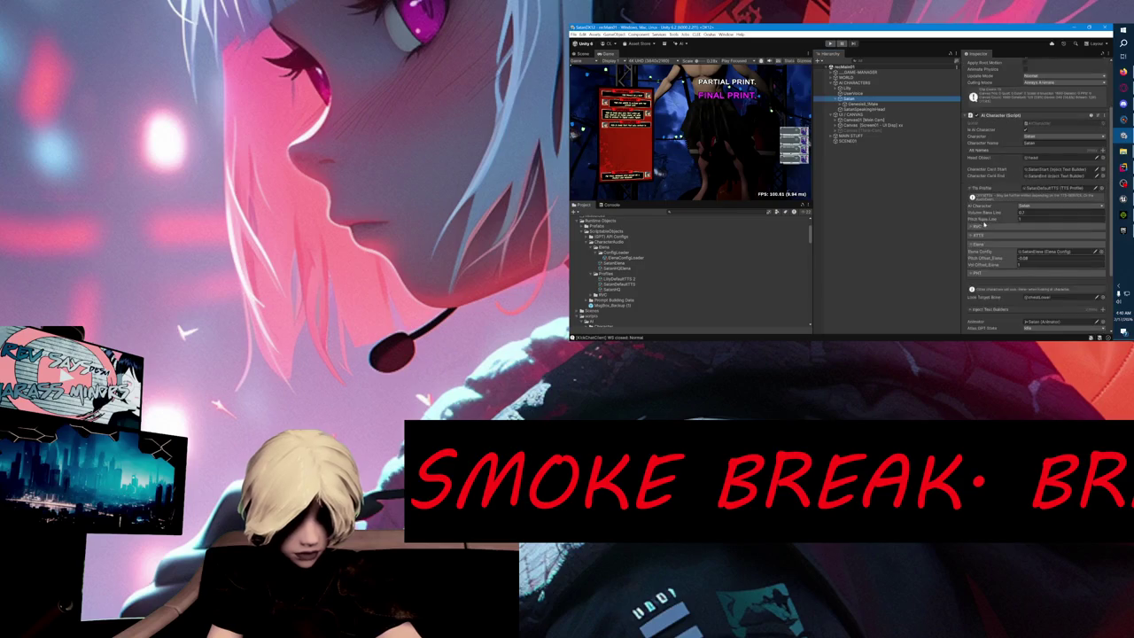
# Refetch voices in ElenaConfigLoader, choose a voice, and load its voice and model data into SatanElena.
pyautogui.click(1038, 168)
pyautogui.click(625, 264)
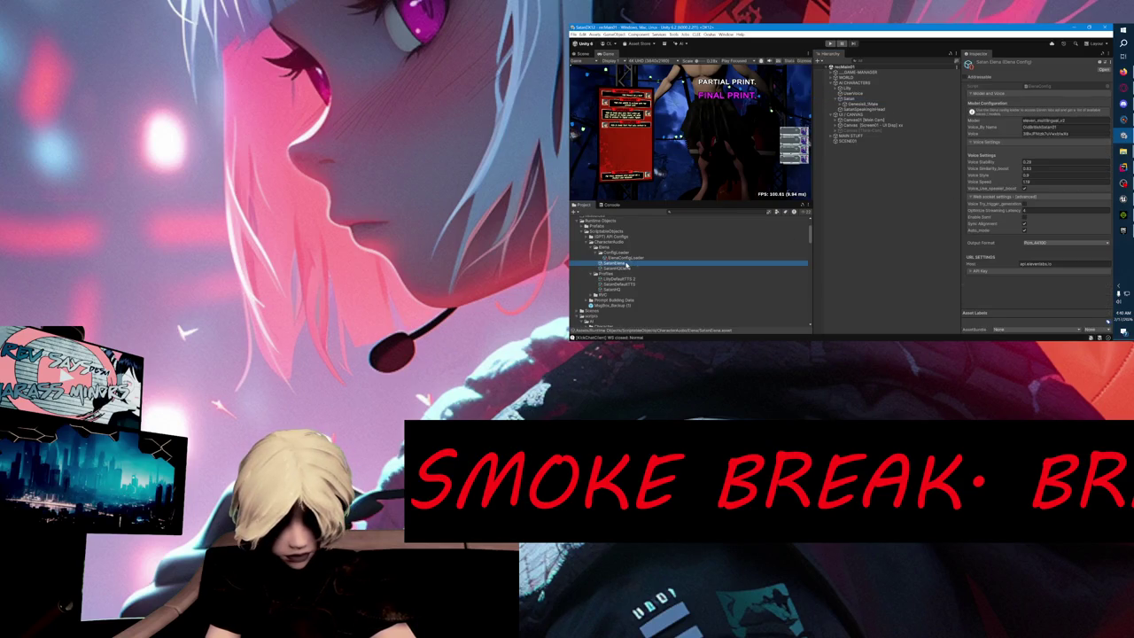
pyautogui.click(683, 257)
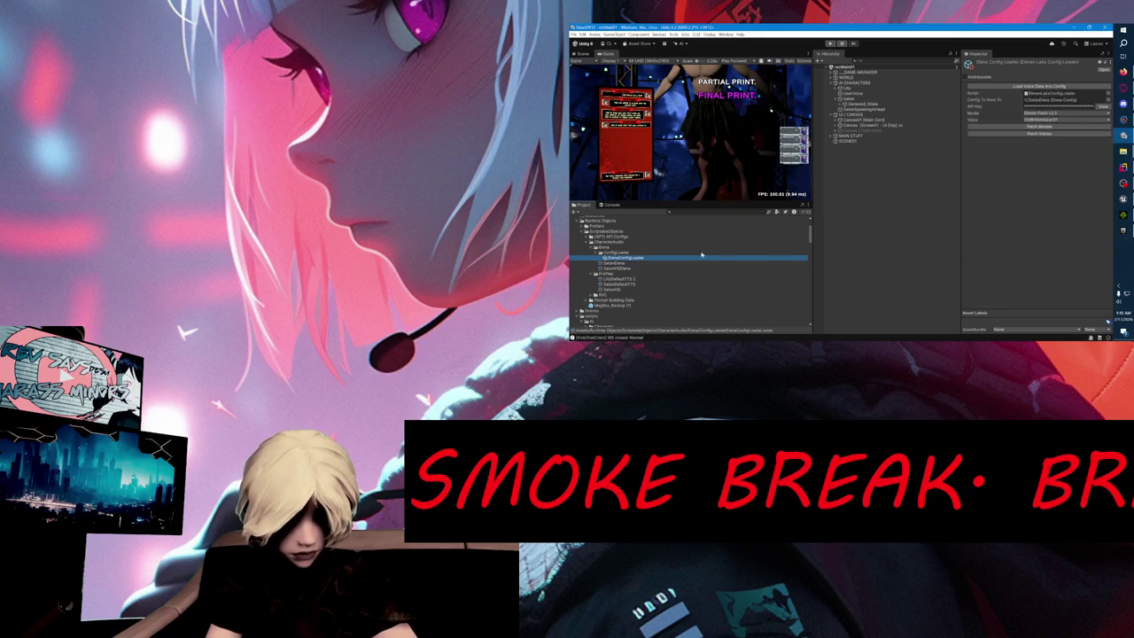
pyautogui.click(1046, 132)
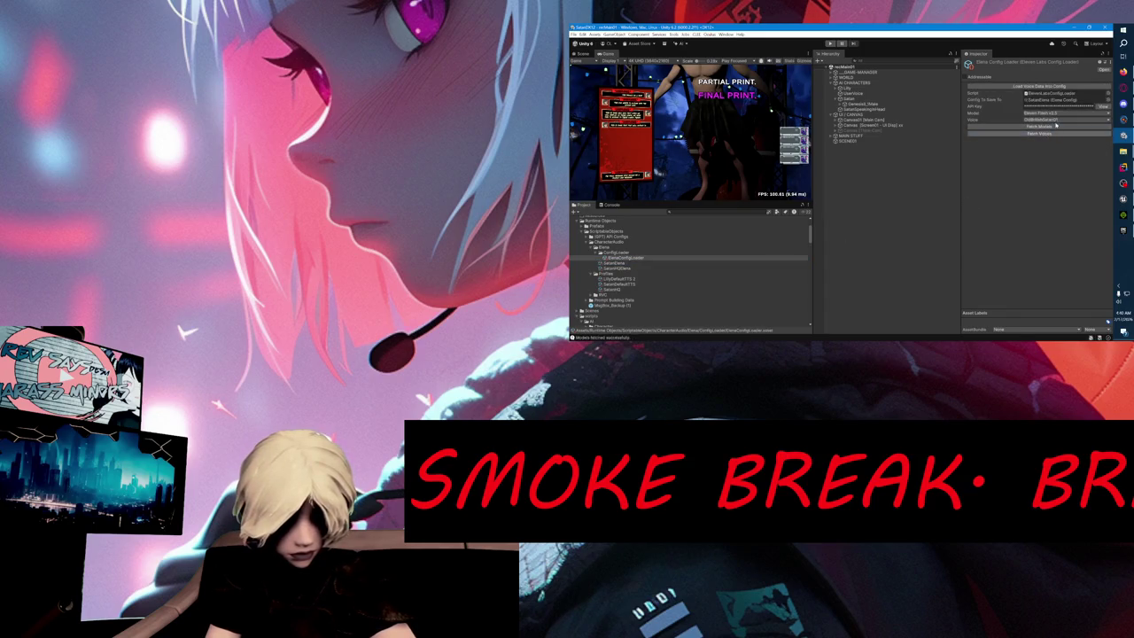
pyautogui.click(1053, 119)
pyautogui.click(1054, 124)
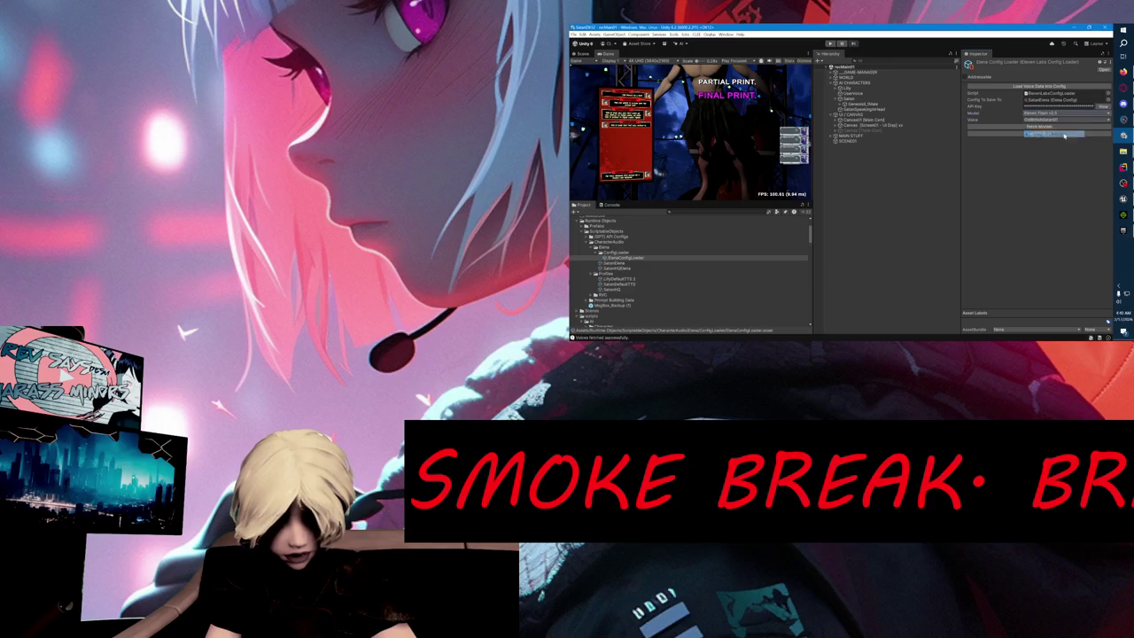
pyautogui.click(1055, 86)
pyautogui.click(628, 264)
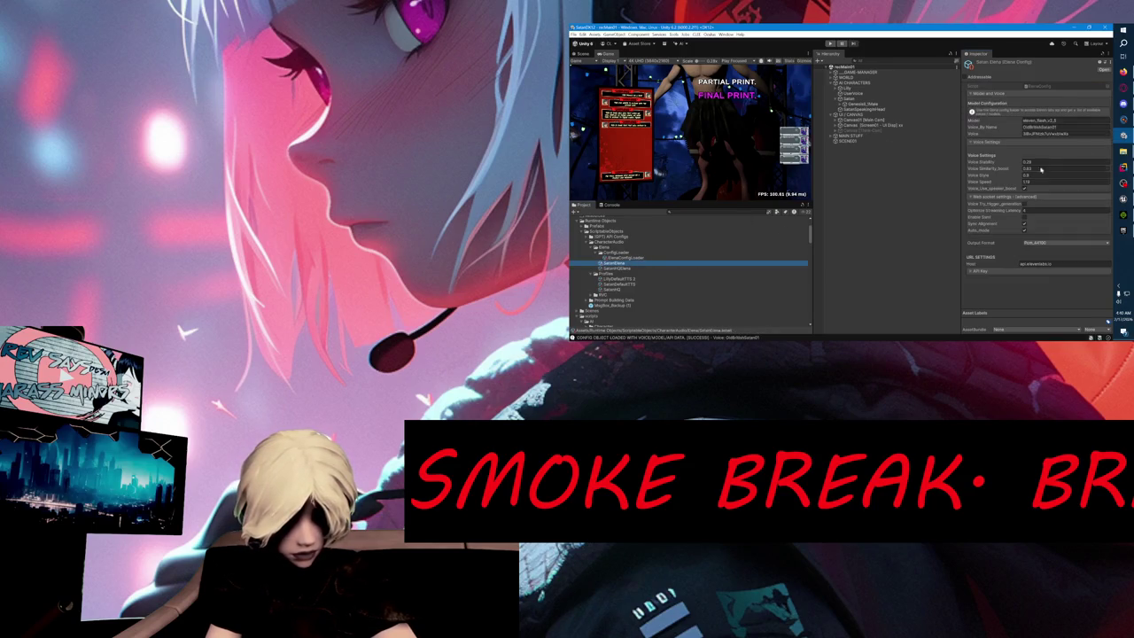
pyautogui.click(573, 40)
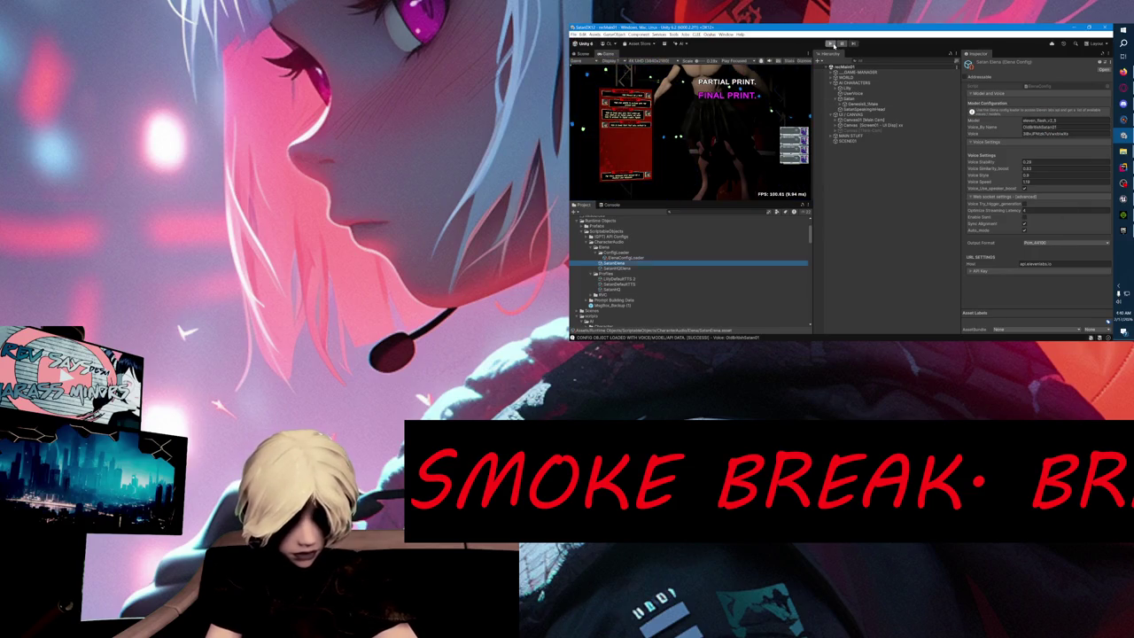
# Start the scene and log into the Unity WebSocket Front End on server devmachine with username and password.
pyautogui.click(831, 44)
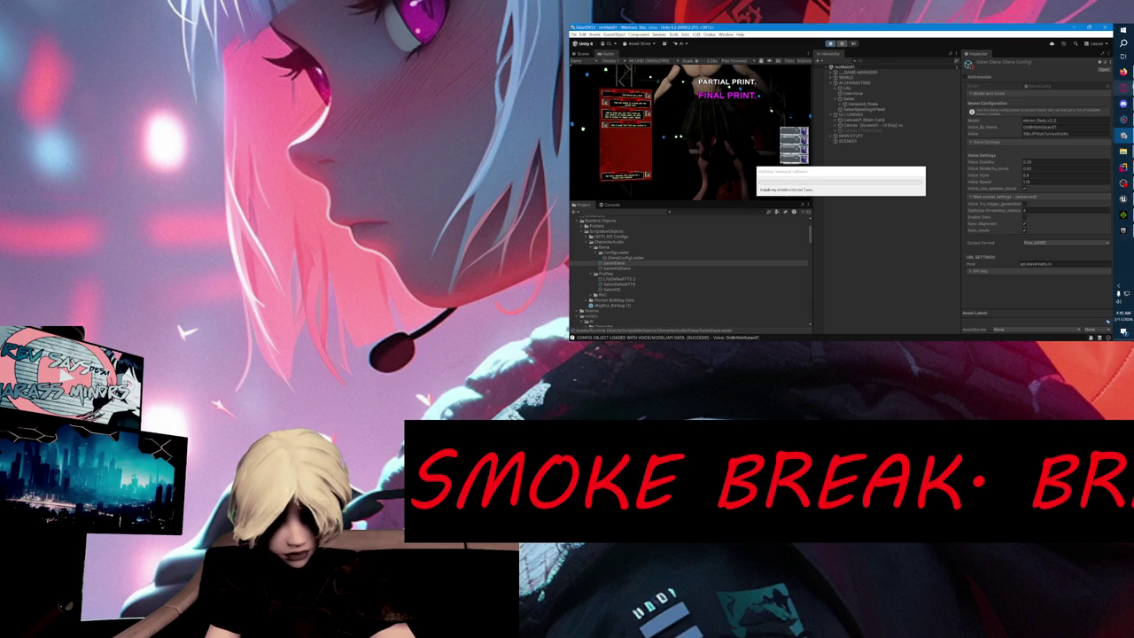
pyautogui.click(1123, 71)
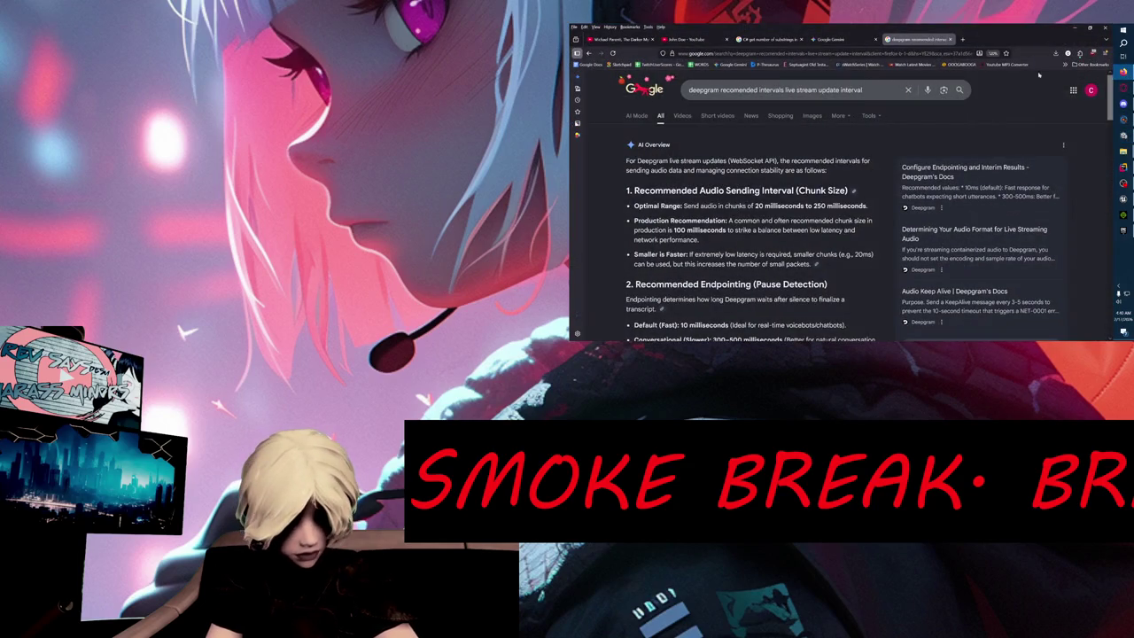
pyautogui.click(1123, 103)
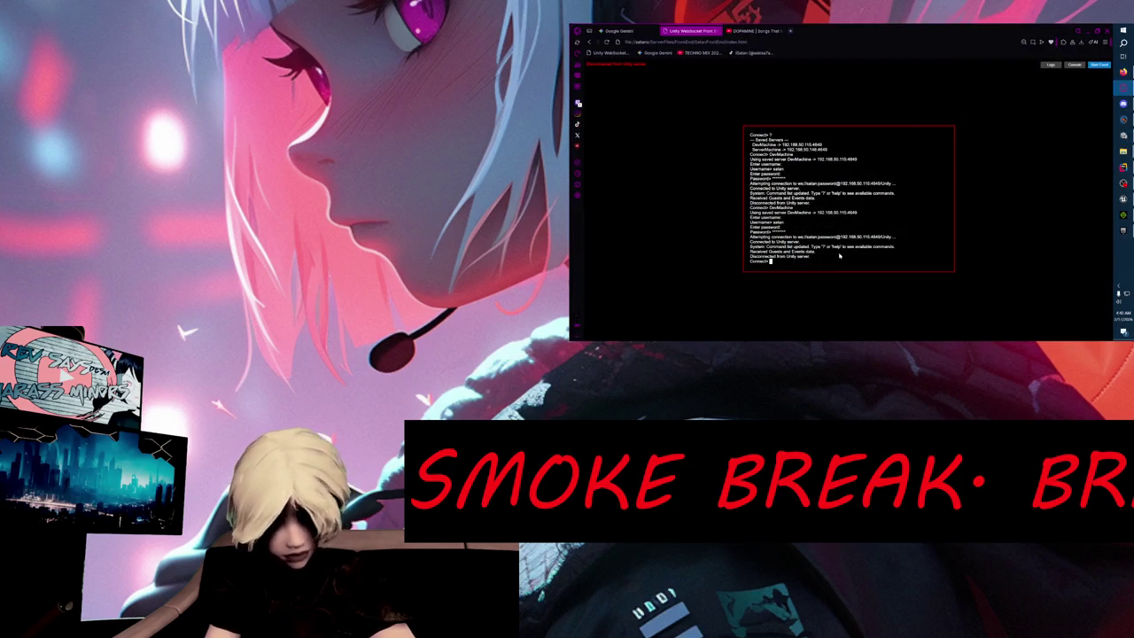
pyautogui.write('devmachine')
pyautogui.press('Return')
pyautogui.write('satan')
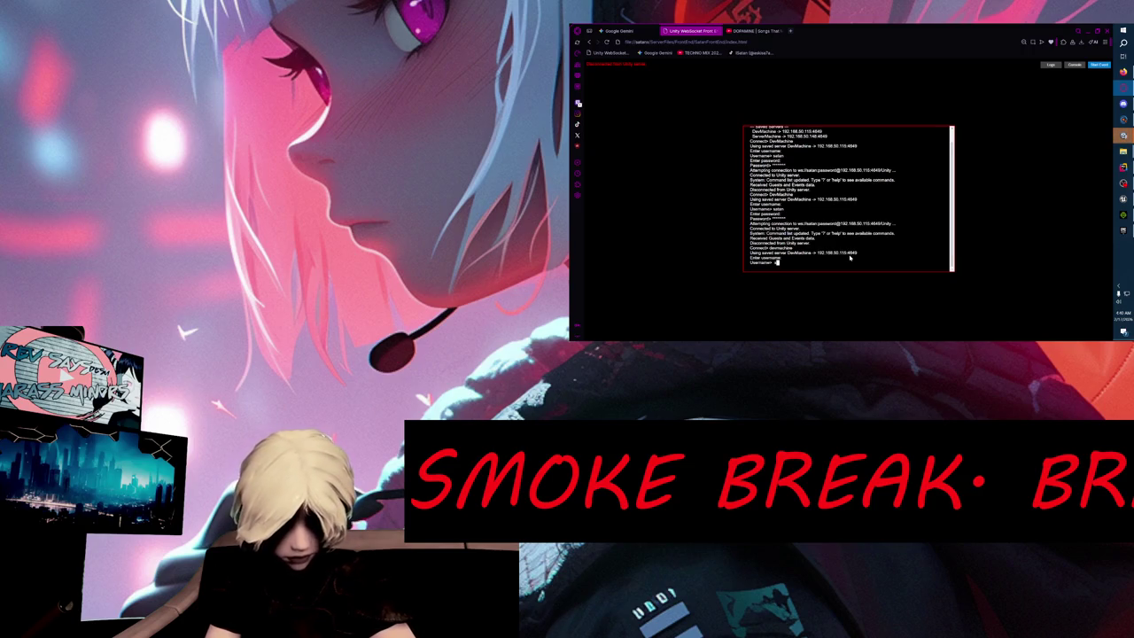
pyautogui.press('Return')
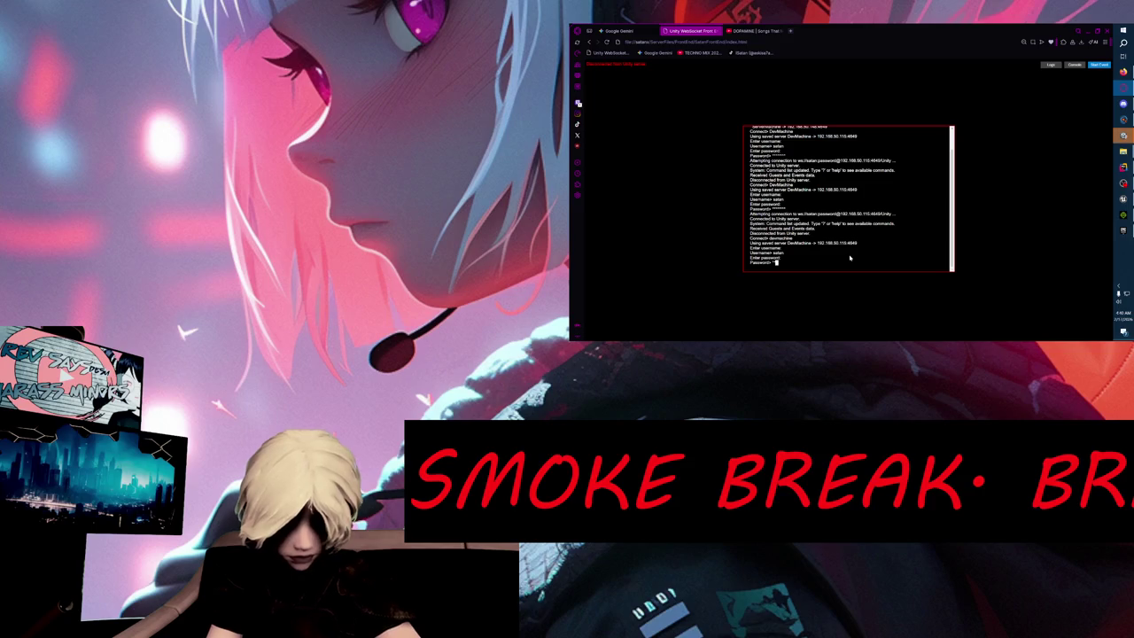
pyautogui.press('Return')
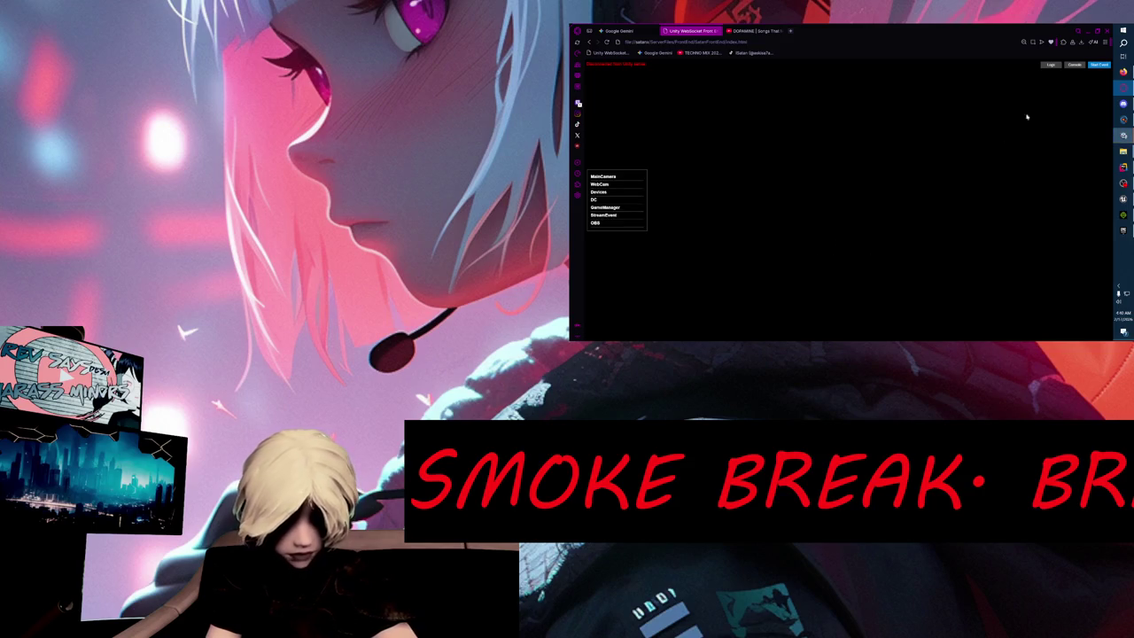
# Look over the Select an Event dropdown choices, then return to the Unity editor.
pyautogui.click(620, 77)
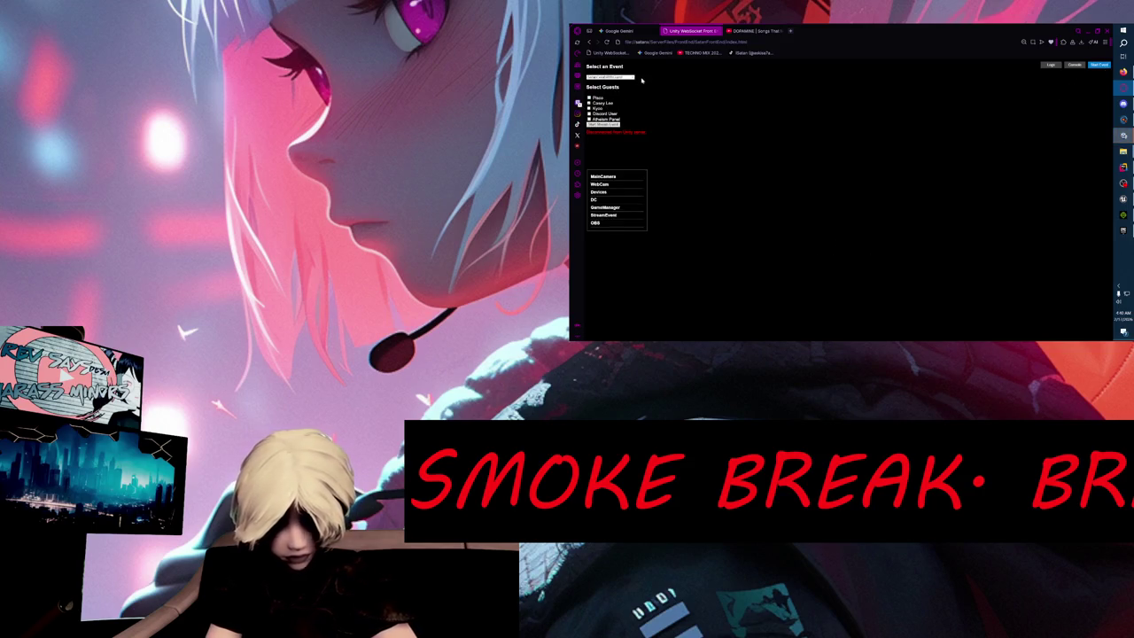
pyautogui.click(631, 87)
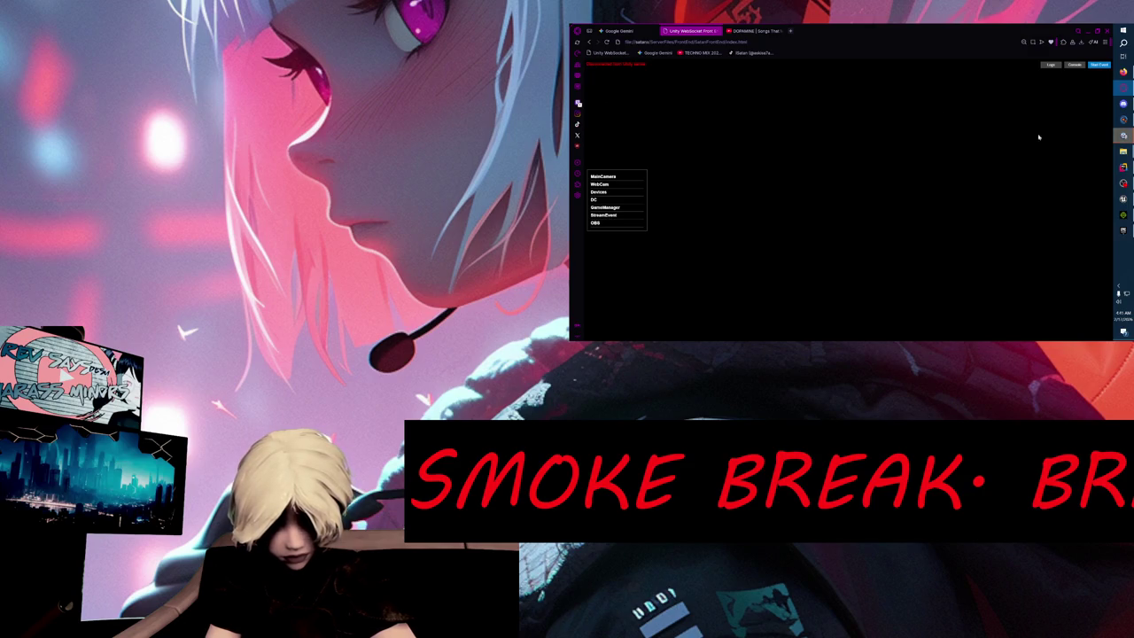
pyautogui.click(1123, 135)
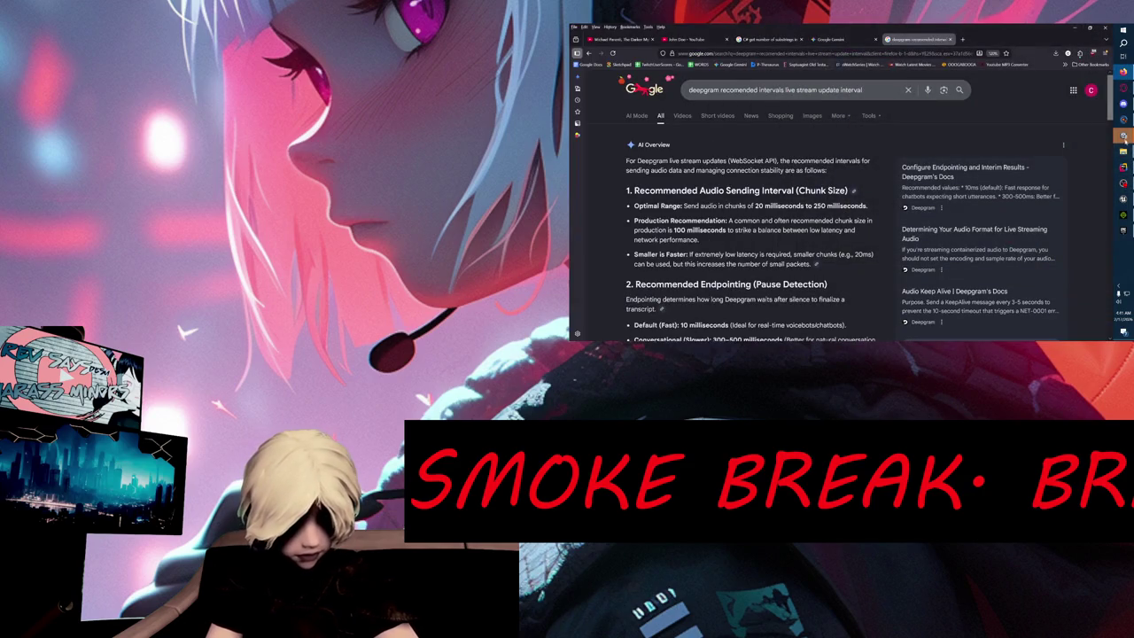
pyautogui.click(1123, 183)
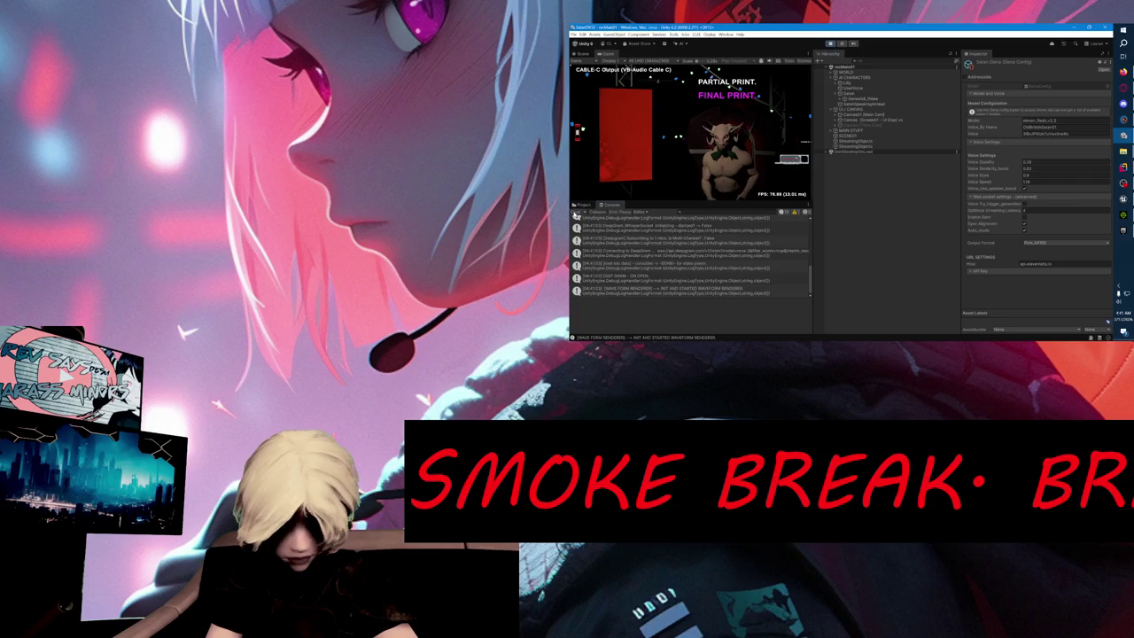
# Clear the console, inspect the Time to First Audio and Stream-Builder delay entries, and set headphone volume to 52.
pyautogui.click(577, 211)
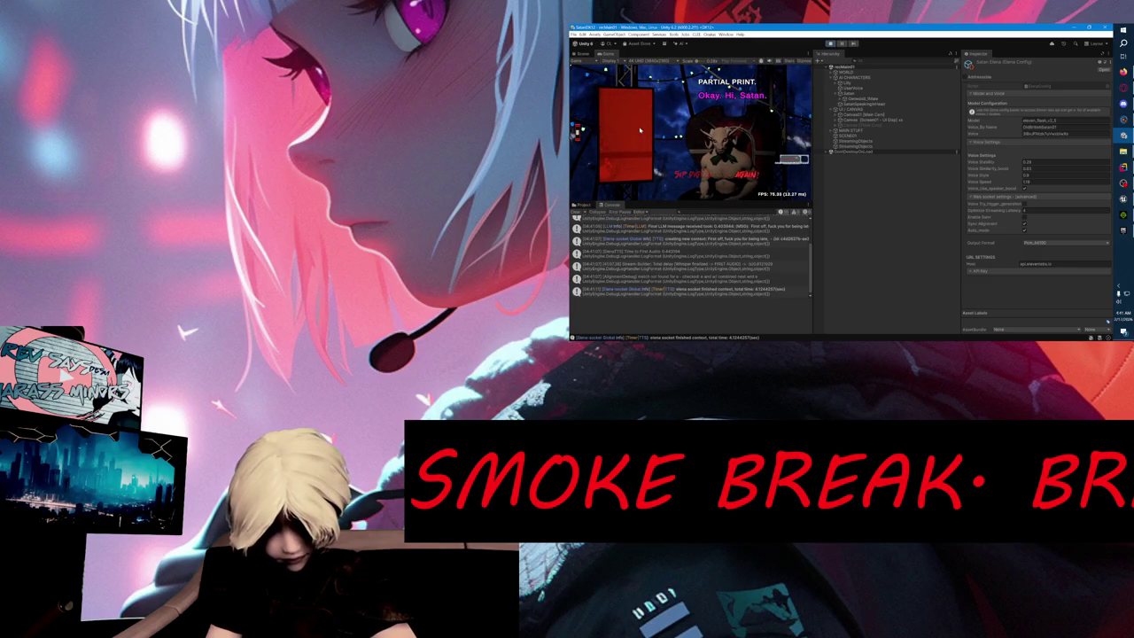
pyautogui.click(577, 212)
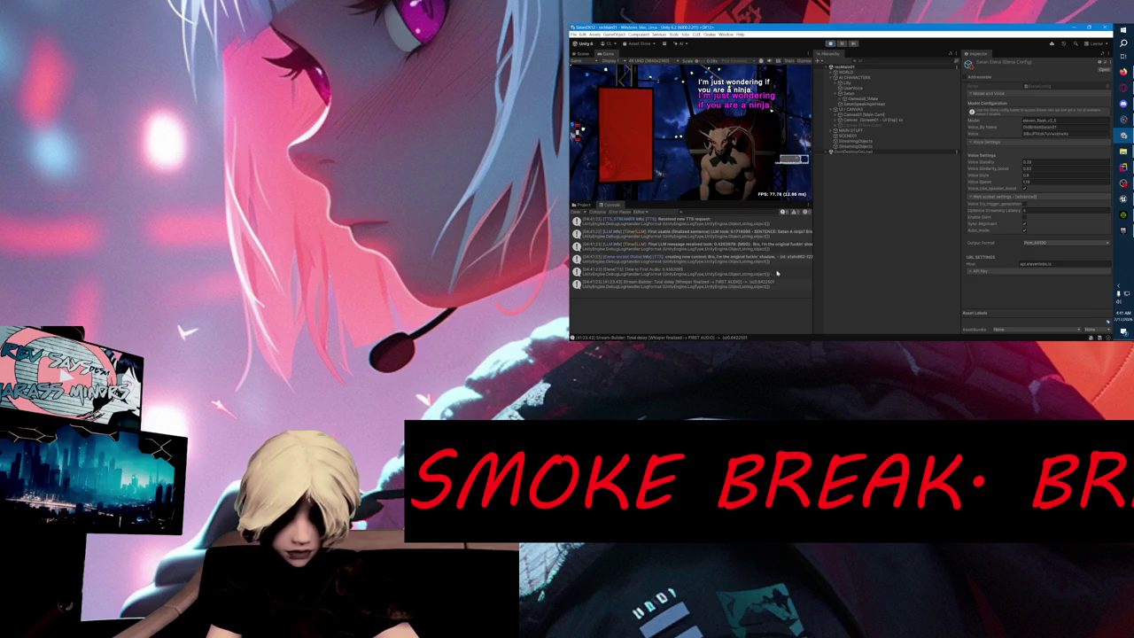
pyautogui.click(787, 274)
pyautogui.click(782, 284)
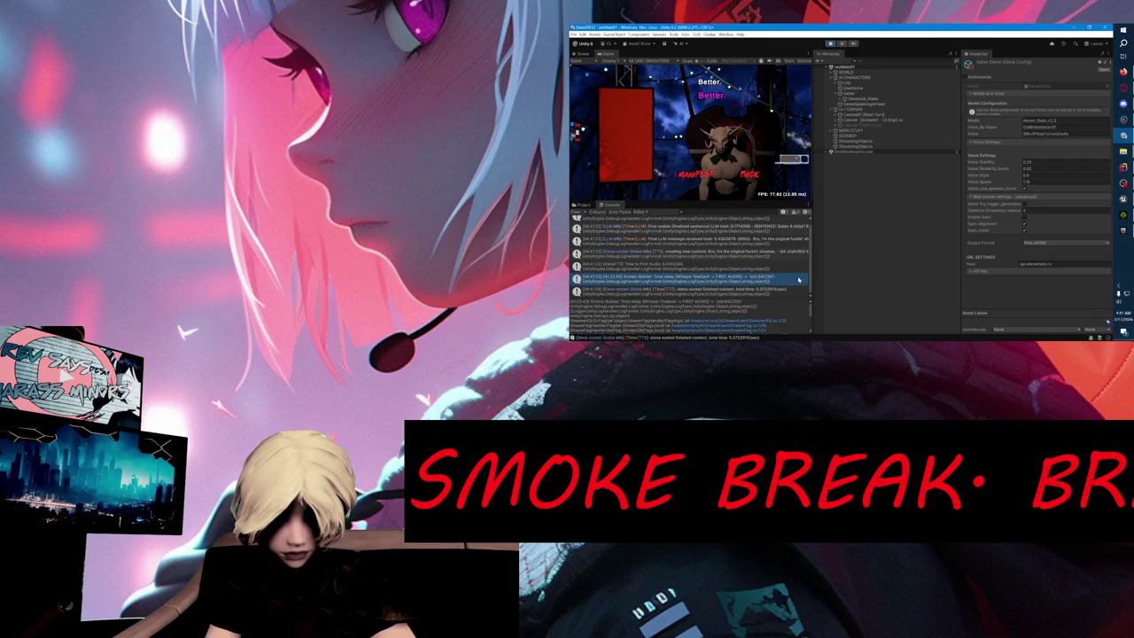
pyautogui.click(1119, 301)
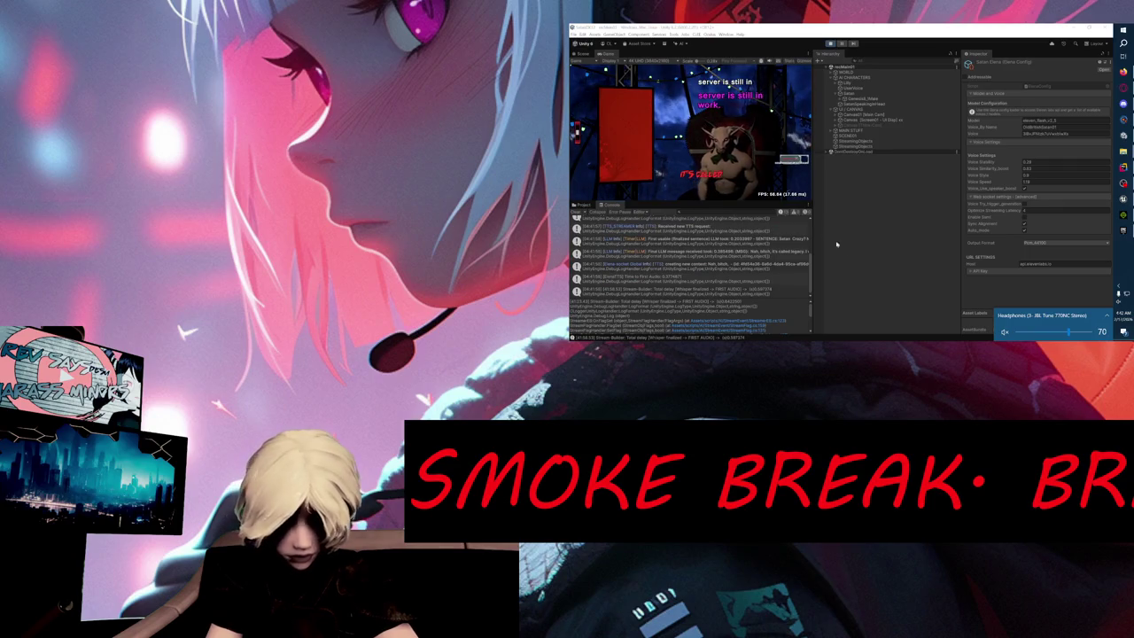
pyautogui.moveTo(1046, 333); pyautogui.dragTo(1056, 335)
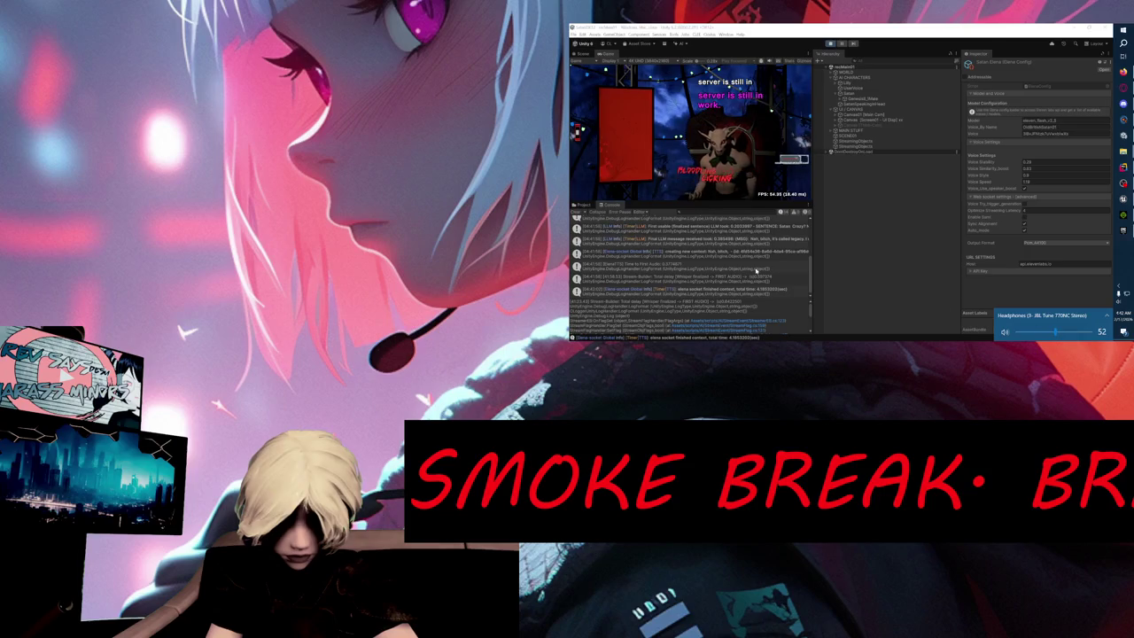
# Adjust the headphone volume down to 46, then back up to 57, while Satan's replies play.
pyautogui.moveTo(1055, 335); pyautogui.dragTo(1053, 334)
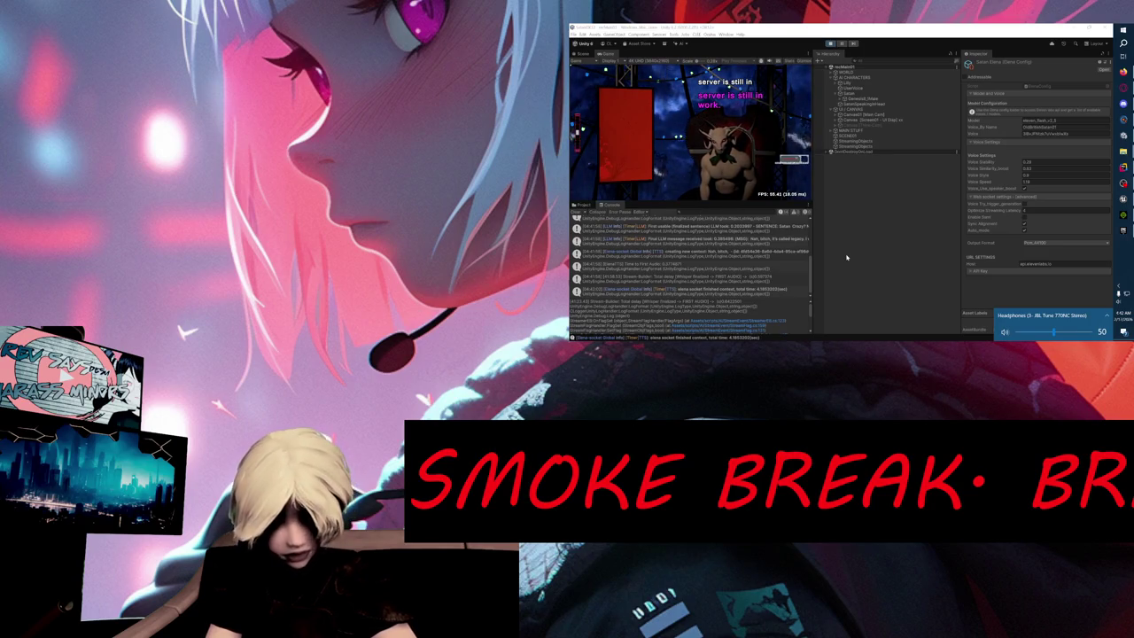
pyautogui.press('XF86AudioLowerVolume')
pyautogui.press('XF86AudioLowerVolume')
pyautogui.press('XF86AudioLowerVolume')
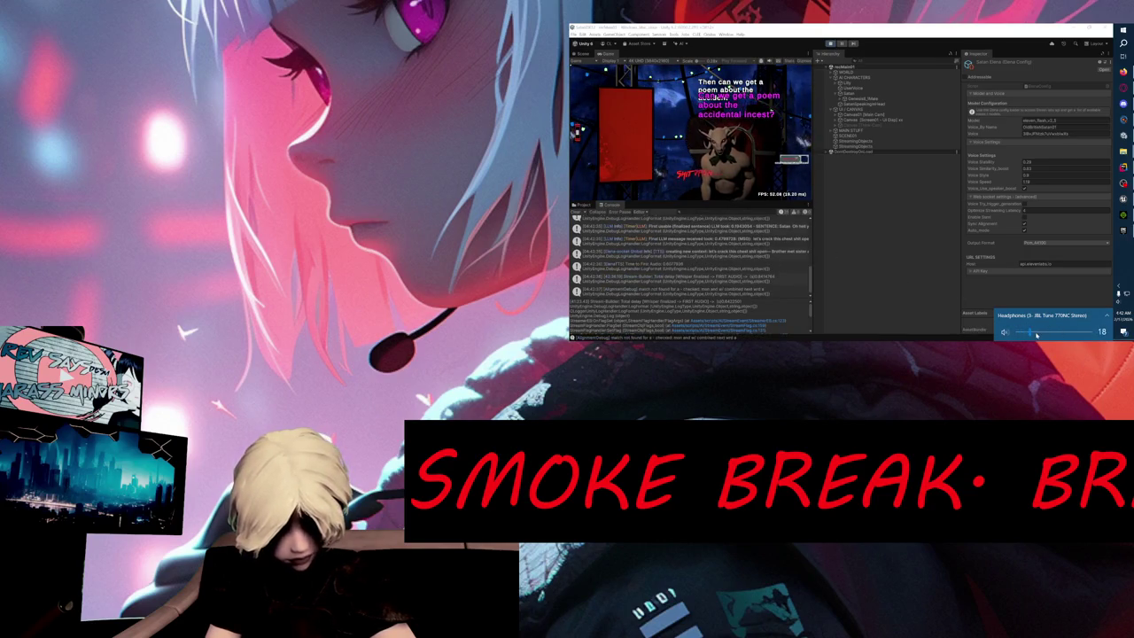
pyautogui.moveTo(1043, 333); pyautogui.dragTo(1058, 333)
pyautogui.click(734, 191)
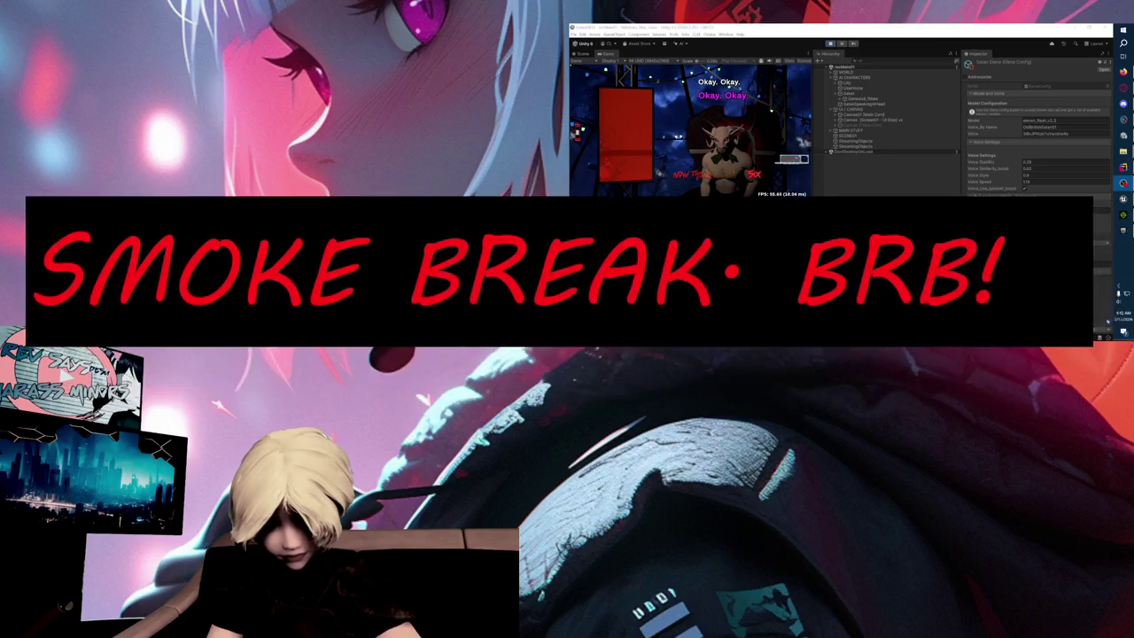
# Move the WebSocket browser window aside and inspect the Satan object's components in the Inspector.
pyautogui.click(1123, 71)
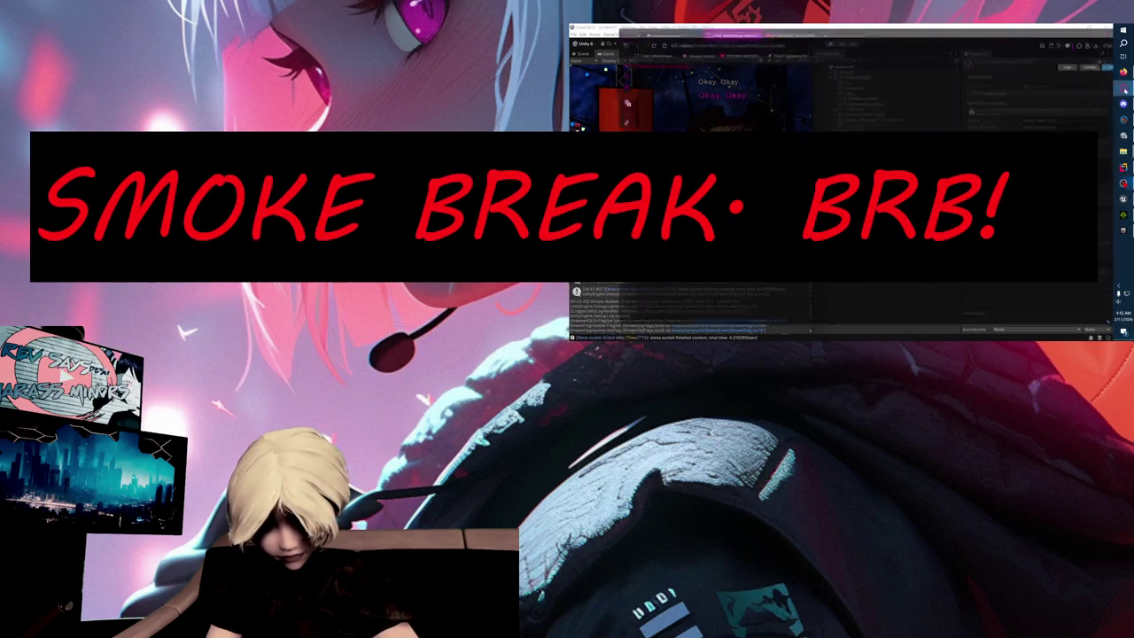
pyautogui.moveTo(832, 32); pyautogui.dragTo(1017, 66)
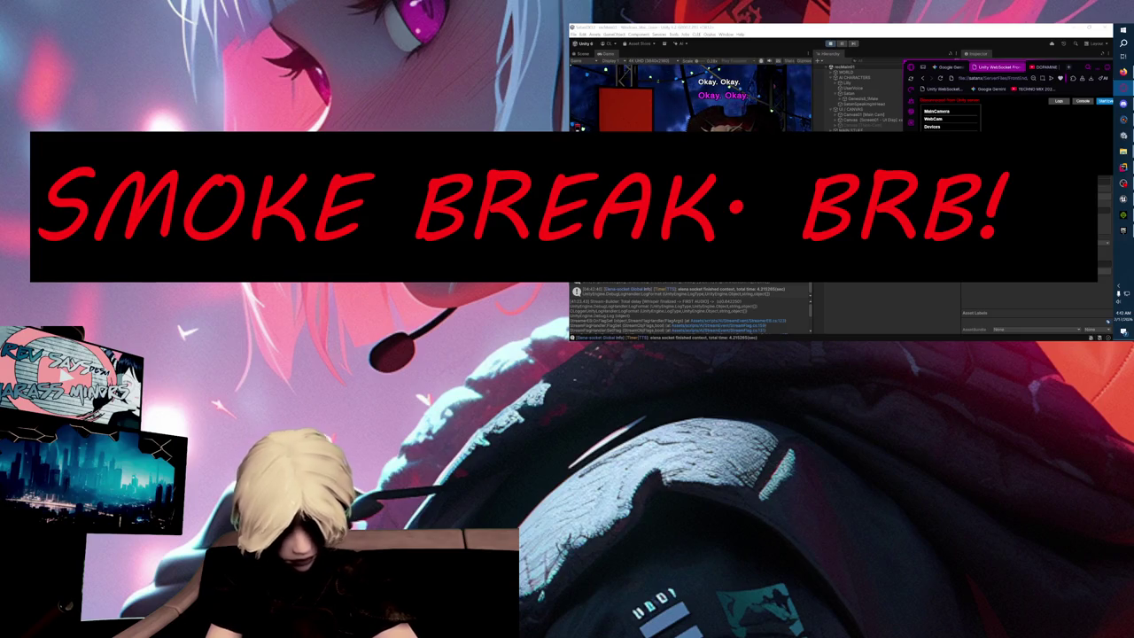
pyautogui.click(872, 93)
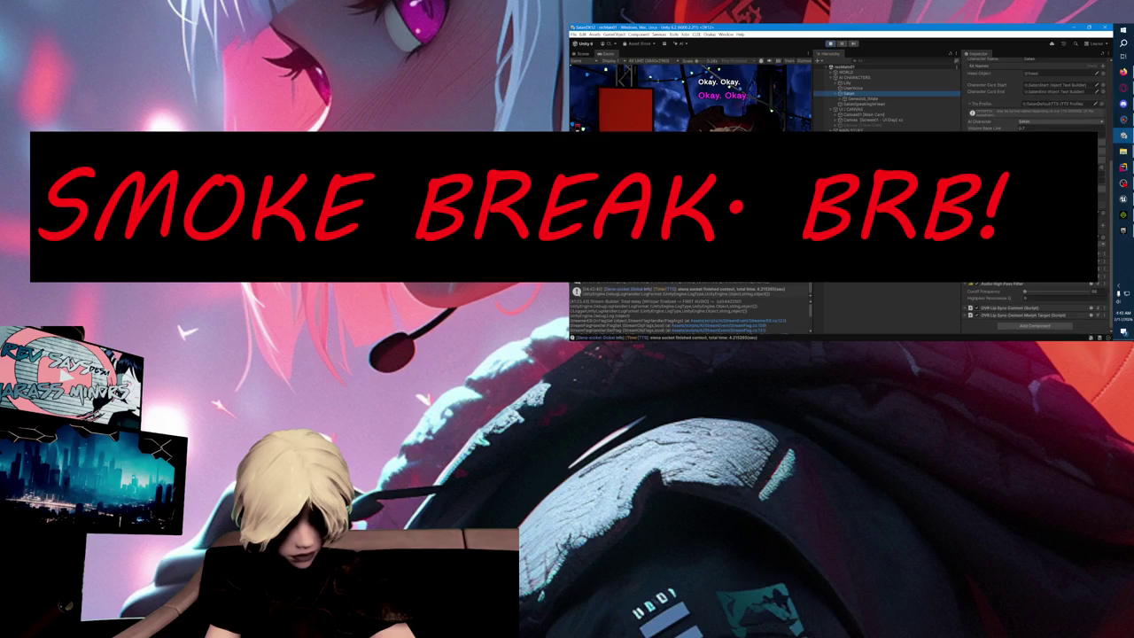
pyautogui.scroll(3, 1031, 195)
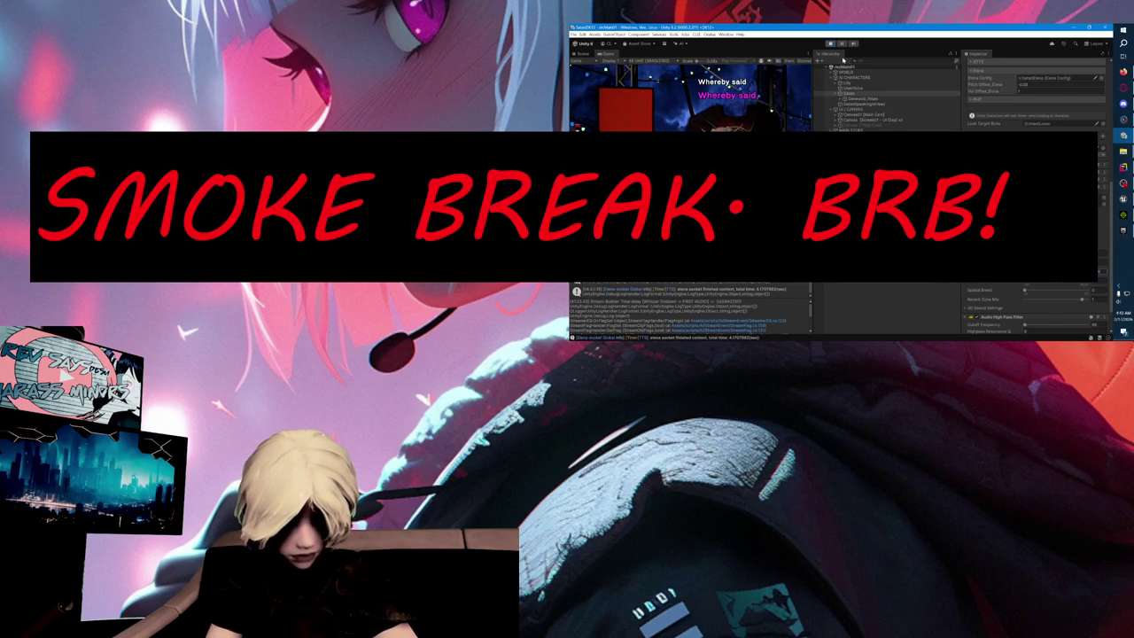
# Stop play mode and save the scene with File > Save.
pyautogui.click(830, 42)
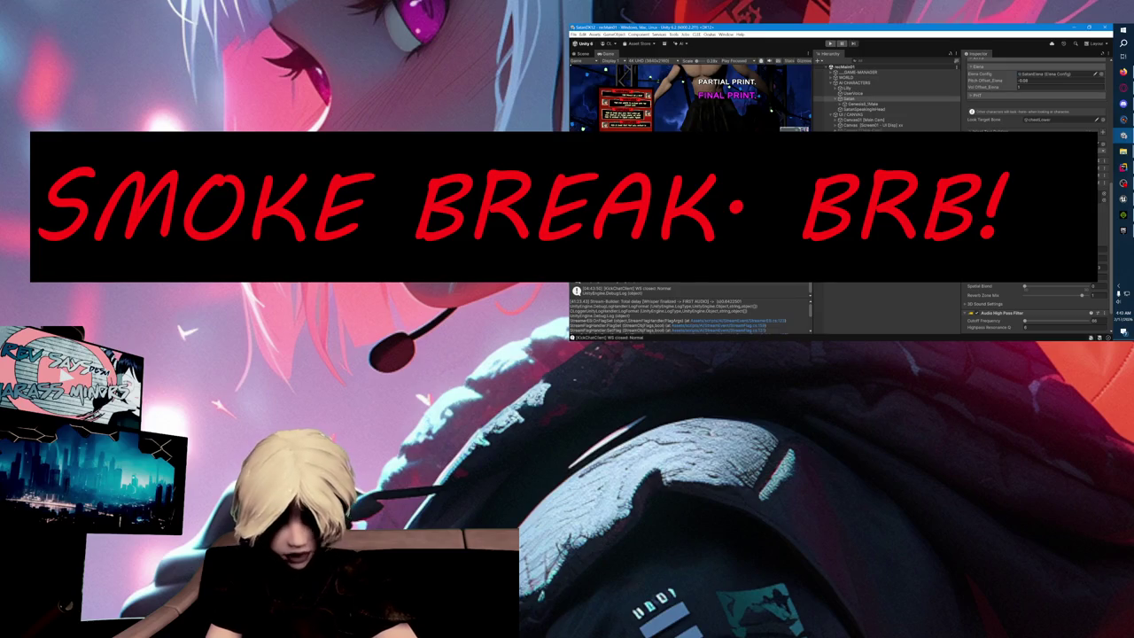
pyautogui.click(573, 35)
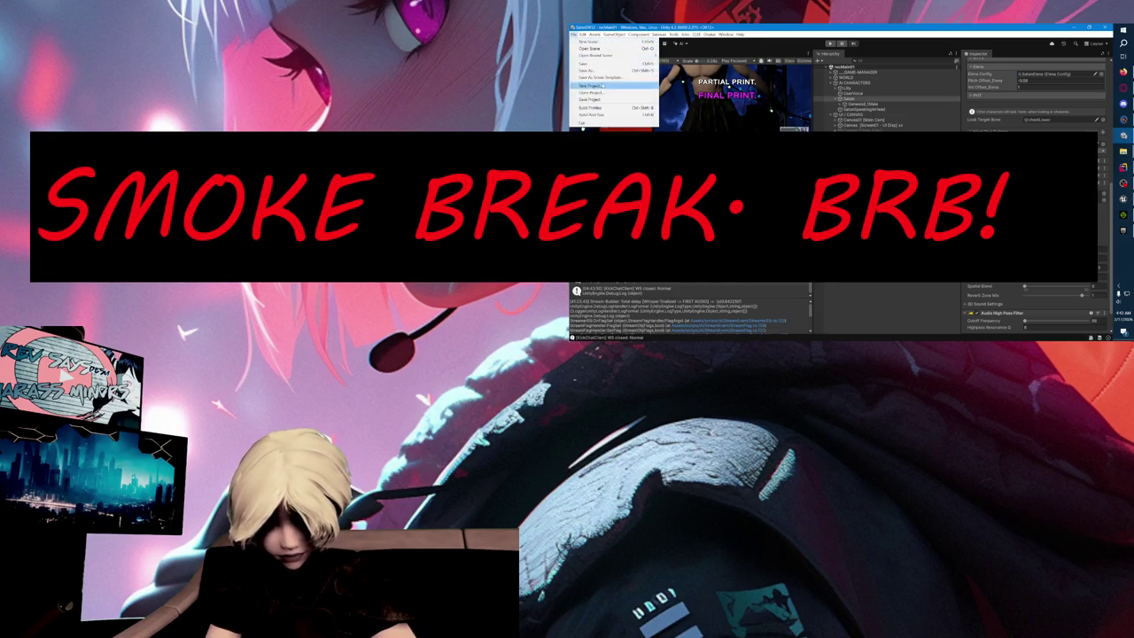
pyautogui.click(597, 64)
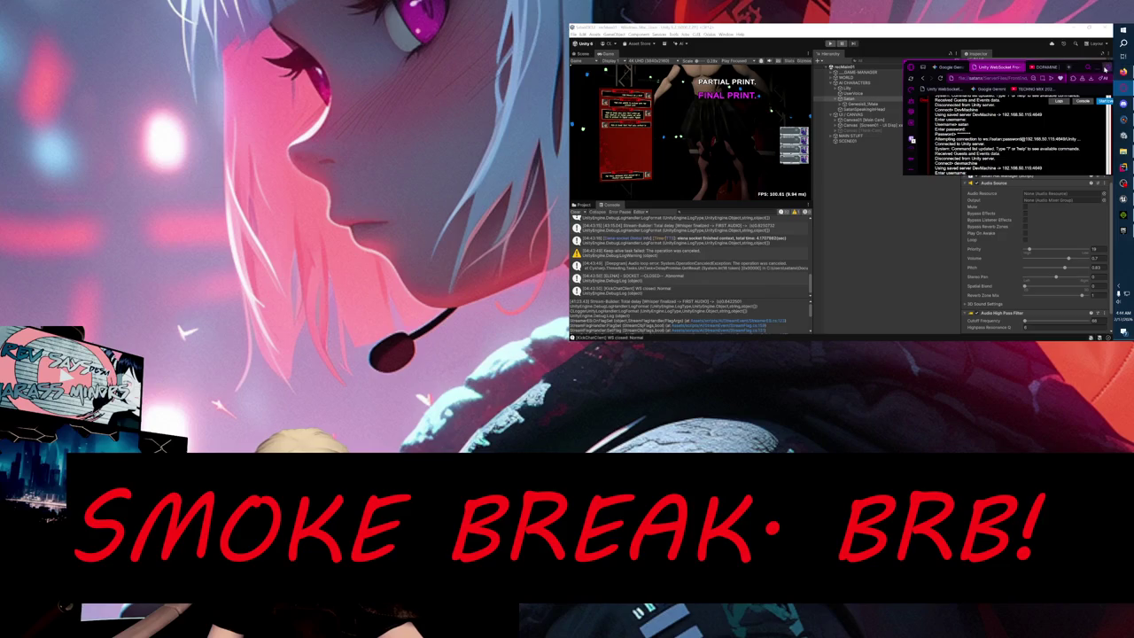
# Switch through the browser windows and tabs to the Michael Parenti video.
pyautogui.click(1123, 87)
pyautogui.click(752, 31)
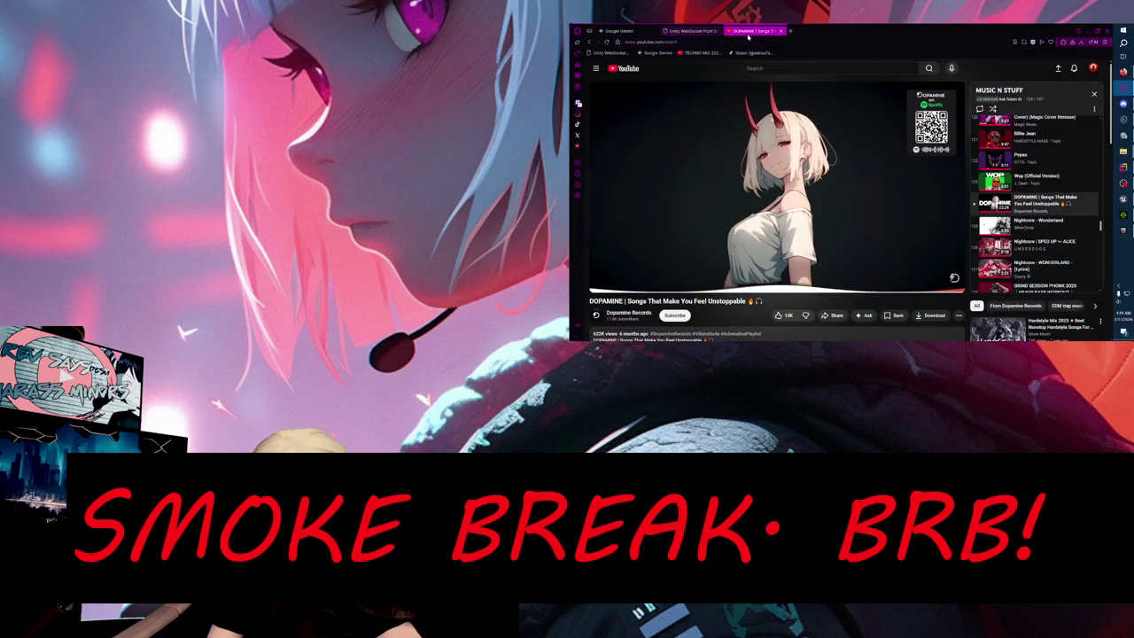
pyautogui.click(682, 31)
pyautogui.click(753, 31)
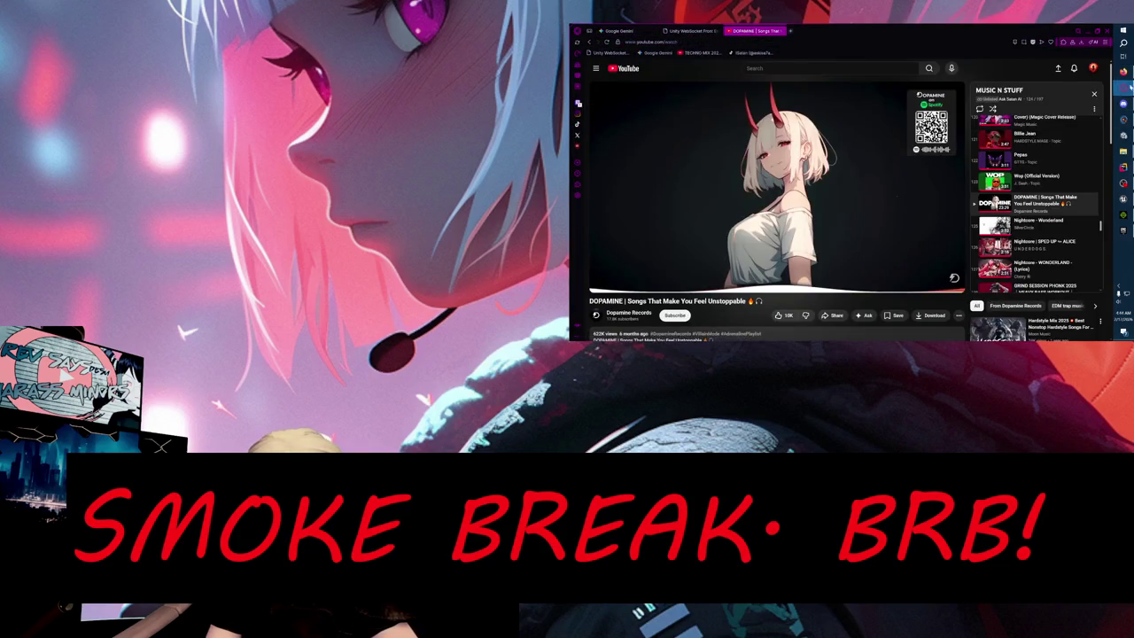
pyautogui.click(1123, 71)
pyautogui.click(686, 39)
pyautogui.click(617, 39)
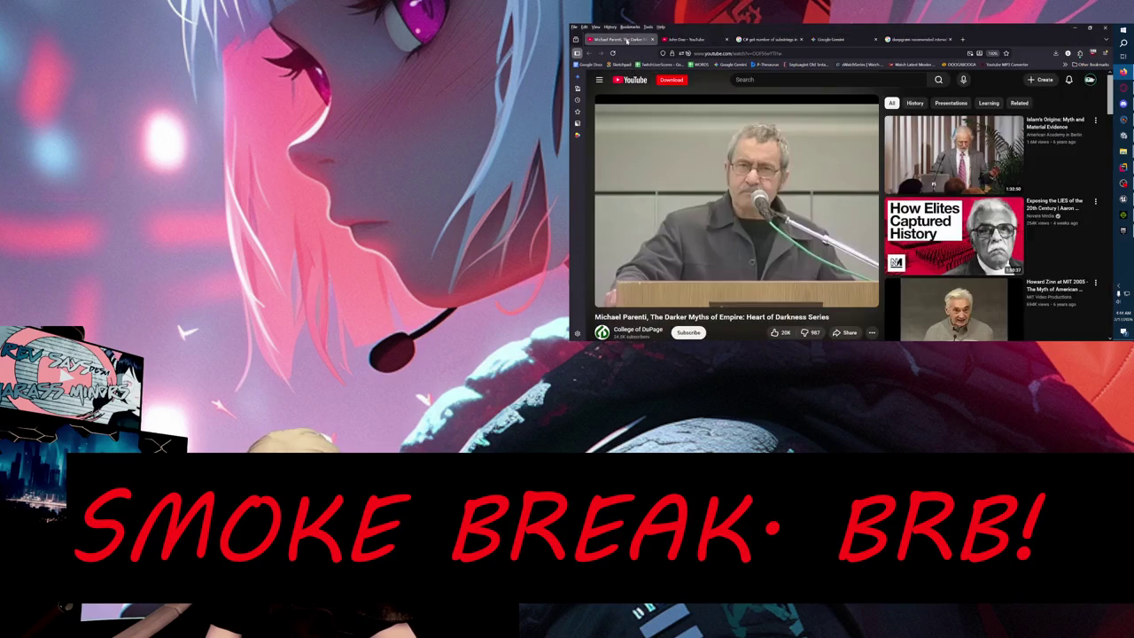
# Play "The Darker Myths of Empire: Heart of Darkness Series" with headphone volume at 69.
pyautogui.click(759, 158)
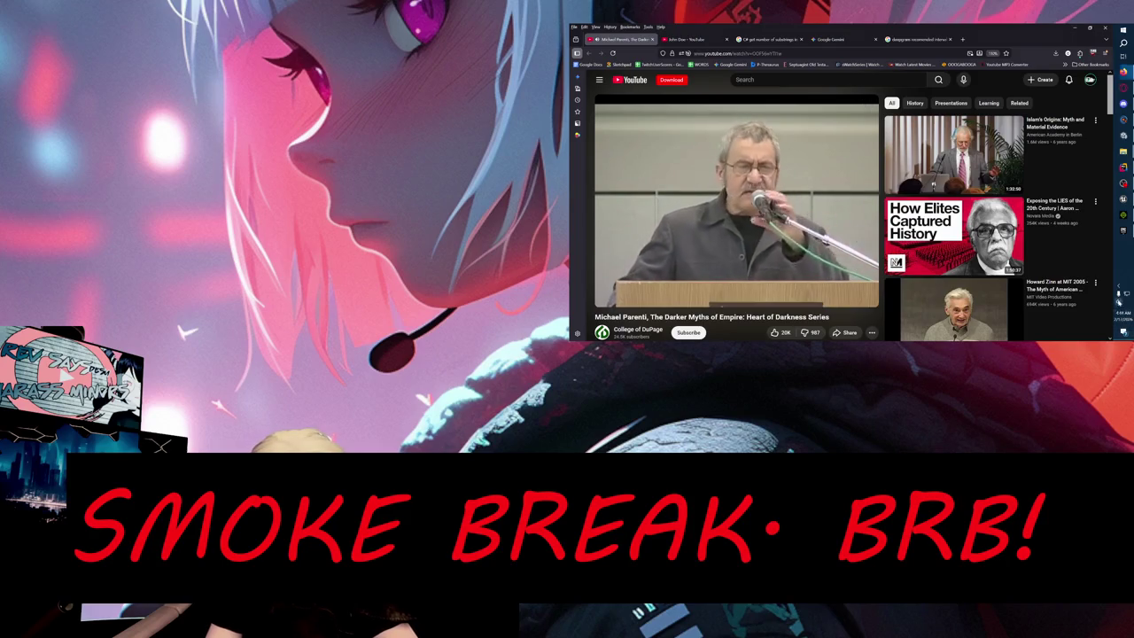
pyautogui.press('XF86AudioRaiseVolume')
pyautogui.moveTo(1063, 332); pyautogui.dragTo(1066, 332)
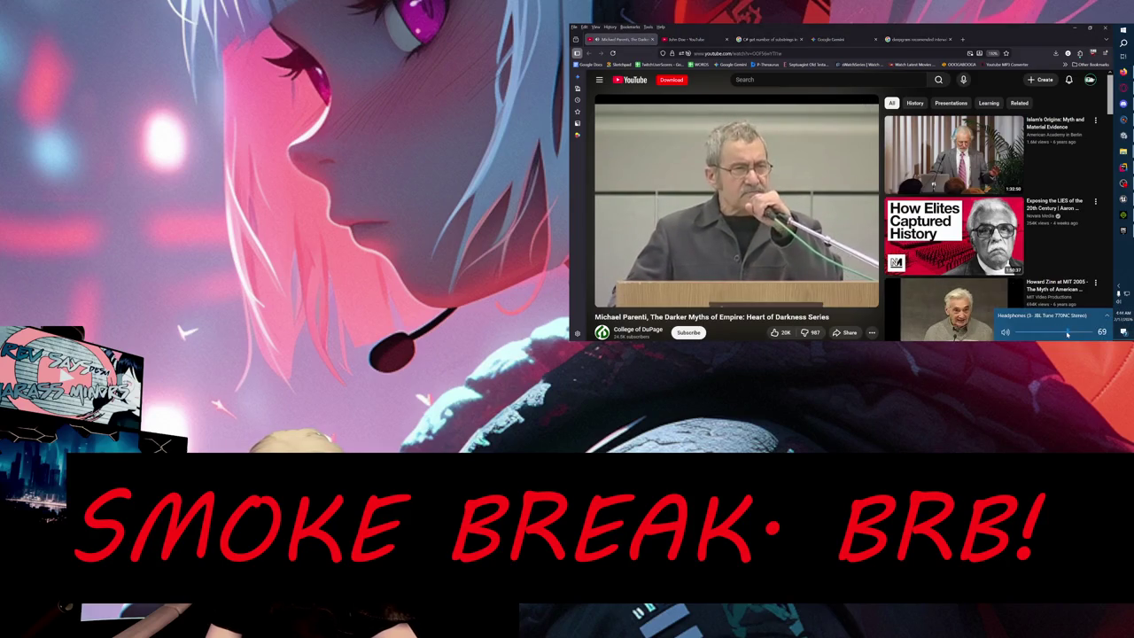